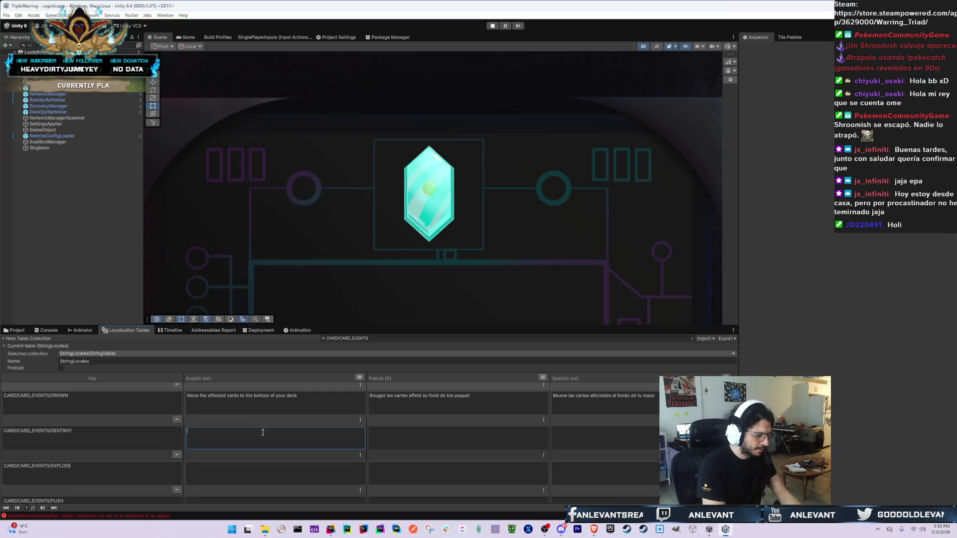
Enter the DESTROY texts 'Move the affeted cards to the graveyard' and 'Mueve las cartas afectadas al cementerio'
type("Move the affeted card to")
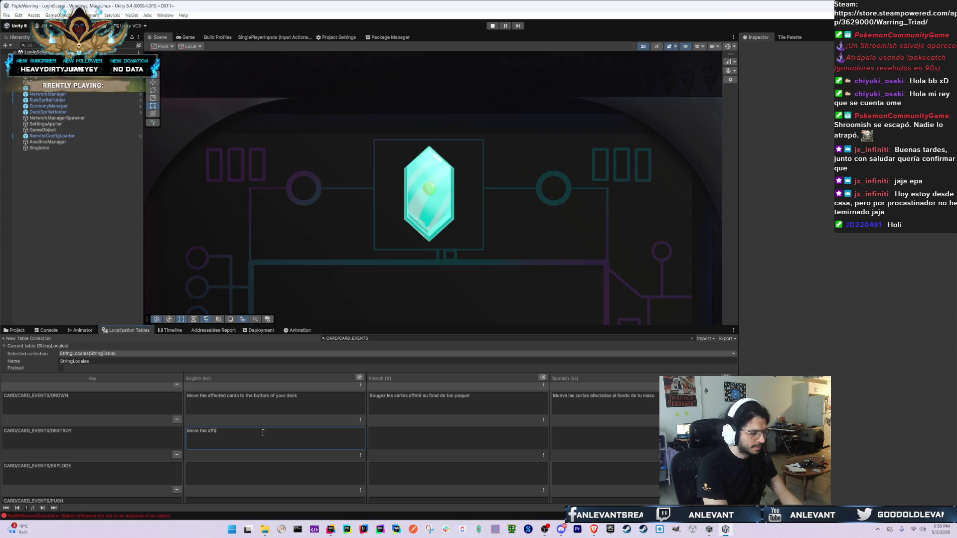
type(" the graveya")
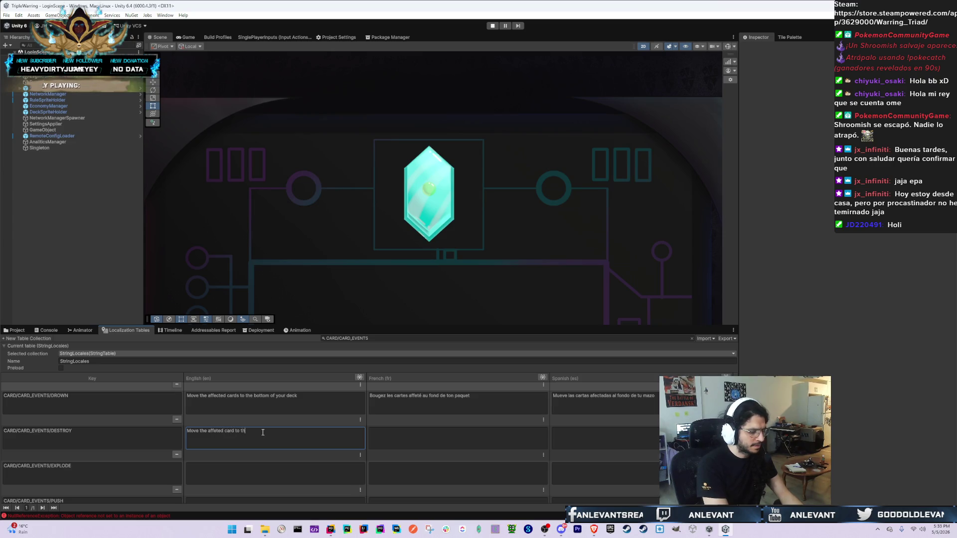
type("rd")
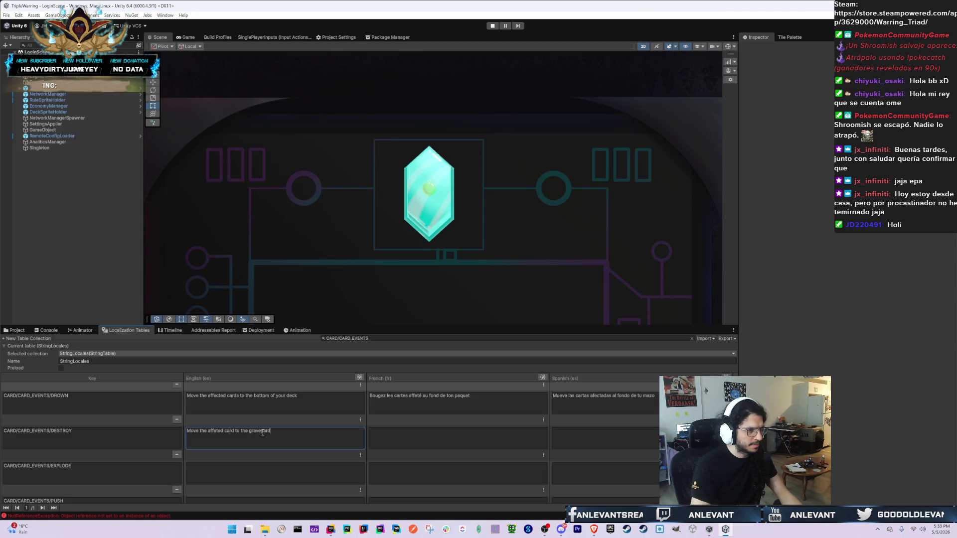
left_click(557, 439)
type("Mueve la")
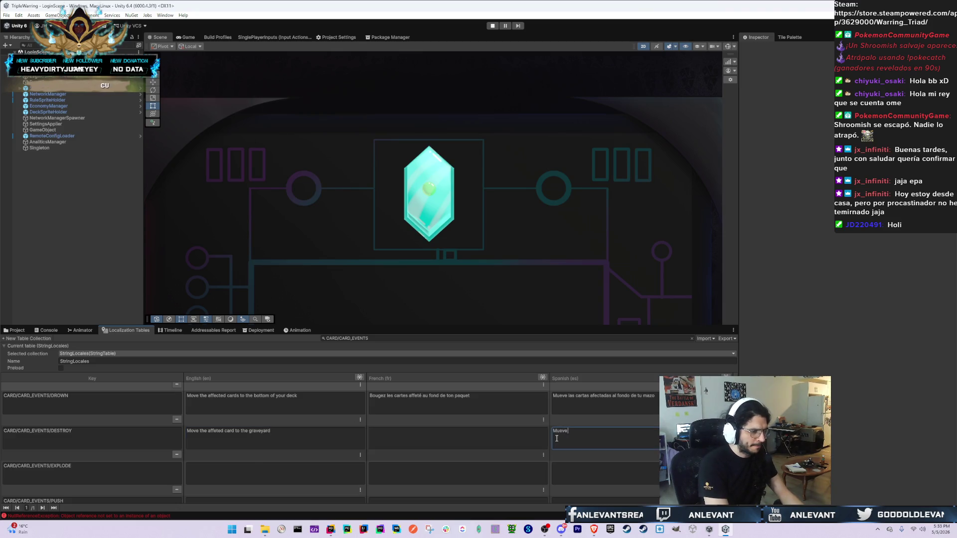
left_click(228, 432)
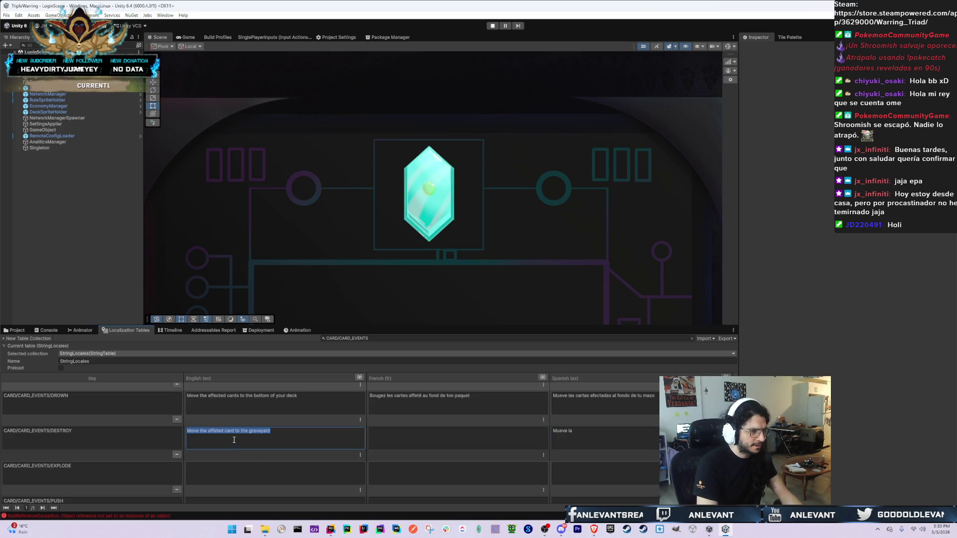
left_click(228, 432)
type("s")
left_click(639, 449)
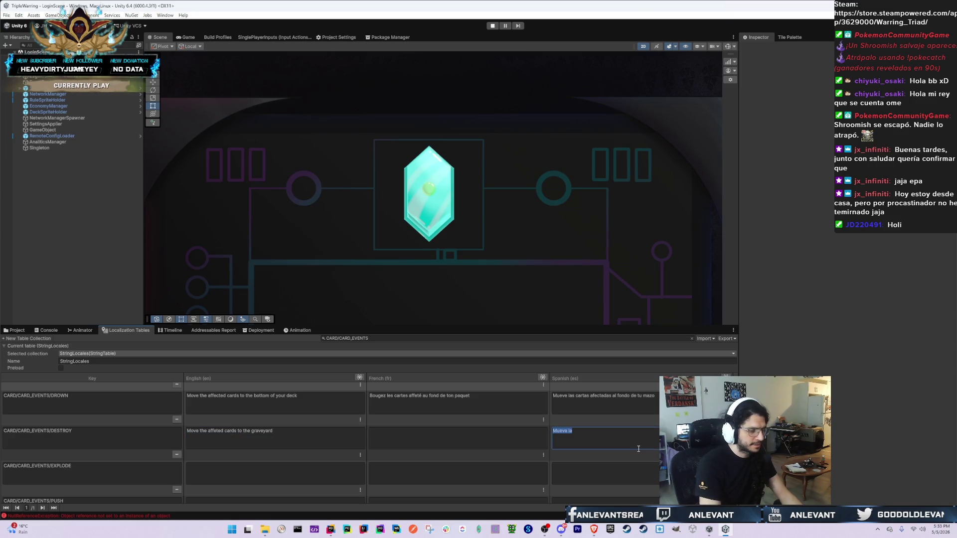
key("End")
type("s cartas afectadas al cementa")
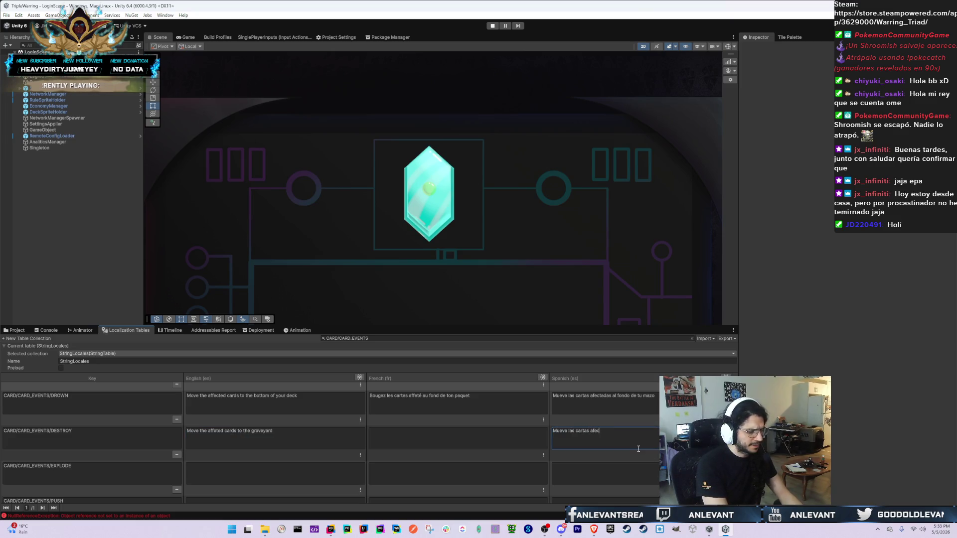
key("BackSpace")
type("erio")
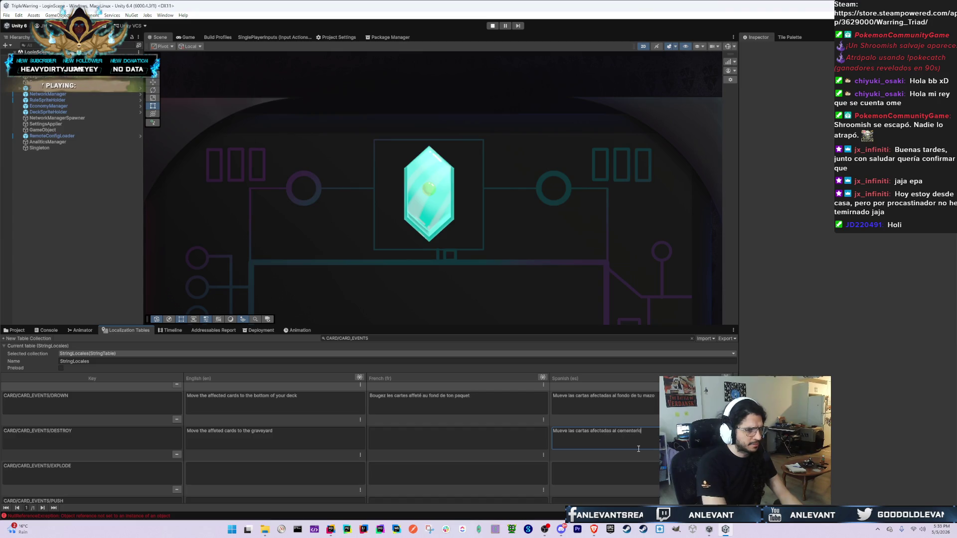
Type the French DESTROY text 'Bougez les cartes affeté au cemitière'
left_click(427, 437)
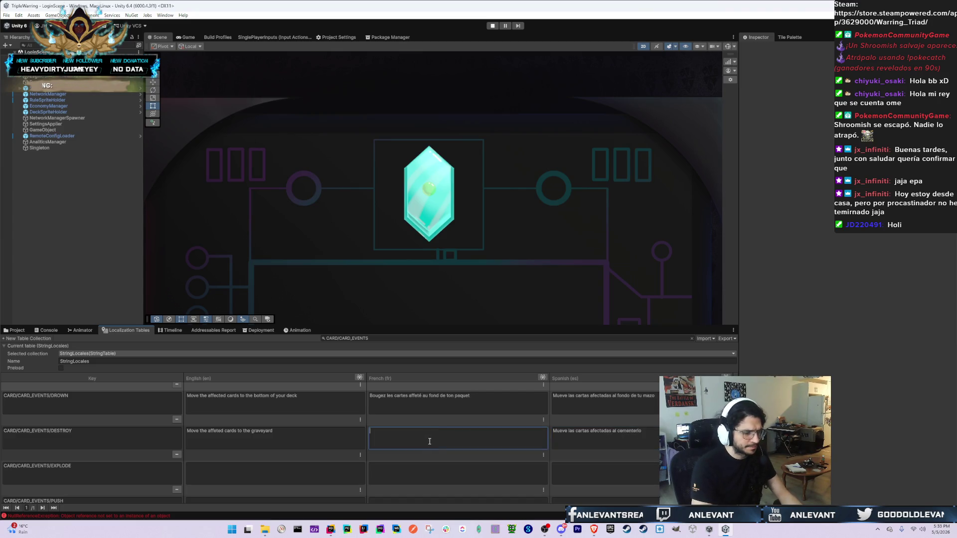
type("Bougez le cartes")
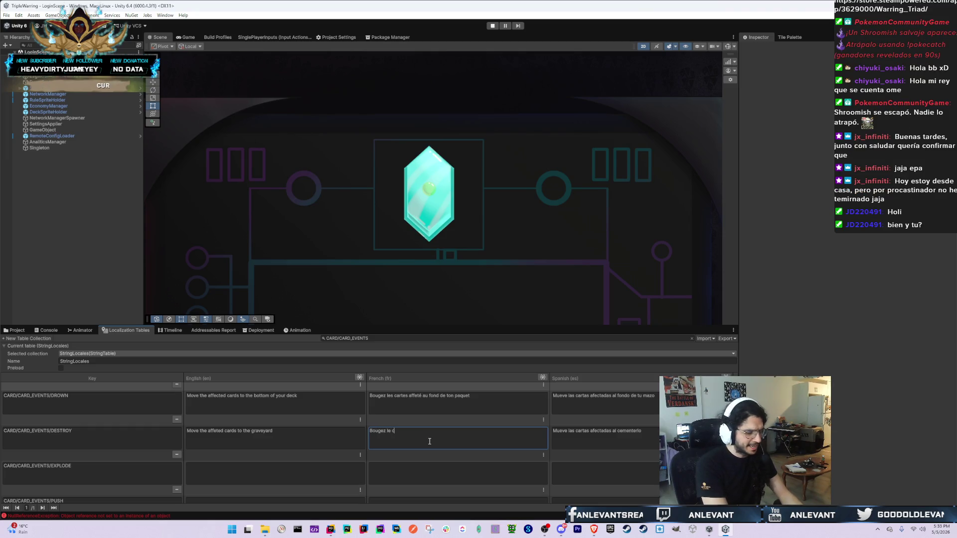
key("BackSpace")
key("BackSpace")
key("BackSpace")
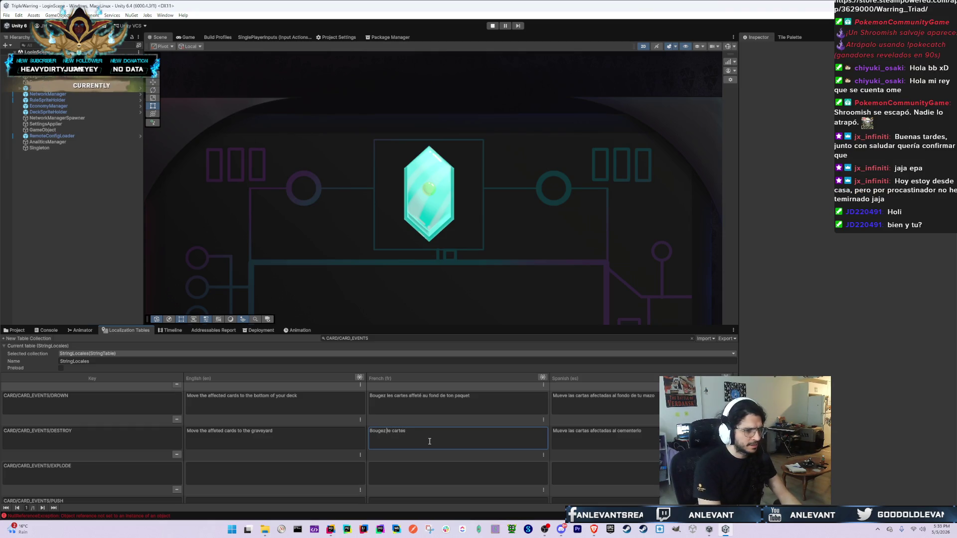
type("s cartes affet")
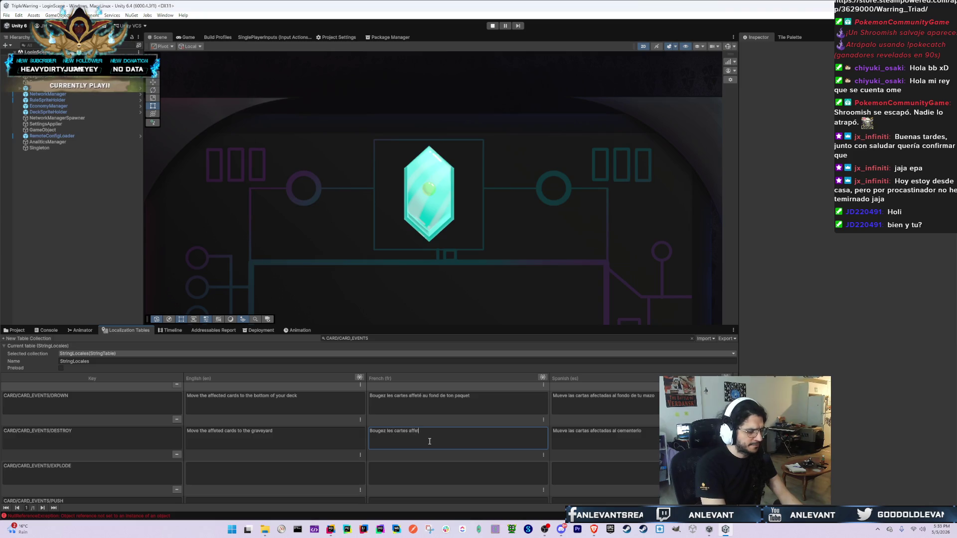
type("é ")
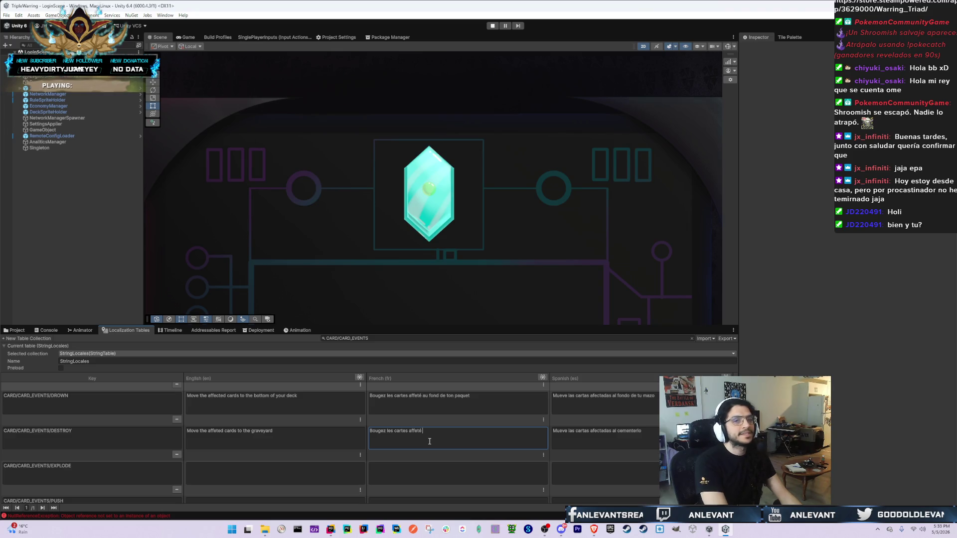
type("au ")
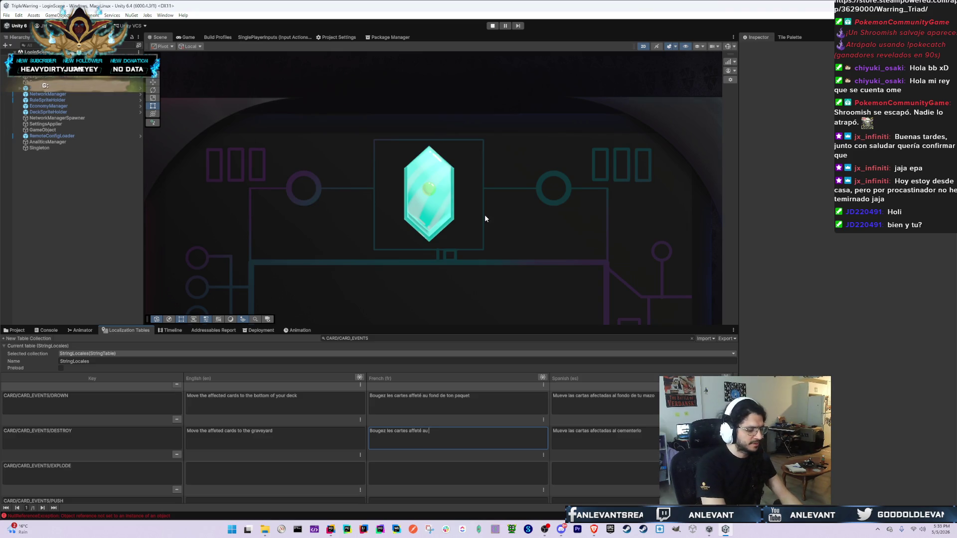
type("cemiti")
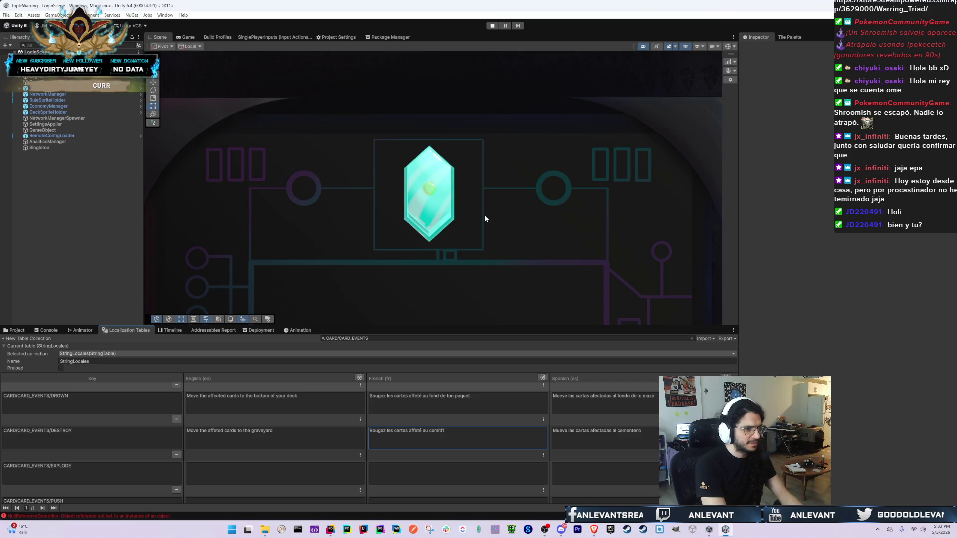
type("ère")
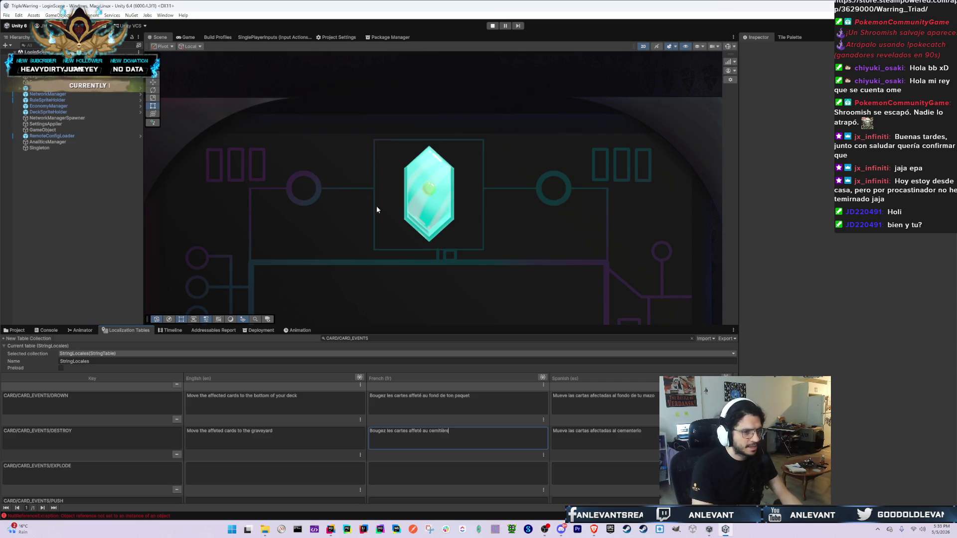
scroll(441, 418, "up", 1)
Delete 'detruit et' from the French and 'destroyed by being' from the English INDESTRUCTIBLE texts
scroll(449, 421, "up", 1)
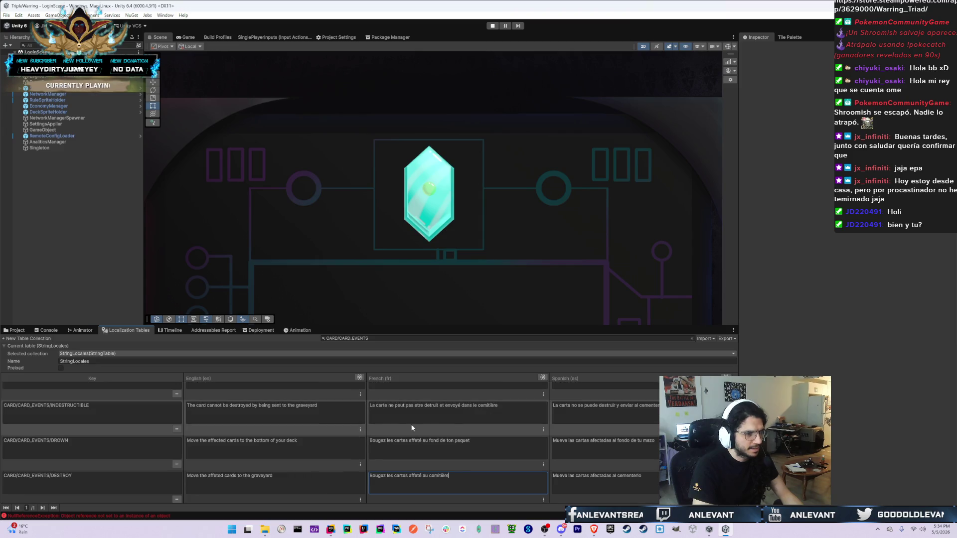
left_click(428, 422)
left_click(442, 411)
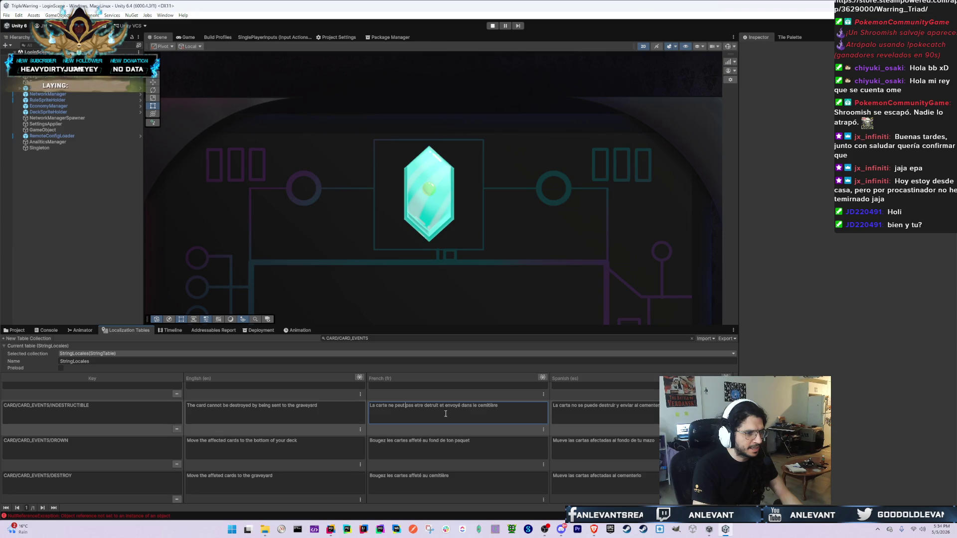
key("Delete")
key("Delete")
key("Delete")
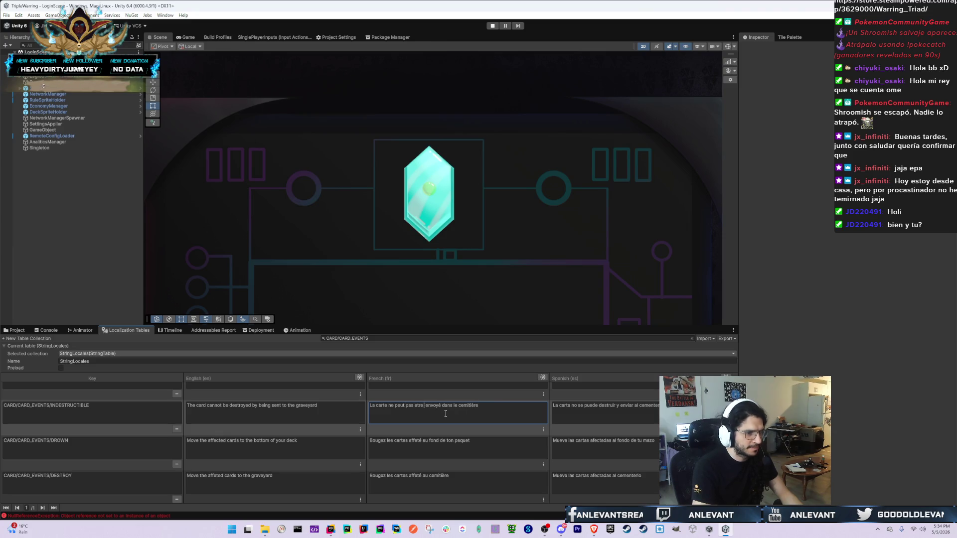
left_click(242, 412)
left_click(242, 412)
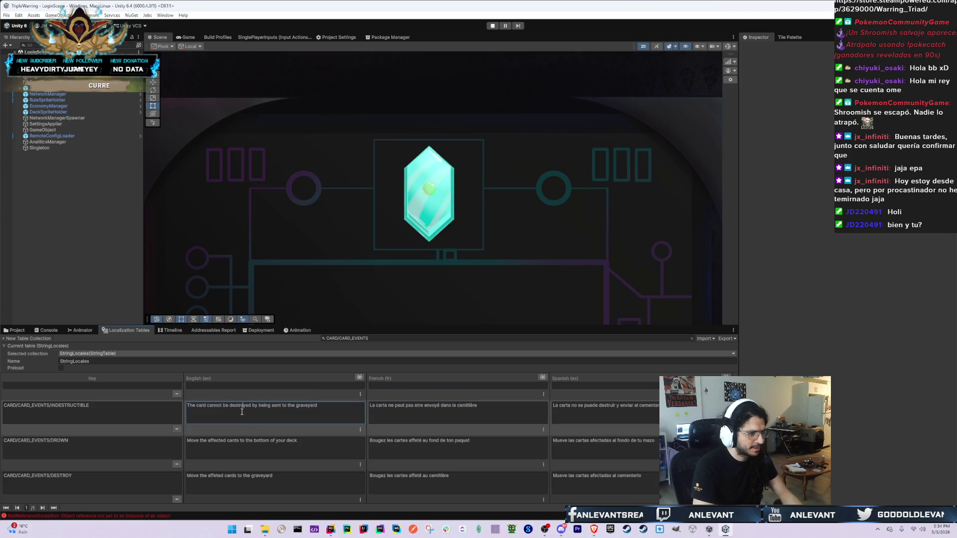
key("Delete")
key("Delete")
key("Delete")
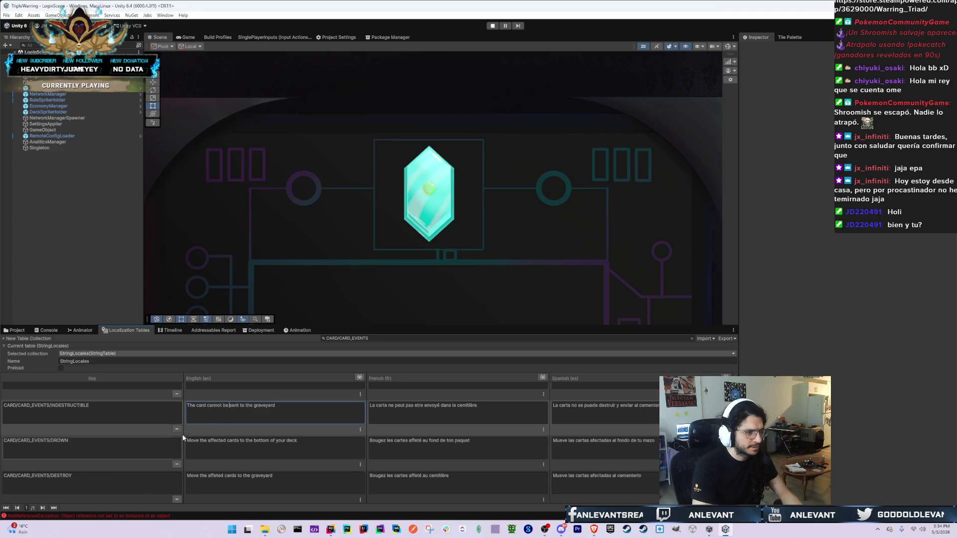
Delete 'destruir y' so the Spanish INDESTRUCTIBLE text reads 'La carta no se puede enviar al cementerio'
left_click(607, 408)
left_click(608, 410)
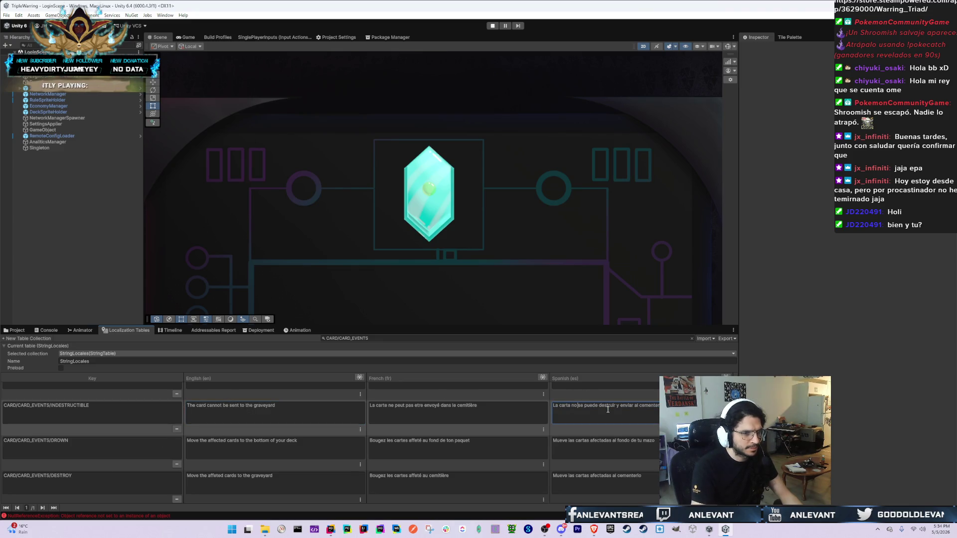
key("Delete")
key("Delete")
key("Delete")
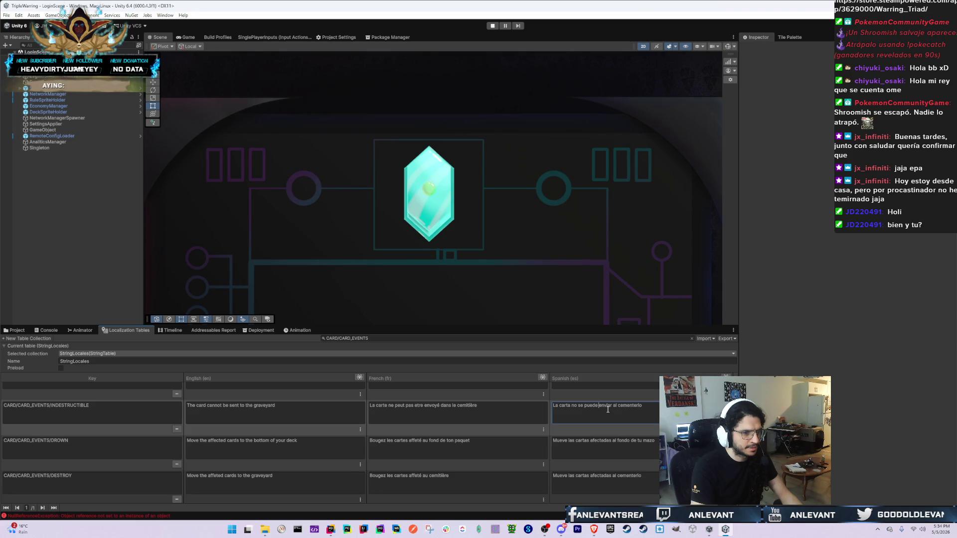
scroll(448, 439, "down", 3)
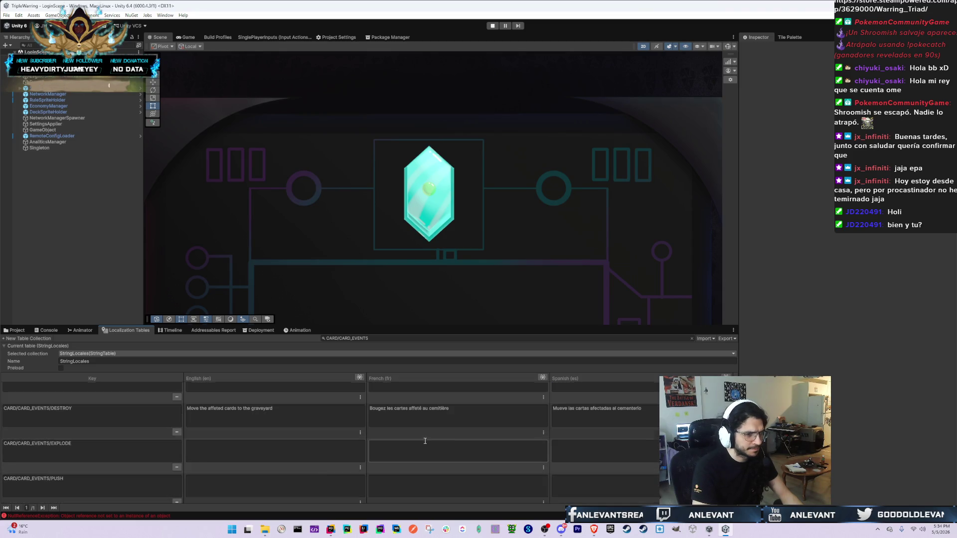
left_click(262, 447)
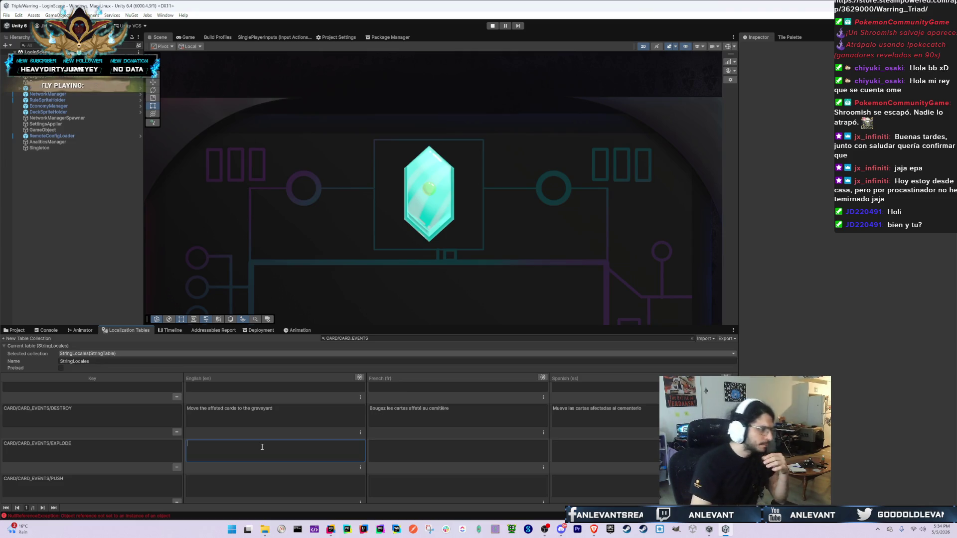
Enter the EXPLODE texts 'This card destroys itself', 'Esta carta se destruye a si misma' and 'Cette carte se détruit elle même'
type("This")
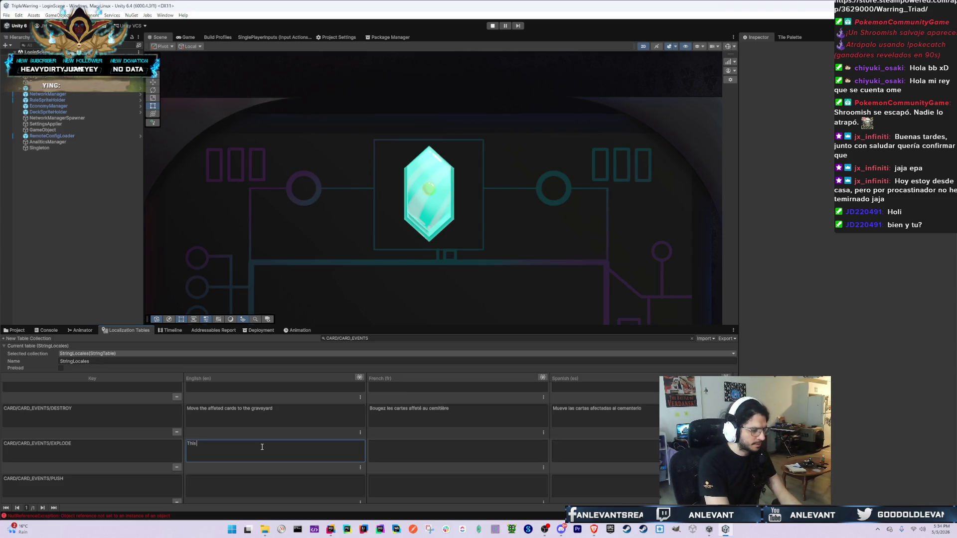
type(" card destroys")
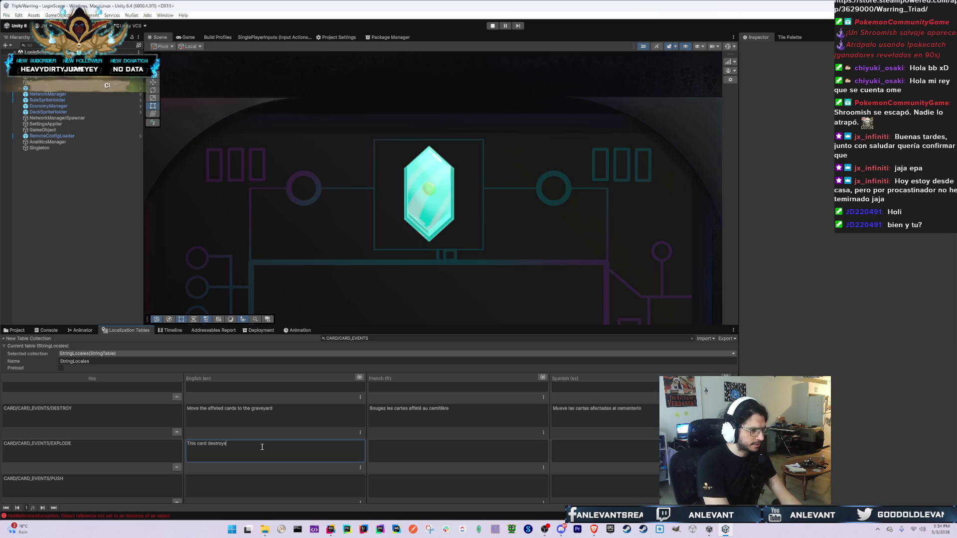
type(" is")
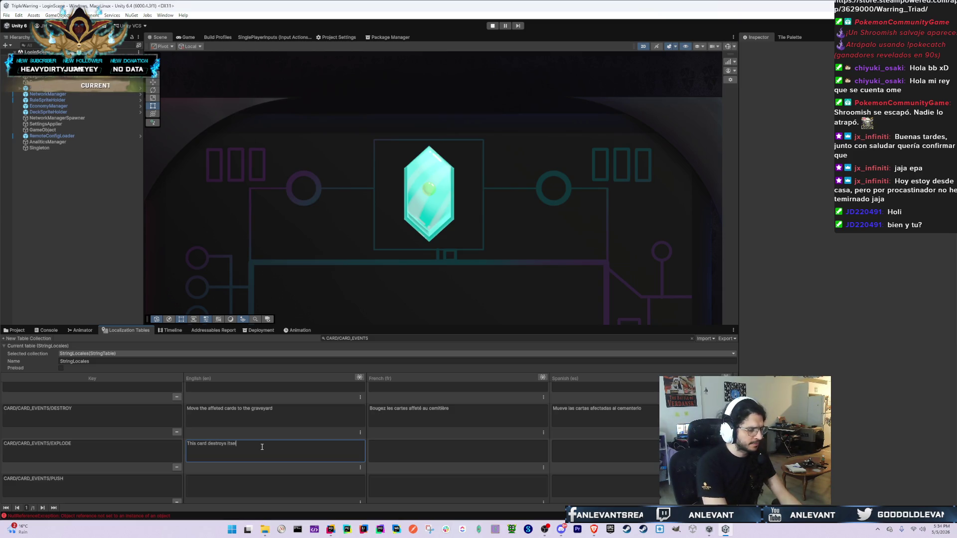
left_click(586, 456)
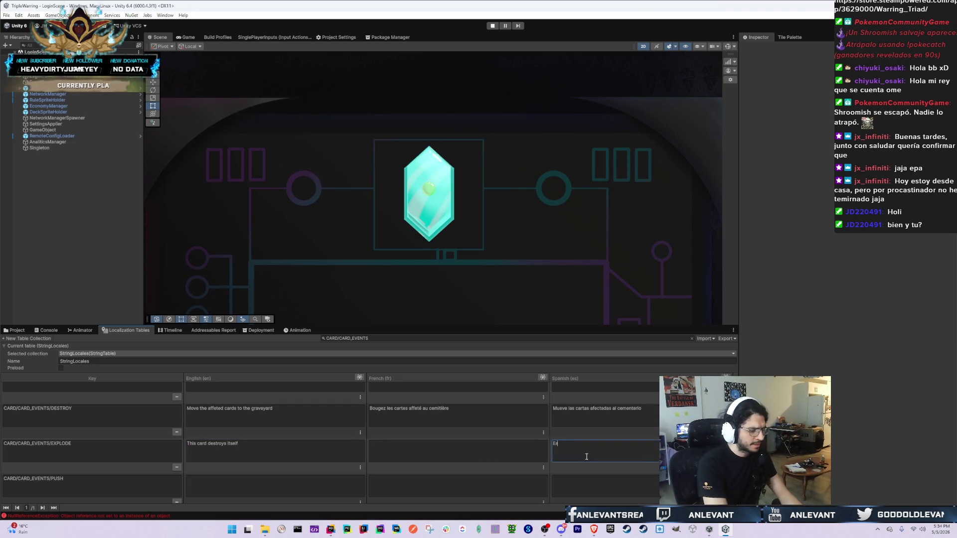
type("ta carta se d")
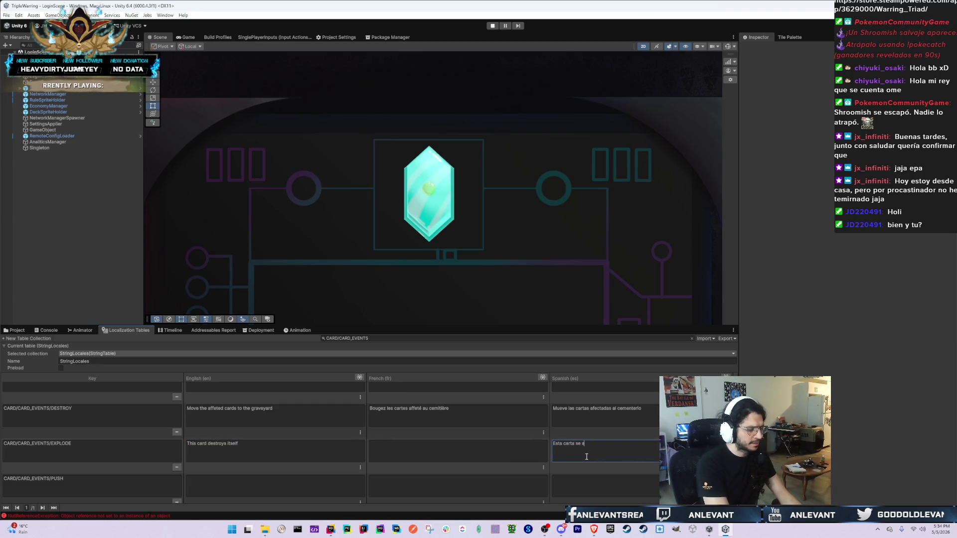
type("estruye a si misma")
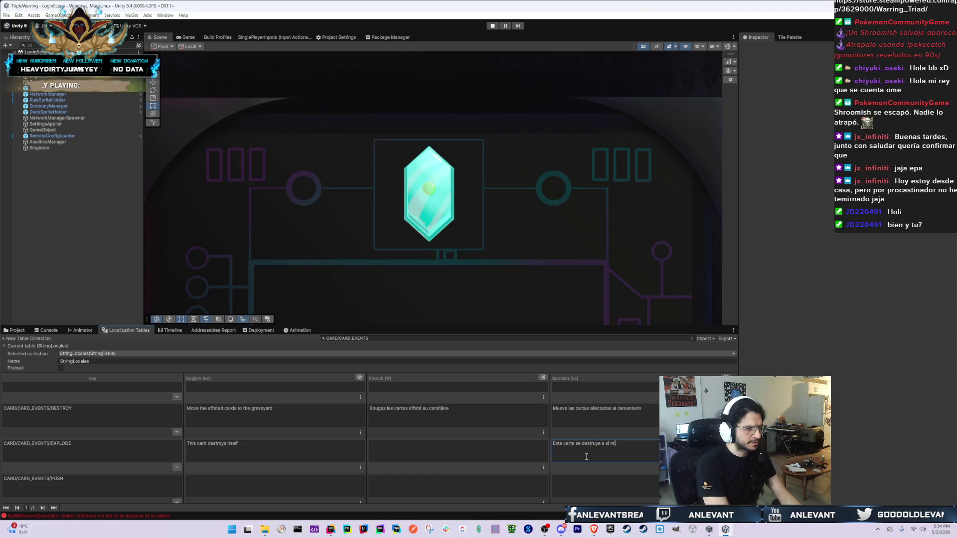
left_click(429, 456)
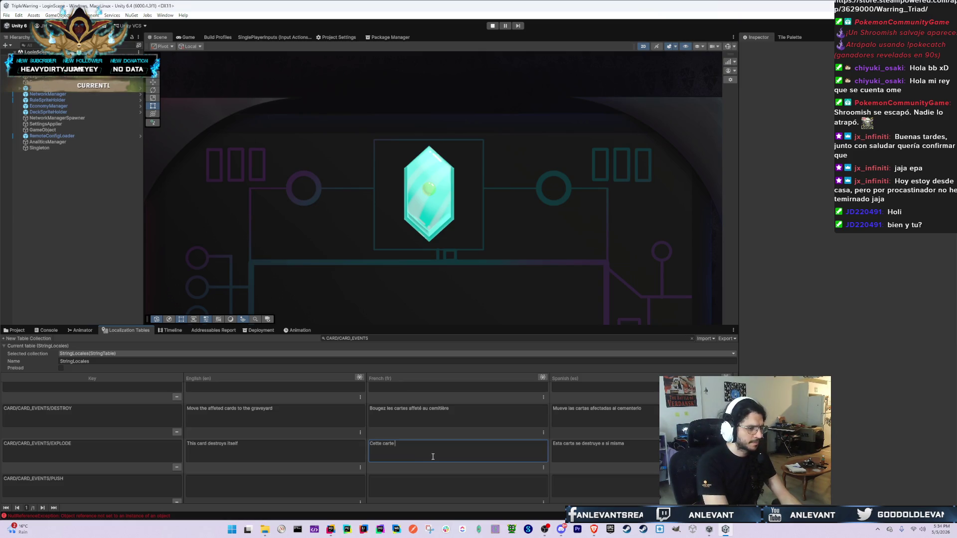
type("détruit e")
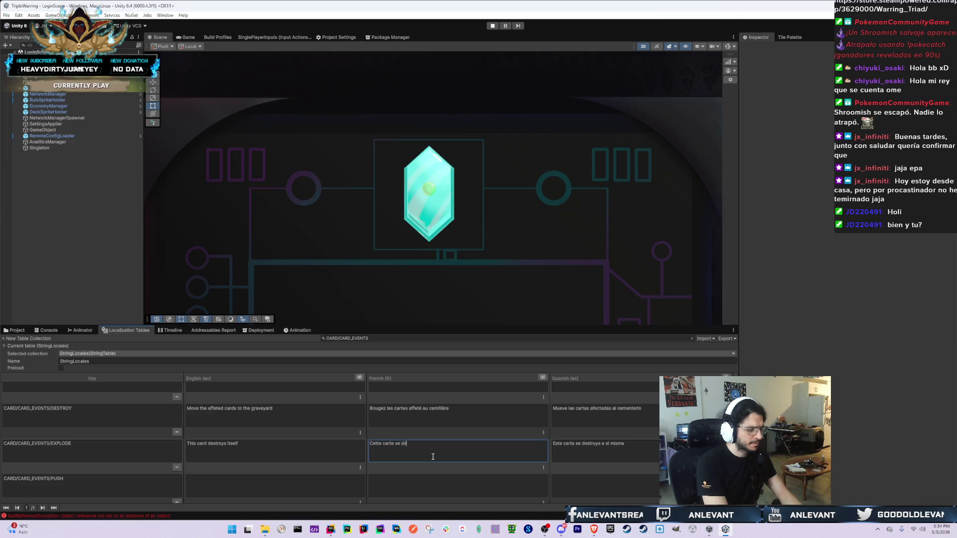
type("lle meme")
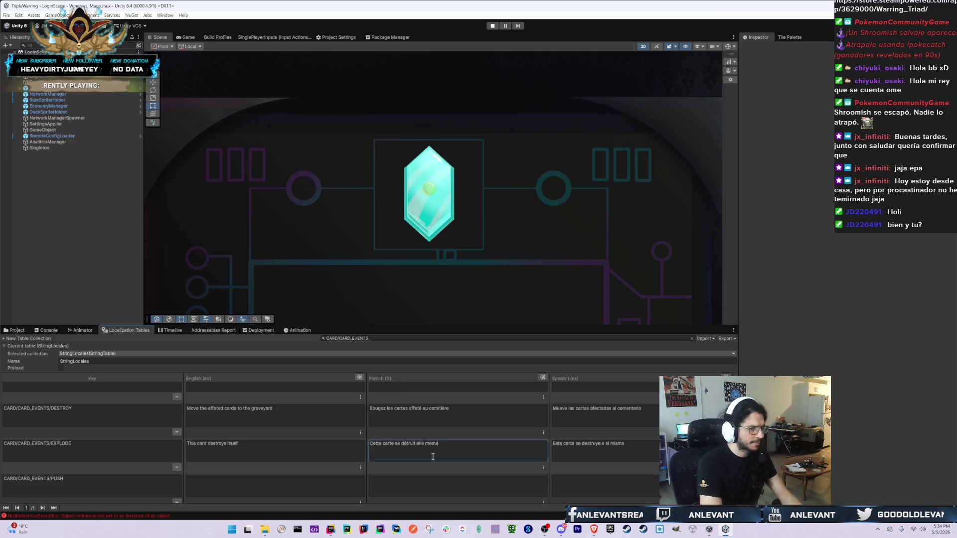
key("BackSpace")
Finish 'même' in the French EXPLODE text and draft the English PUSH text
type("ê")
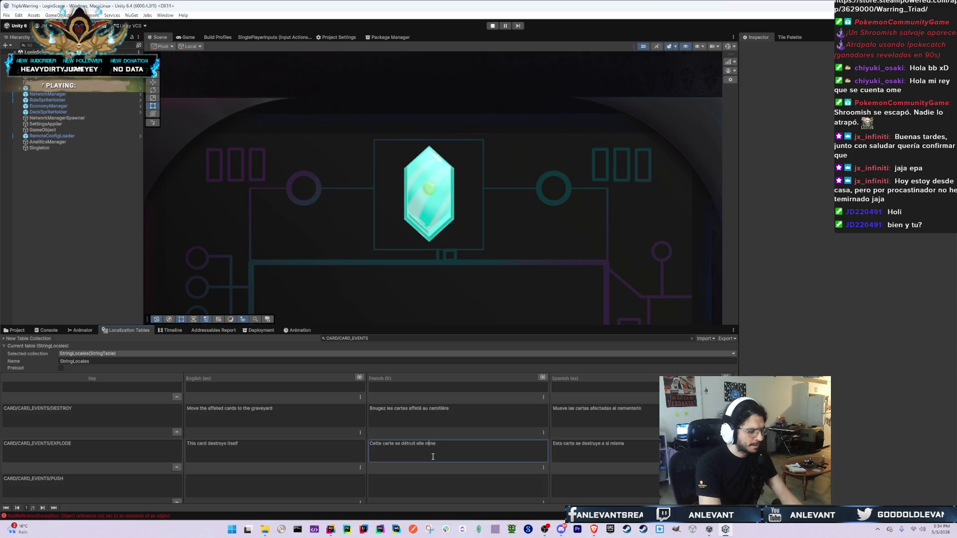
scroll(433, 457, "down", 1)
left_click(255, 468)
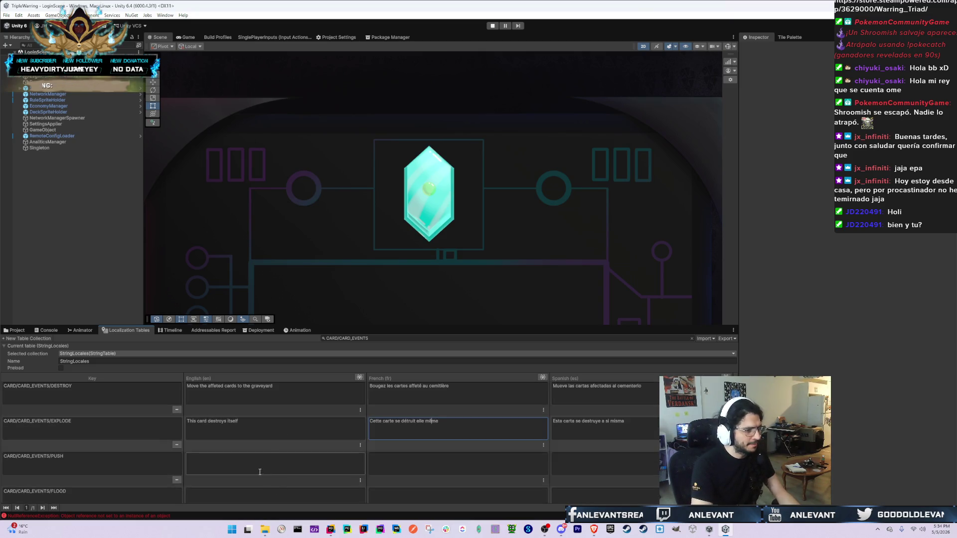
type("Push all surroun")
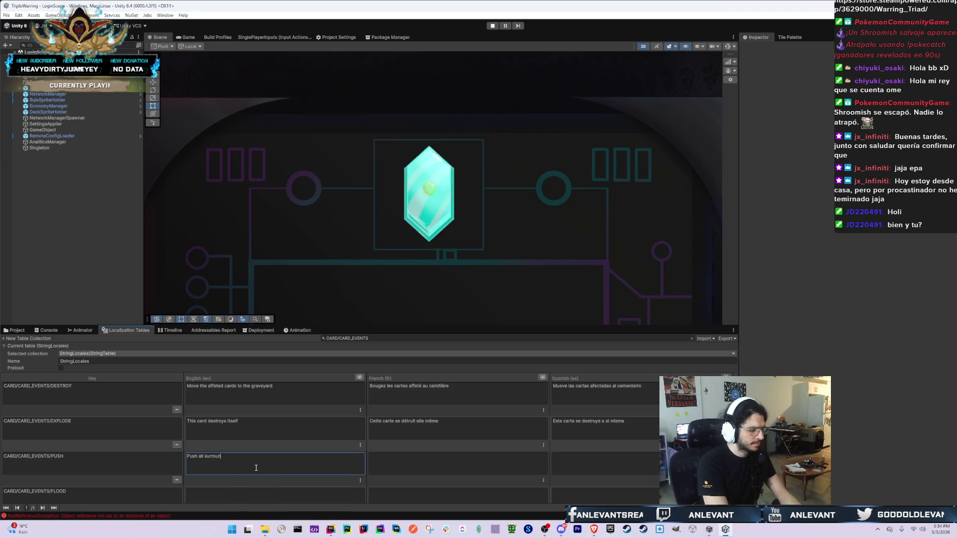
type("ding cards in the c")
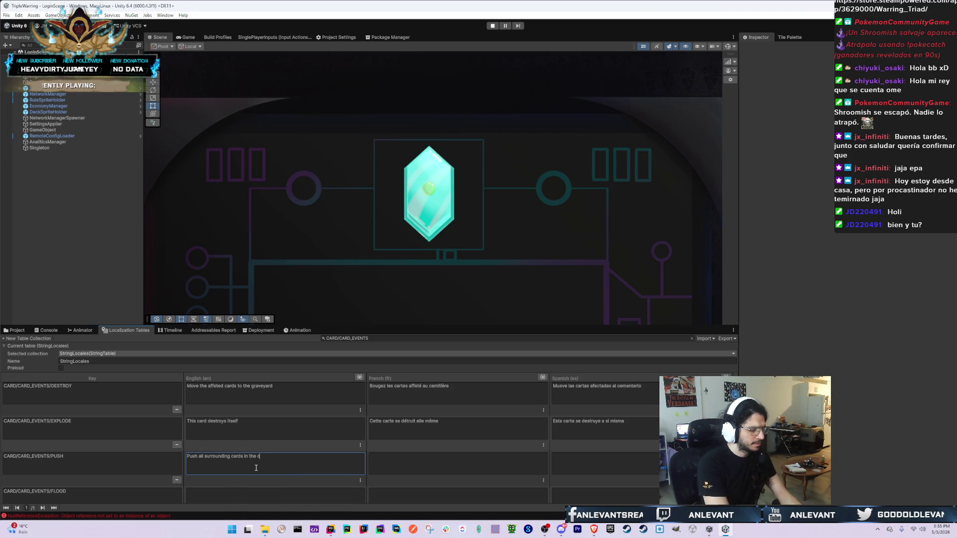
type("sing t")
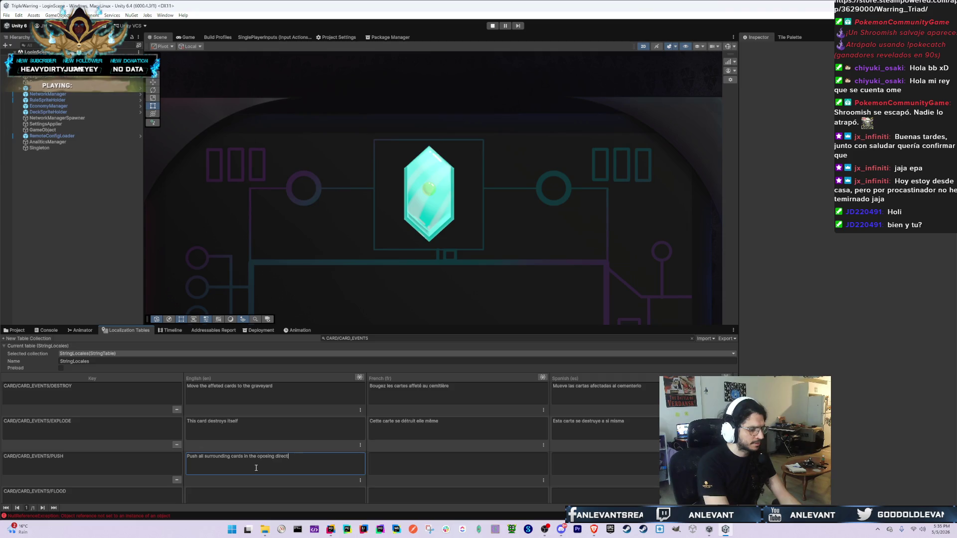
type("ion of this ca")
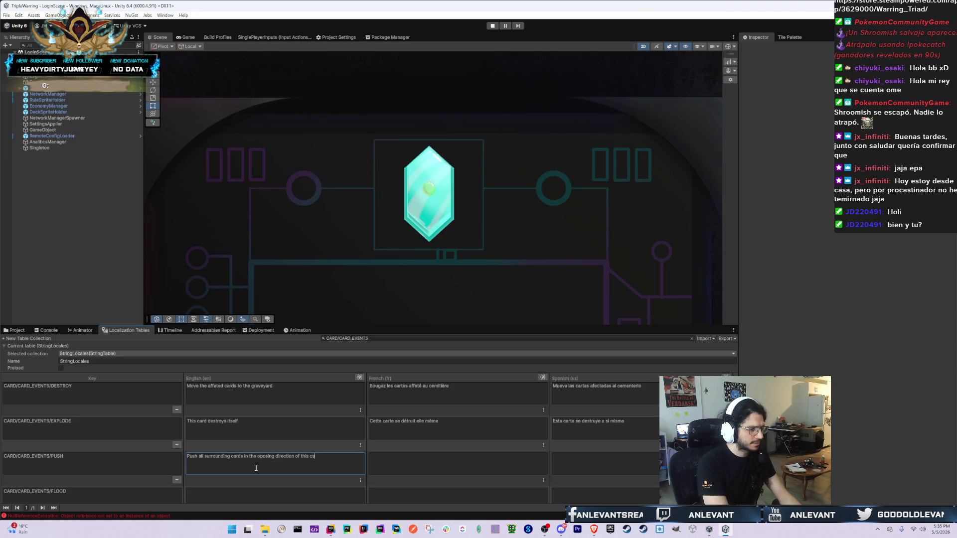
type("rd")
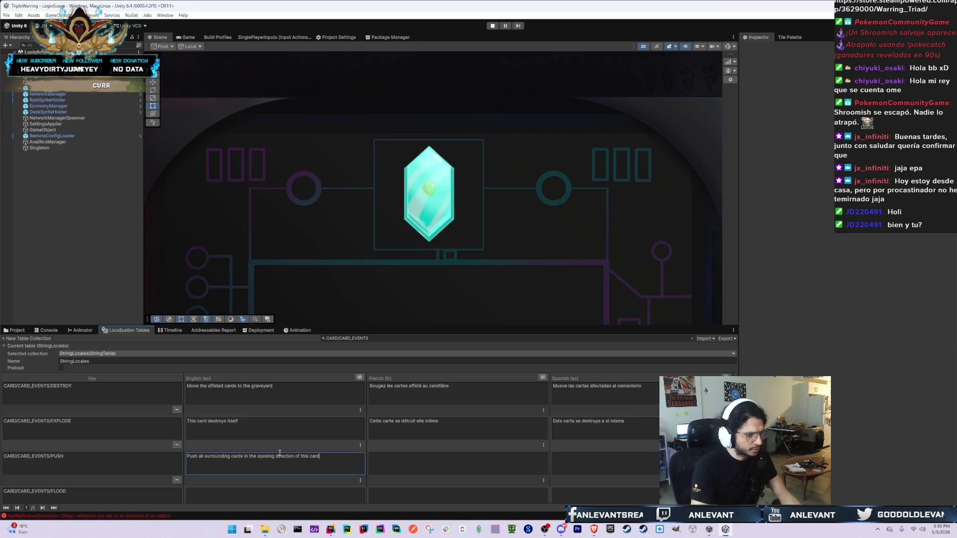
Write the Spanish PUSH text and trim 'this card' from the end of the English one
left_click(591, 470)
type("Empuja")
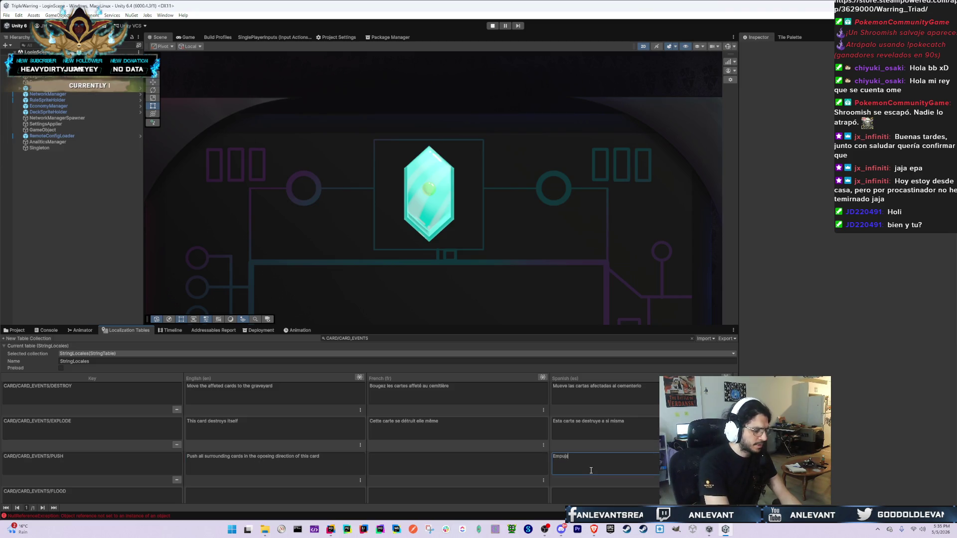
type(" todas")
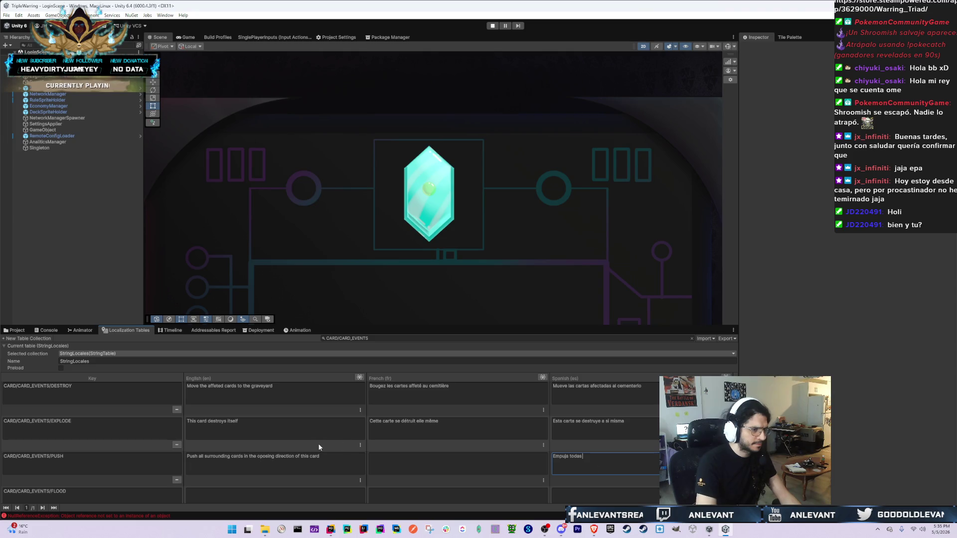
left_click(323, 459)
left_click(327, 462)
key("ctrl+BackSpace")
key("ctrl+BackSpace")
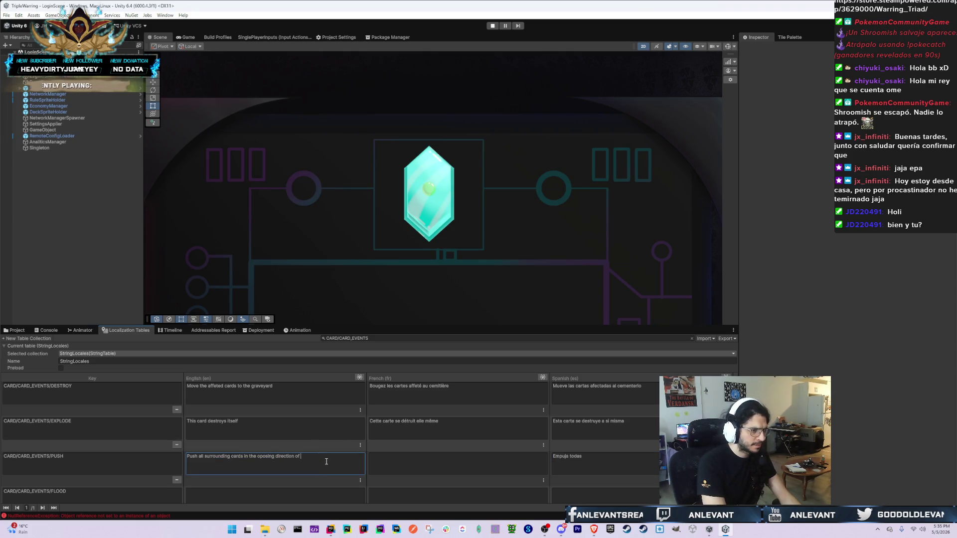
key("BackSpace")
key("BackSpace")
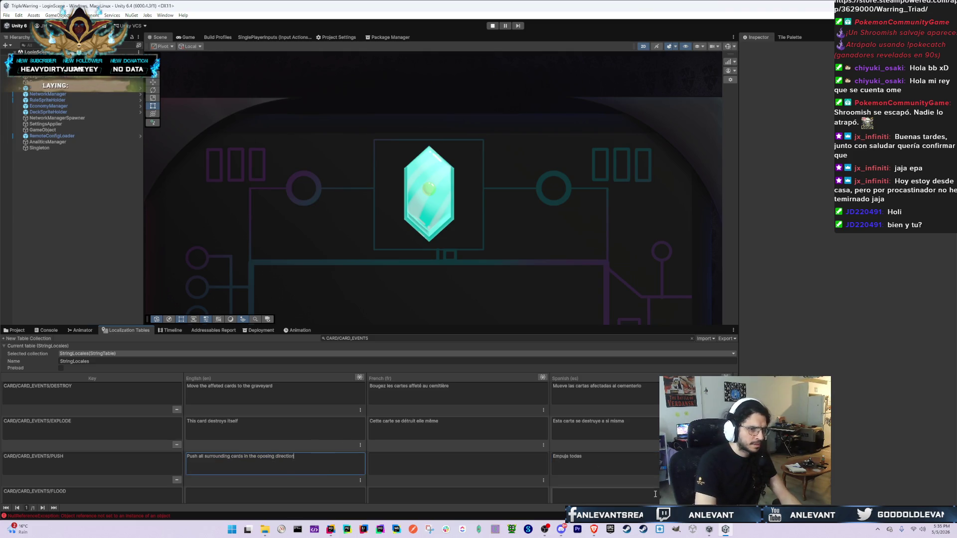
left_click(640, 463)
key("BackSpace")
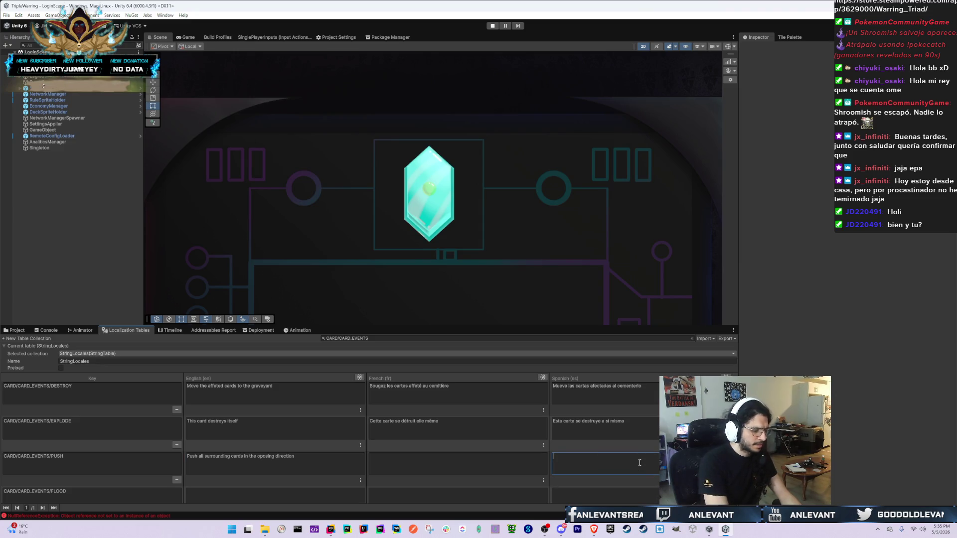
type("Empuja d")
type("das las")
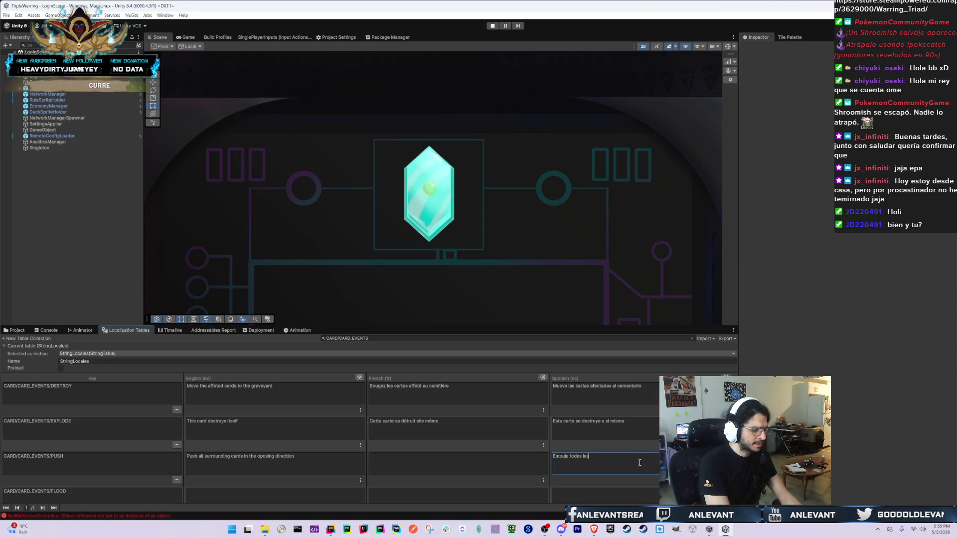
type("rtas adyace")
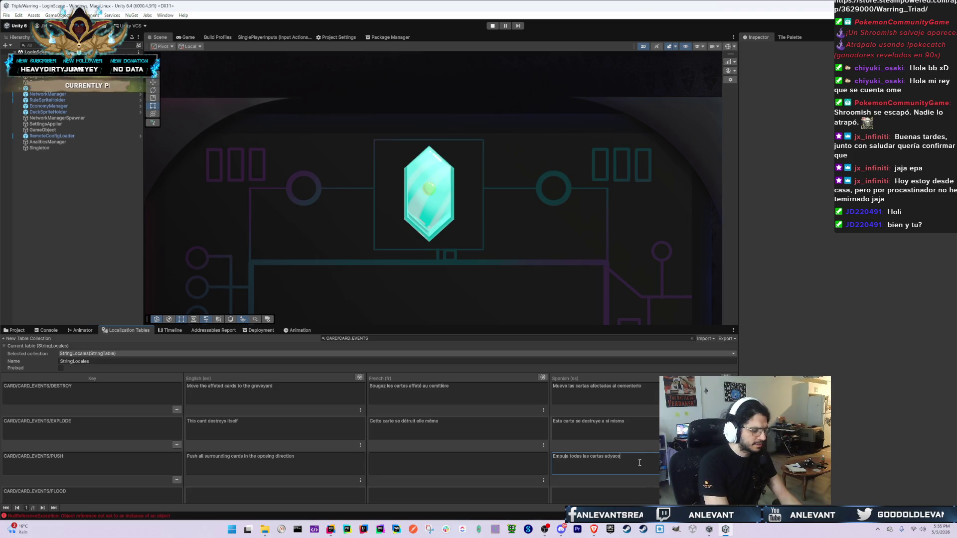
type("ntes")
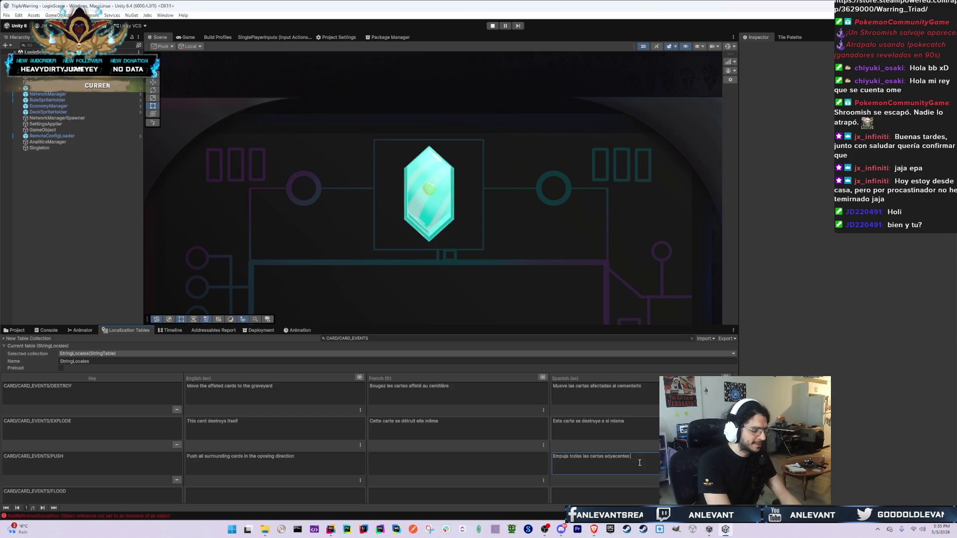
type("en la direcció")
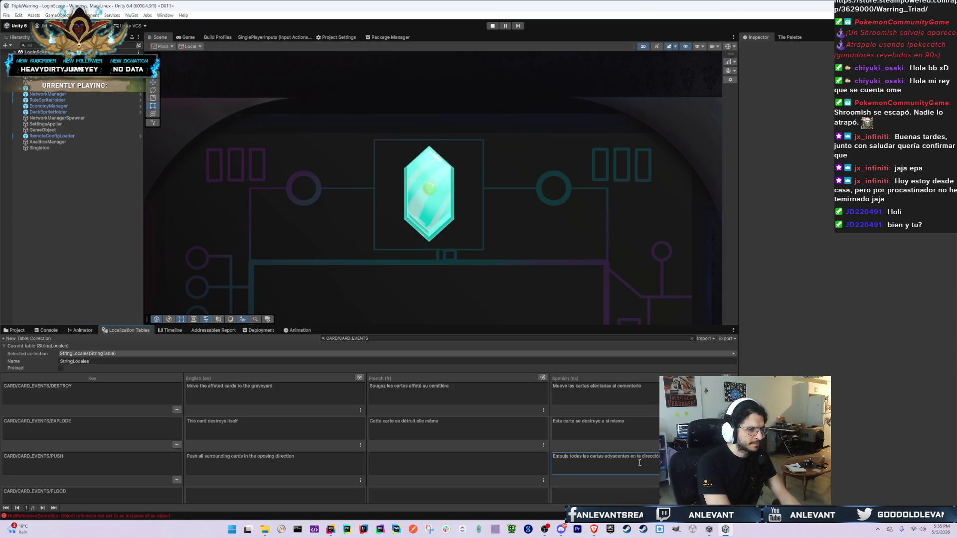
Type the French PUSH text 'Pousse tout les cartes adjacentes dans la direction opposé'
left_click(434, 469)
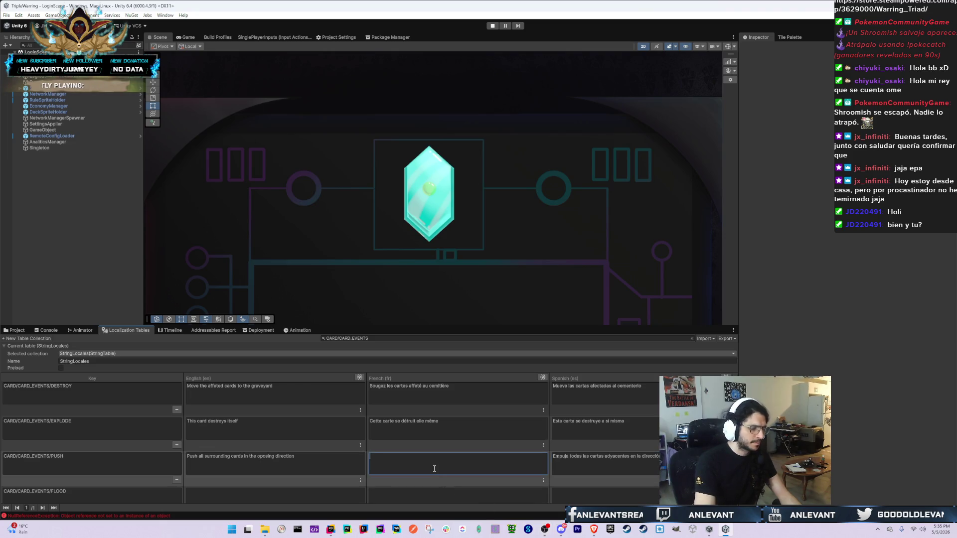
type("POusse")
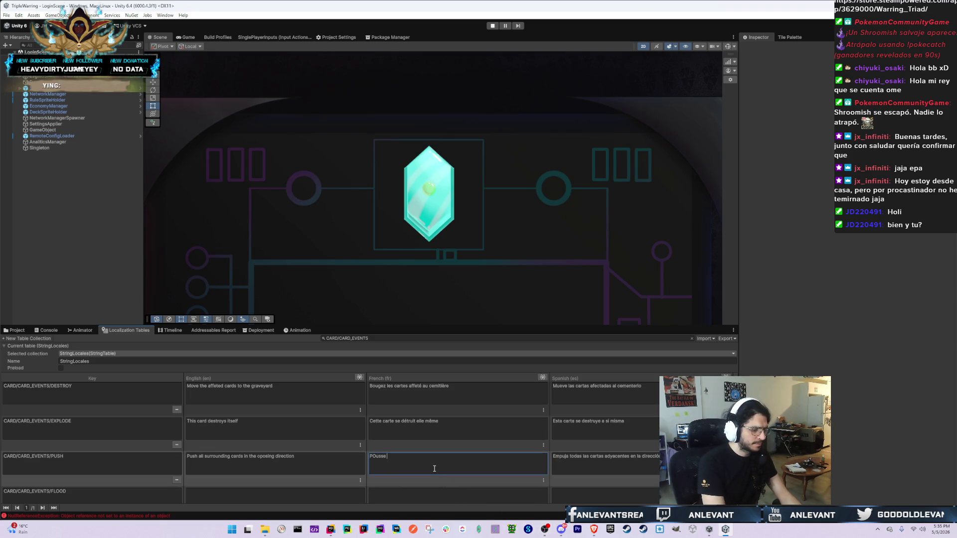
key("BackSpace")
key("BackSpace")
key("BackSpace")
type("ousse tout les car")
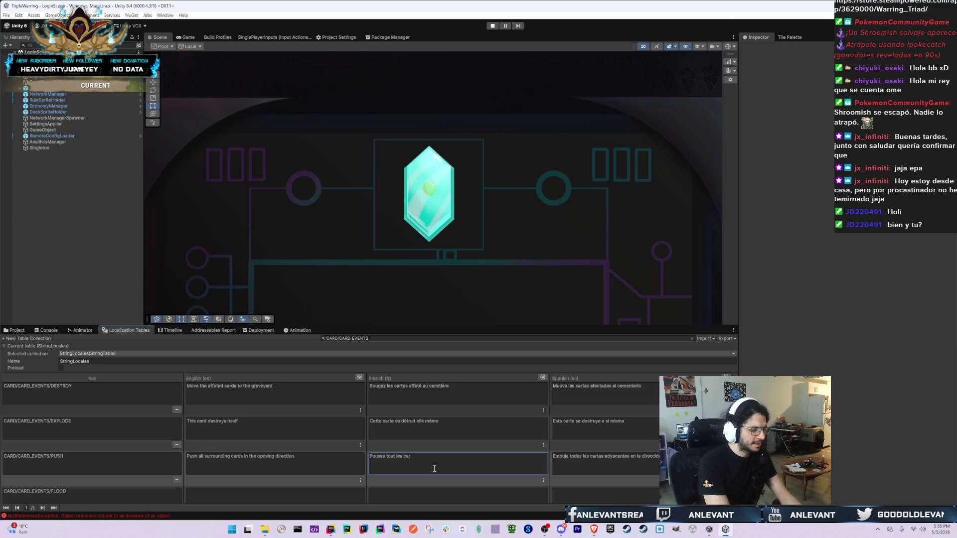
type("tes ad")
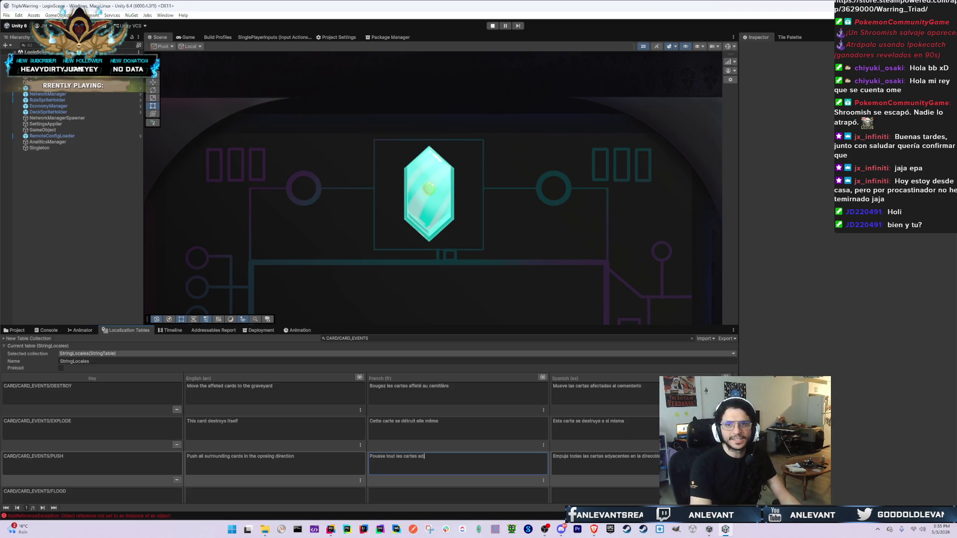
type("j")
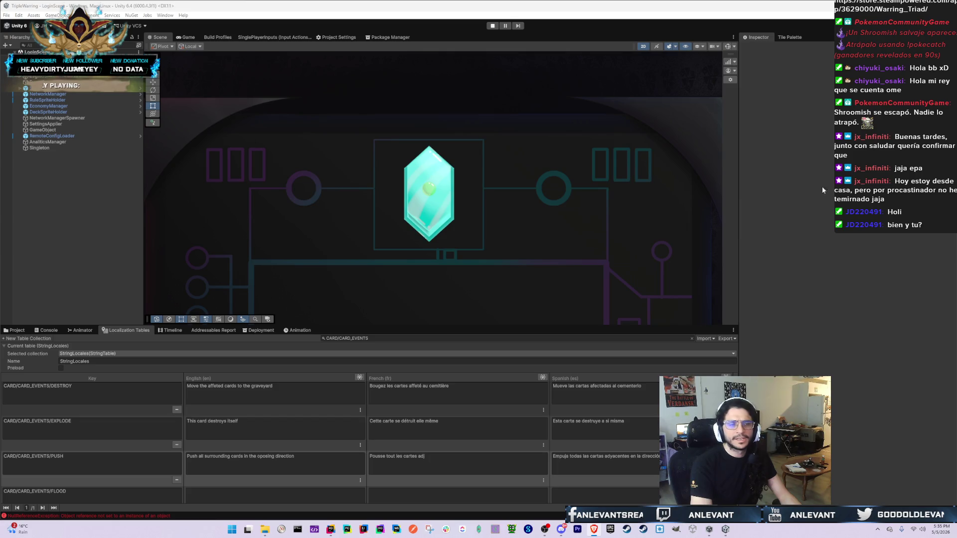
left_click(693, 464)
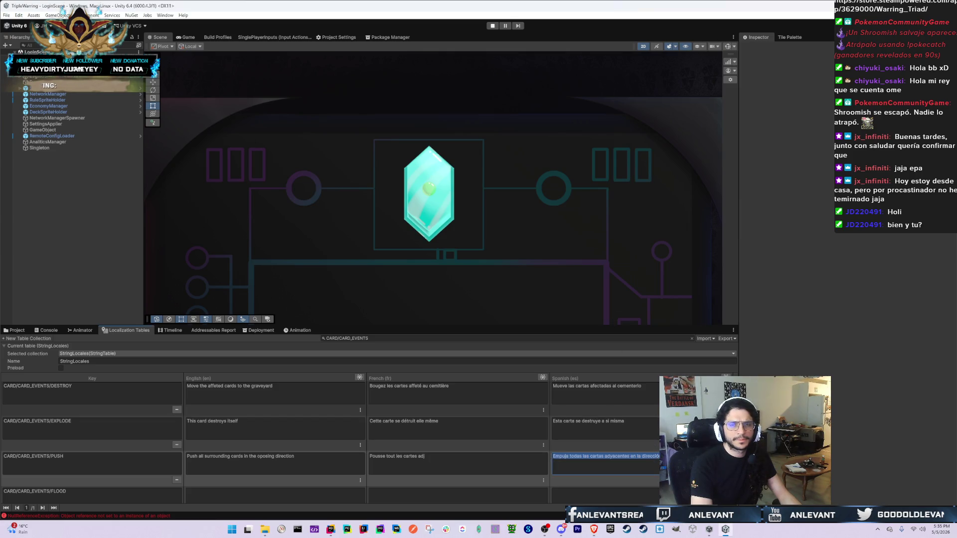
key("alt+Tab")
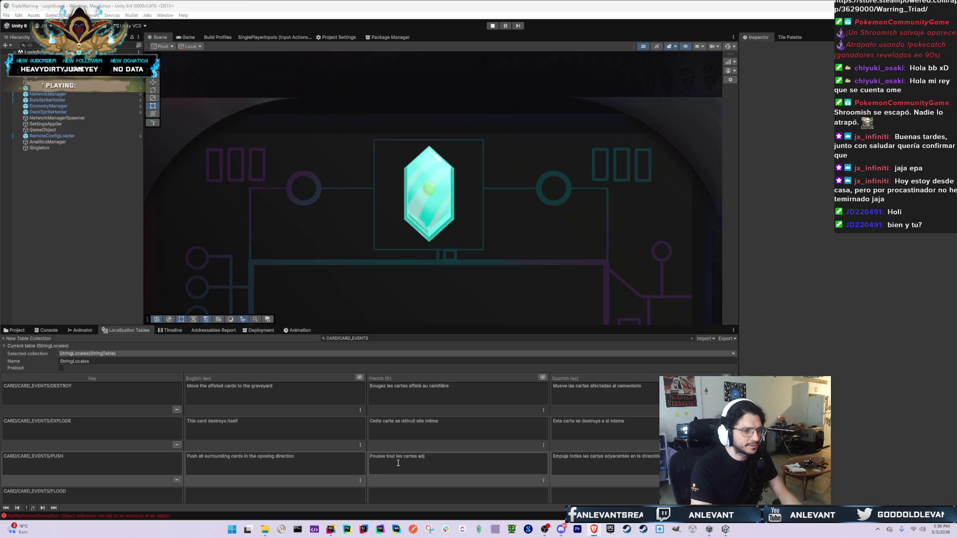
left_click(429, 460)
left_click(429, 460)
type("acentes ")
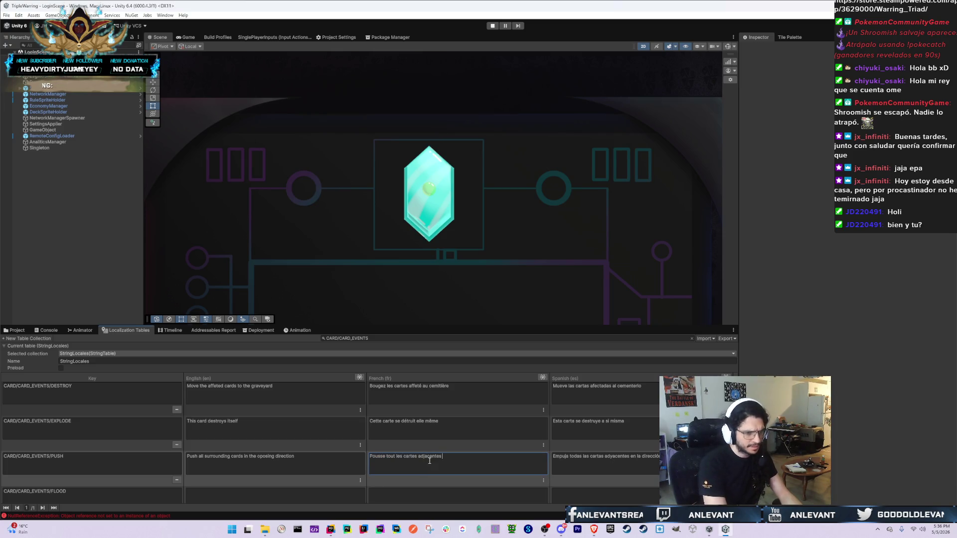
type("dans la direction o")
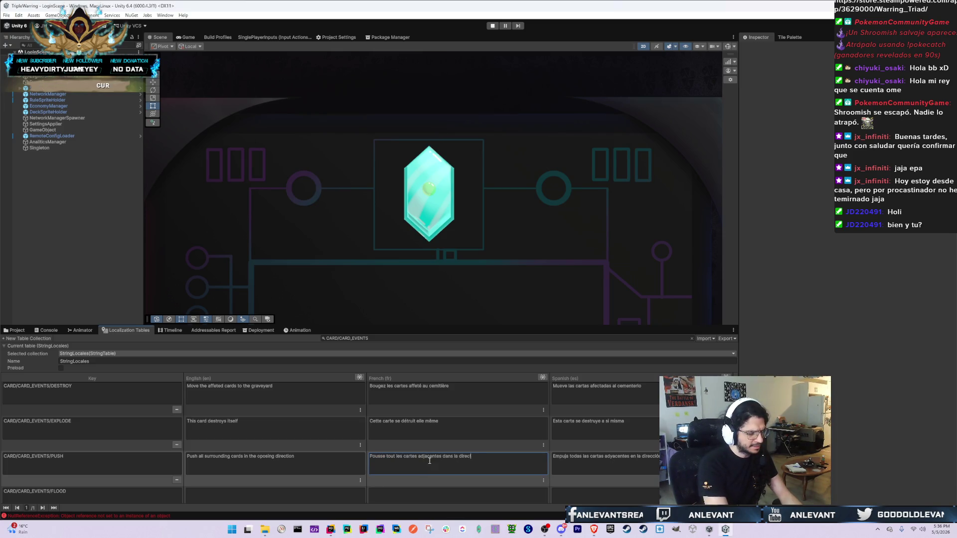
type("pposé")
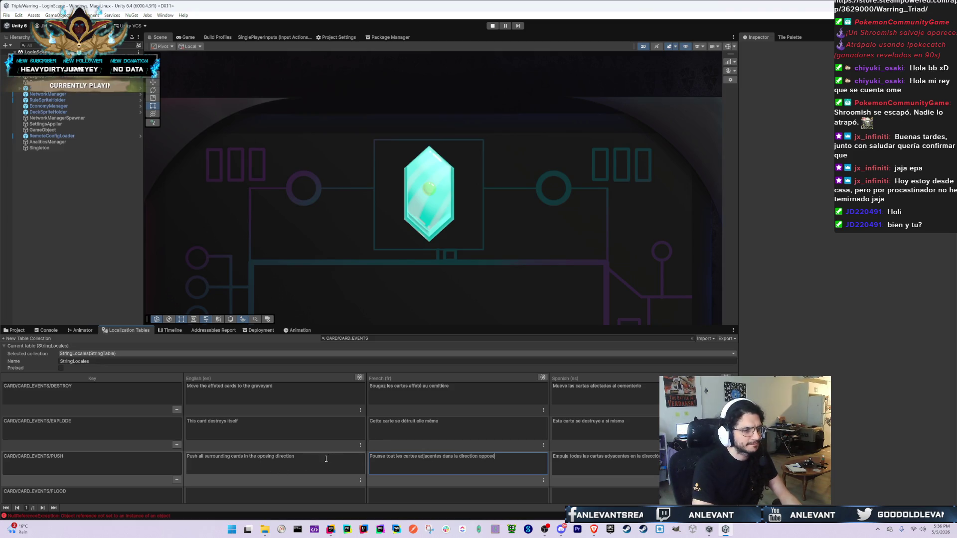
scroll(310, 469, "down", 1)
Enter the English FLOOD text 'Affected cards cannot be turned to the other color'
left_click(277, 476)
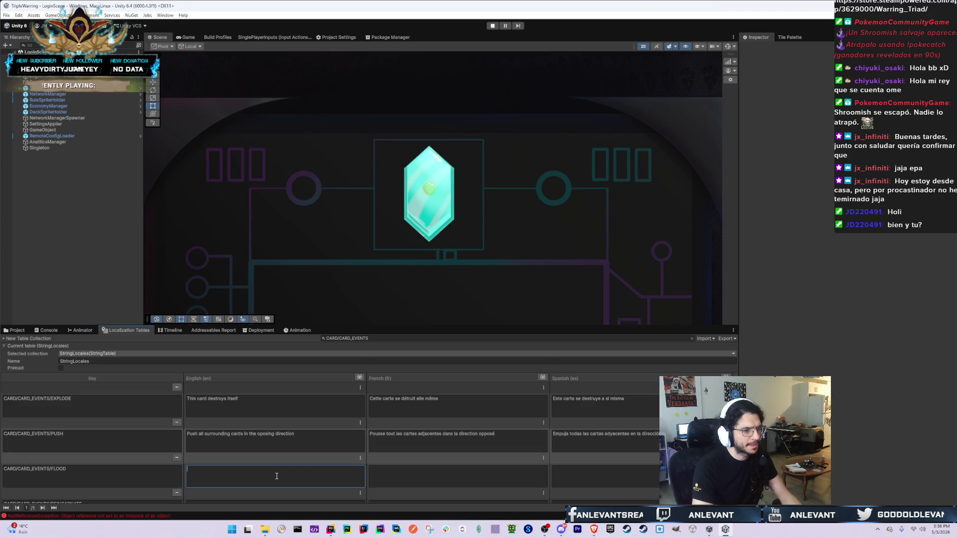
key("Escape")
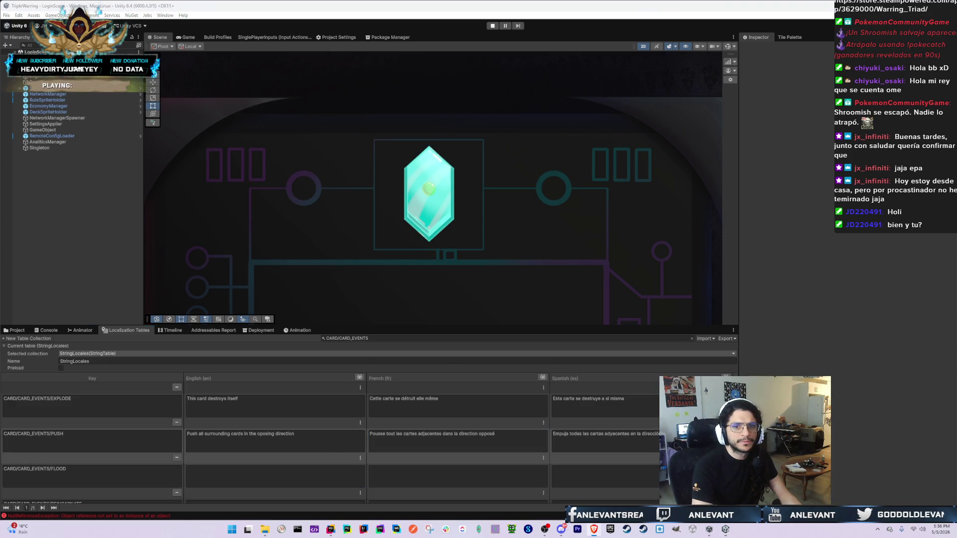
left_click(336, 486)
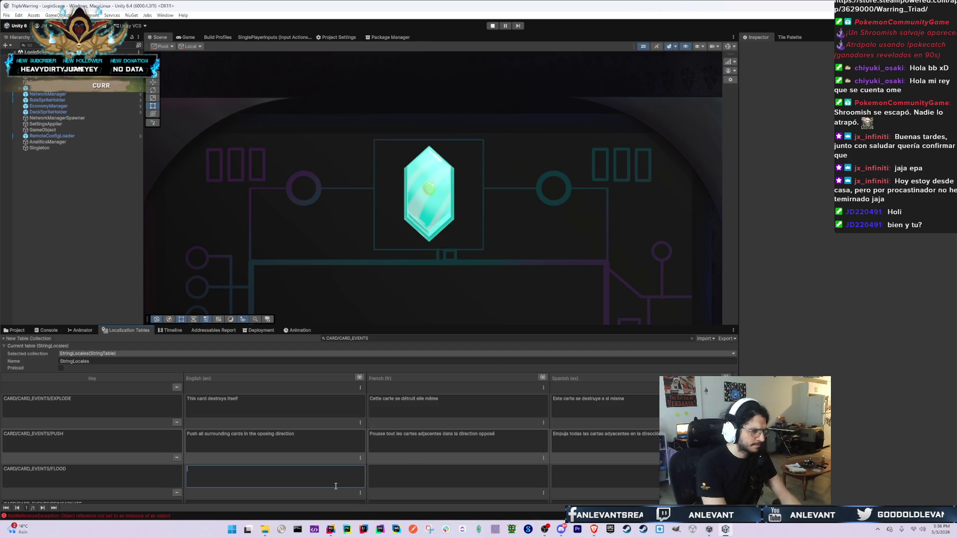
type("ffected")
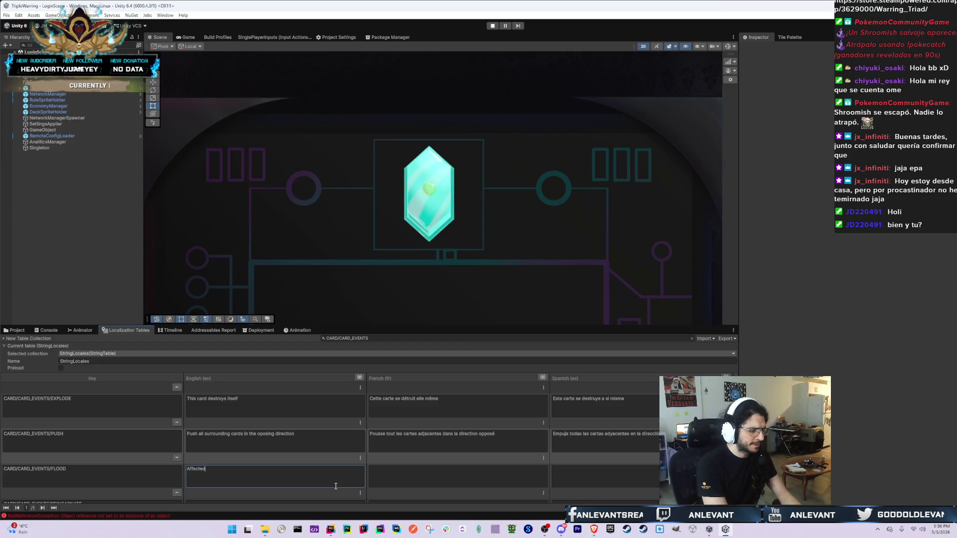
type(" cards cannot be turn")
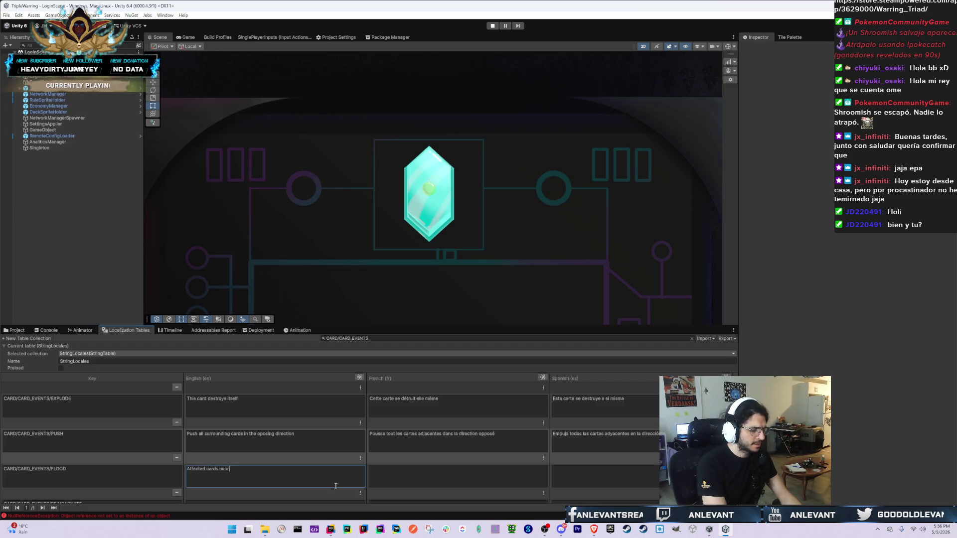
type("ed ")
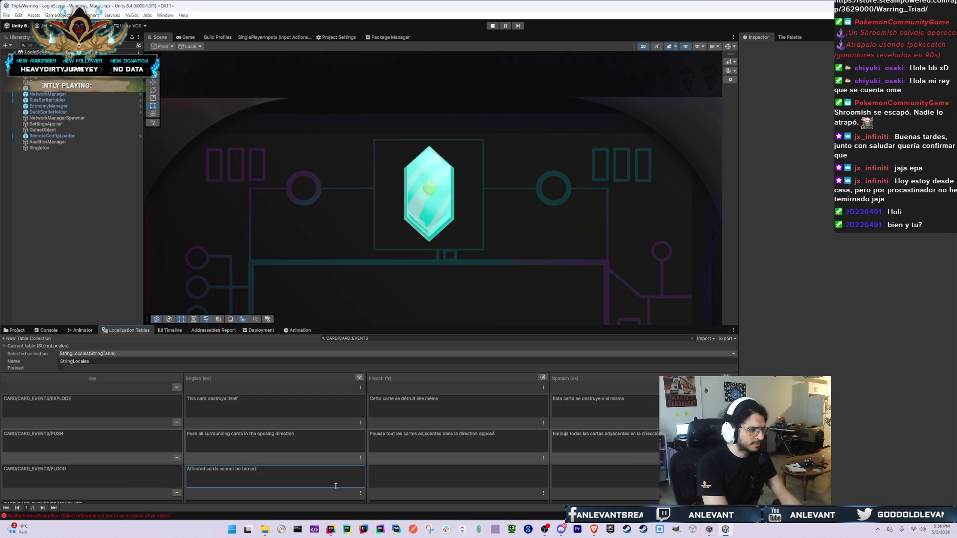
type("to the o")
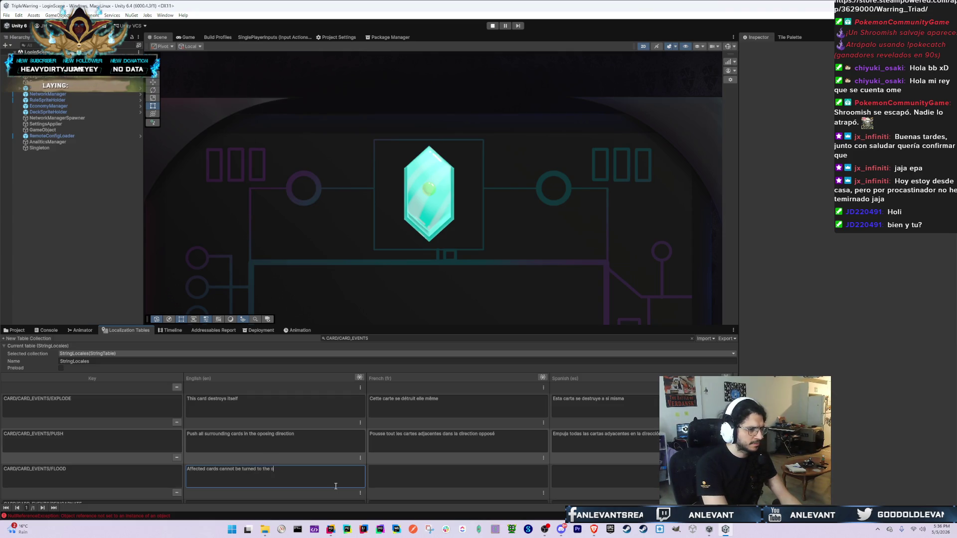
type("ther co")
type("lor")
key("ctrl+shift+Left")
key("ctrl+shift+Left")
key("ctrl+shift+Left")
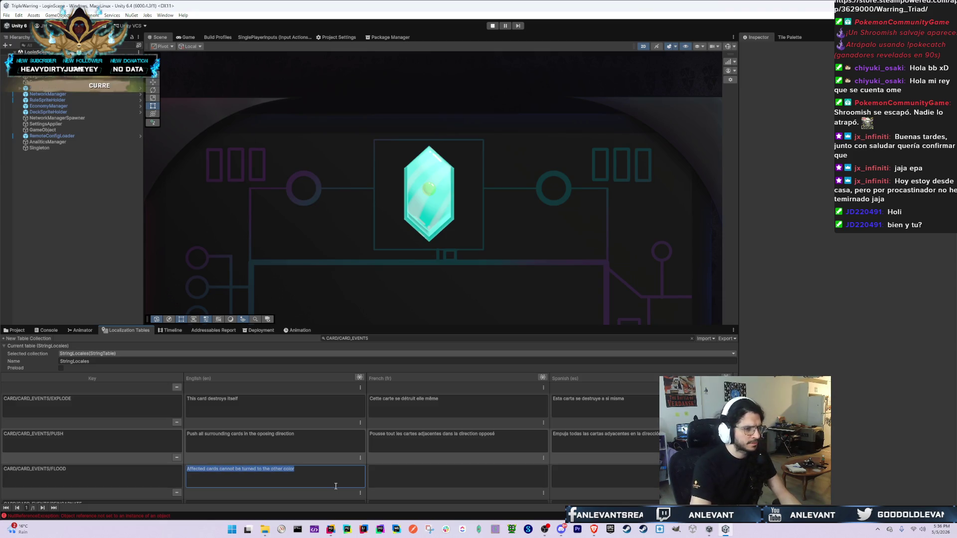
Add Spanish FLOOD 'Las cartas afectadas no pueden cambiar de color' and begin French 'Les cartes affecté ne peut pas changer de couleur'
left_click(555, 478)
type("Las c")
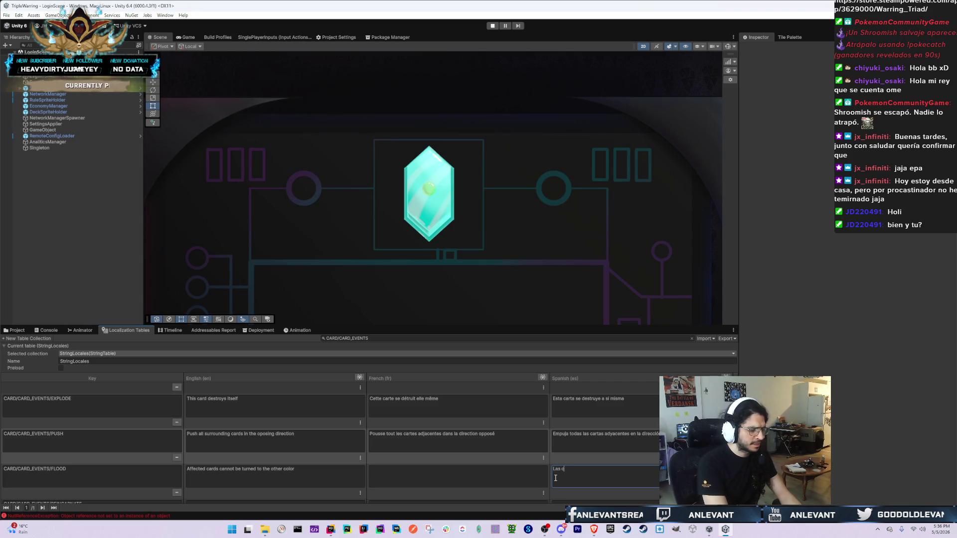
type("artas afectadas no")
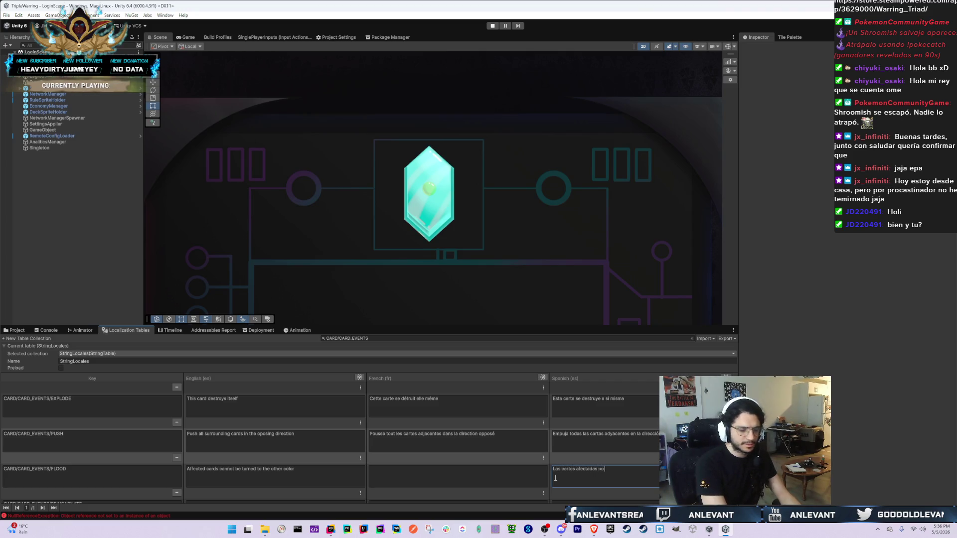
type(" pueden cambiar de co")
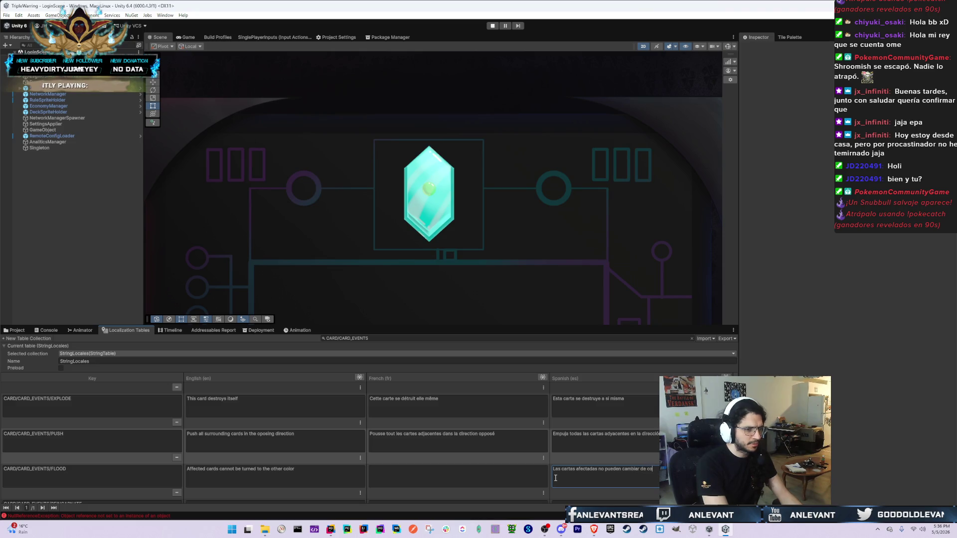
type("lor")
scroll(524, 486, "up", 1)
left_click(495, 494)
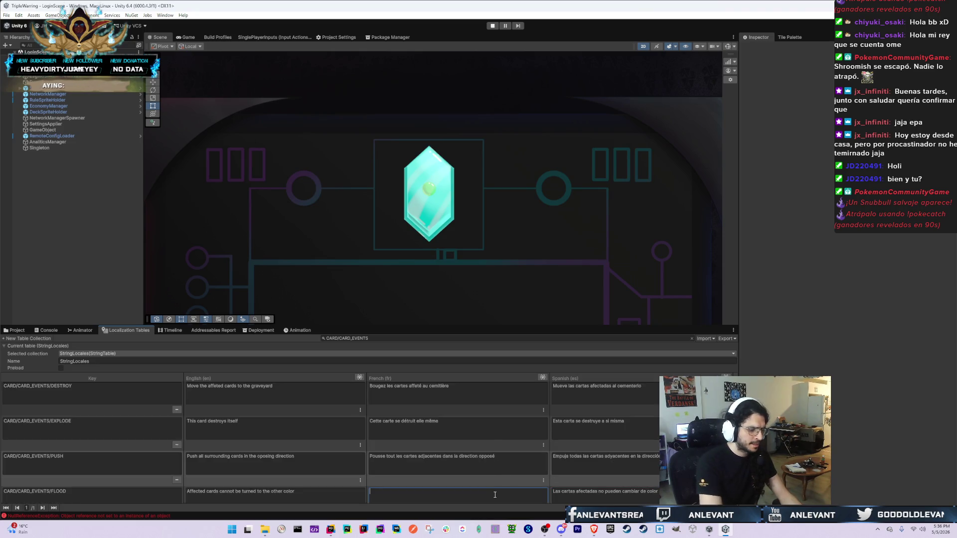
type("Les cartes affecté n")
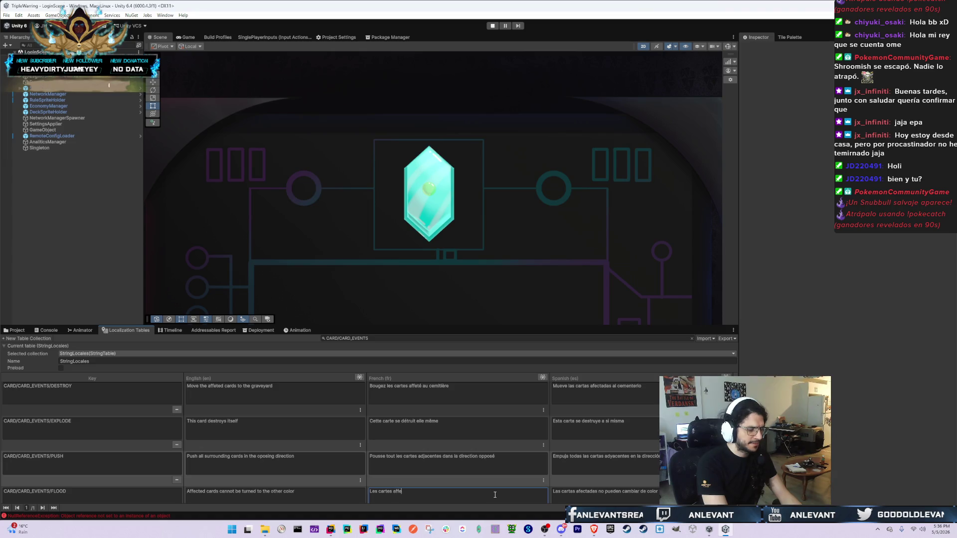
type("e peut pas")
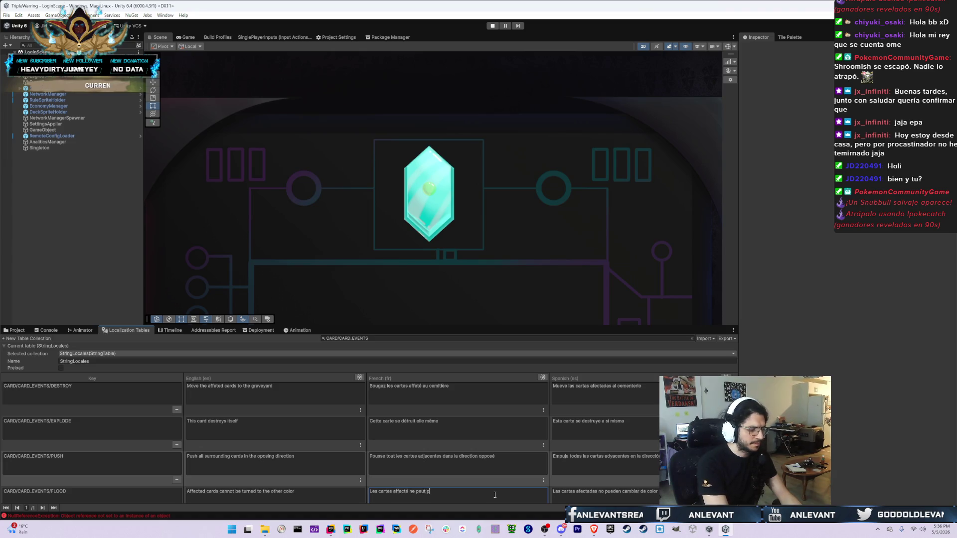
type(" changer de couleur")
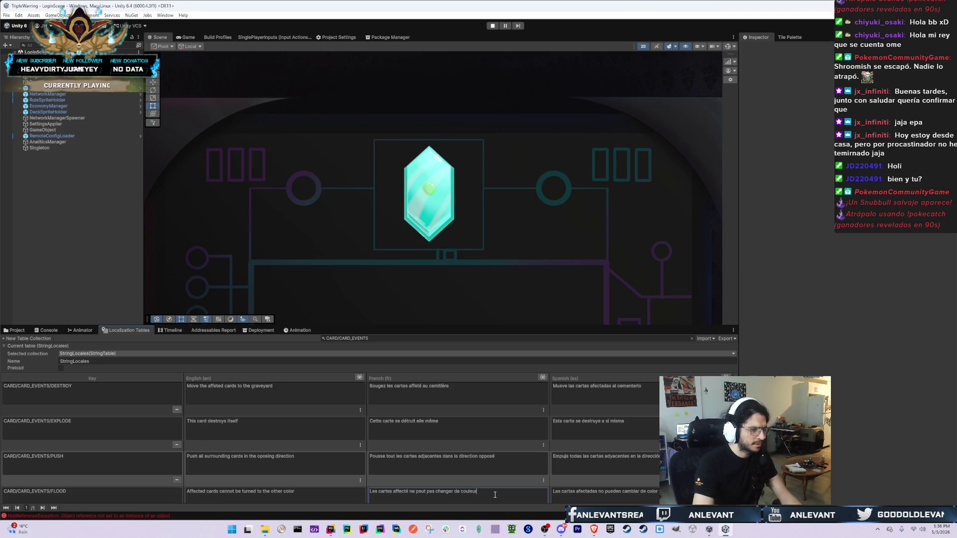
scroll(389, 473, "down", 3)
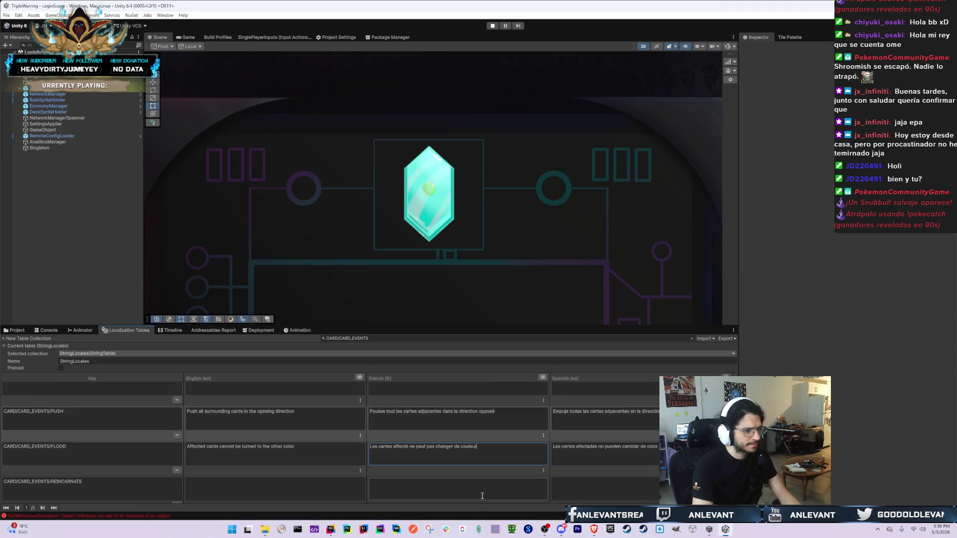
Select the English REINCARNATE and ELEMENTAL descriptions while scrolling the table
left_click(282, 467)
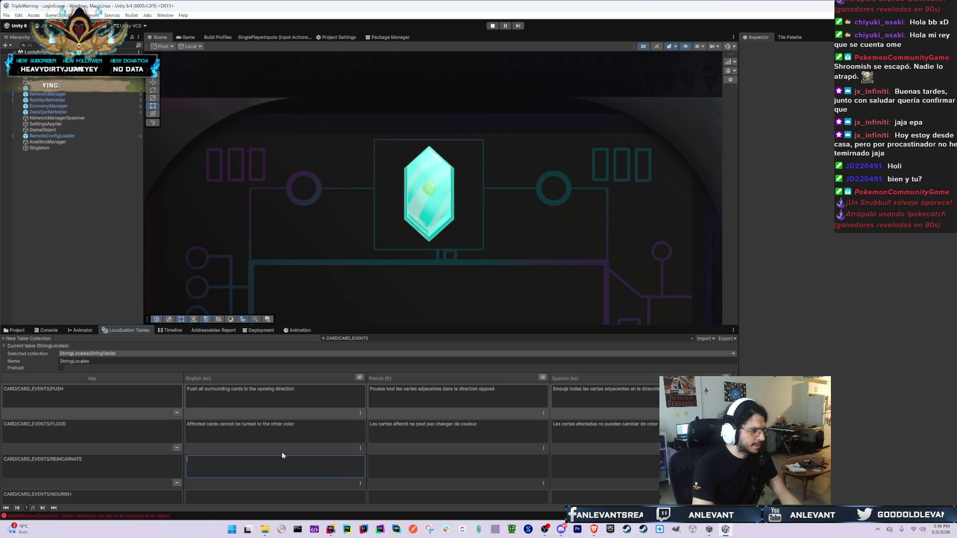
scroll(282, 451, "down", 3)
scroll(255, 430, "up", 3)
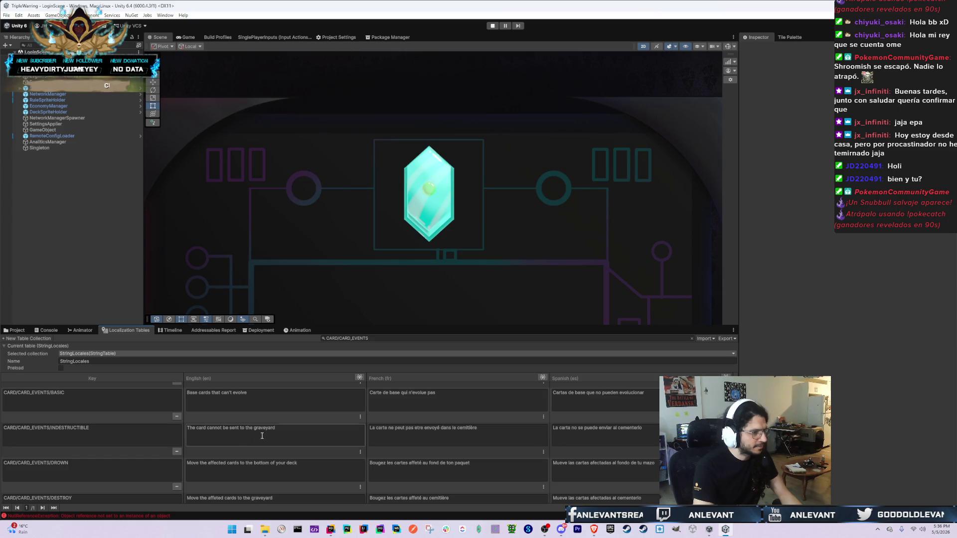
scroll(275, 458, "down", 3)
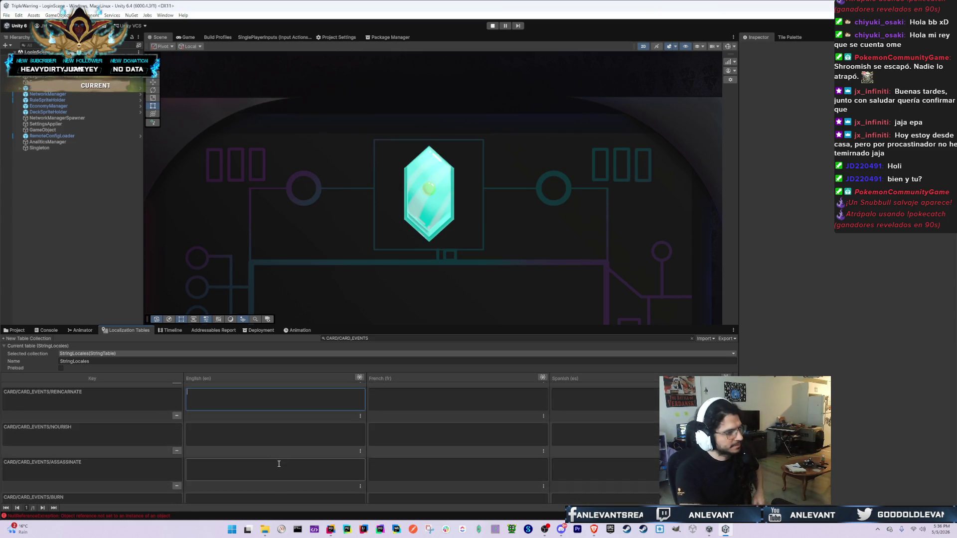
scroll(267, 433, "up", 3)
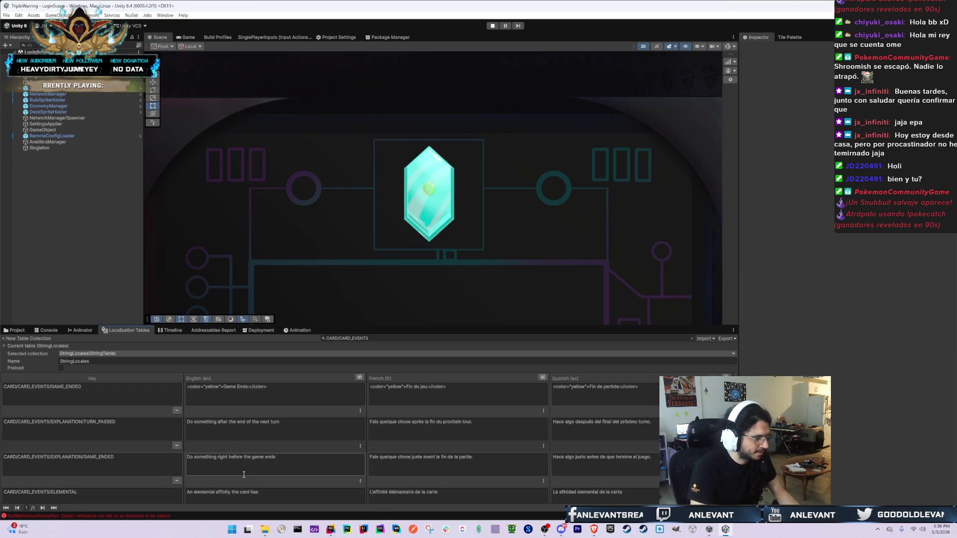
scroll(242, 462, "down", 1)
left_click(246, 470)
scroll(249, 479, "down", 3)
scroll(249, 479, "down", 5)
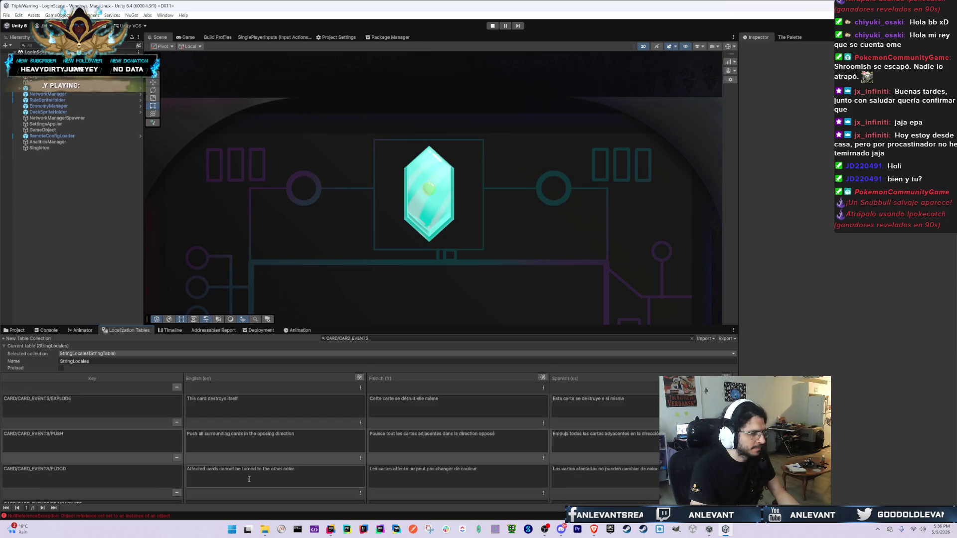
scroll(248, 481, "down", 5)
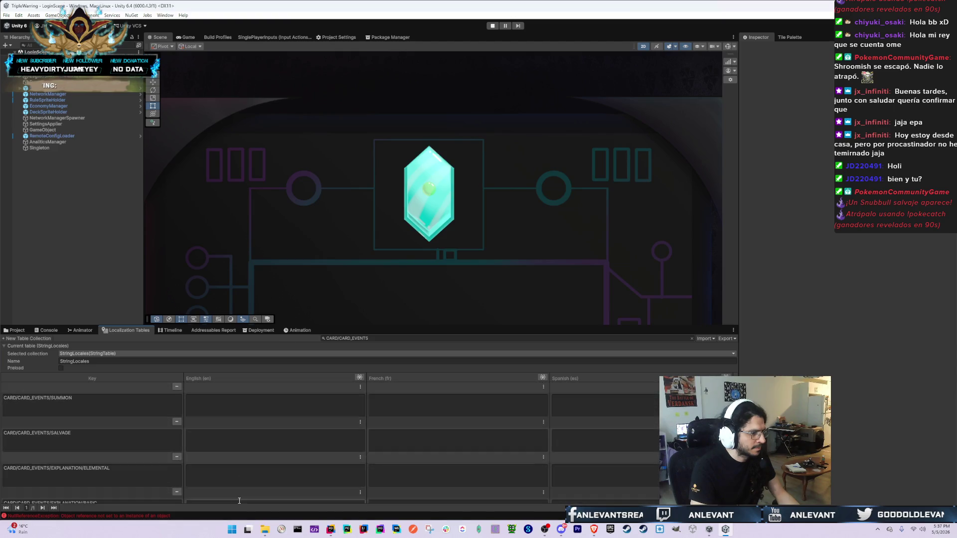
scroll(205, 468, "up", 3)
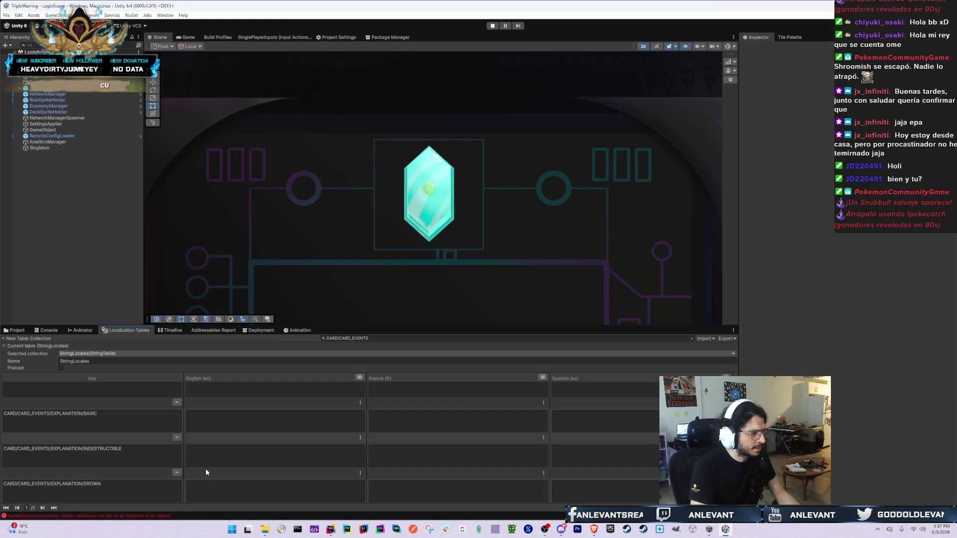
left_click(274, 413)
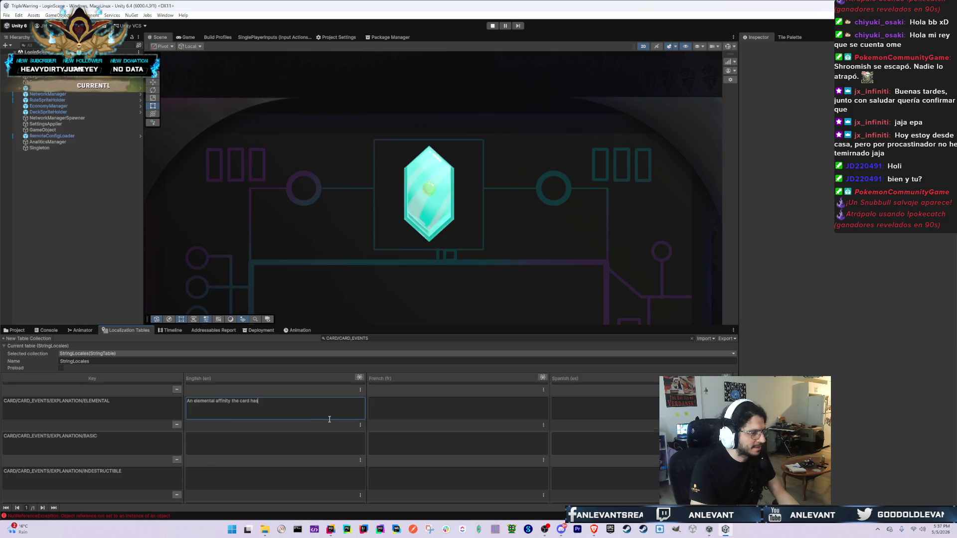
Scroll through the CARD_EVENTS entries down to the English BASIC description, 'Base cards that can't evolve'
scroll(372, 419, "up", 5)
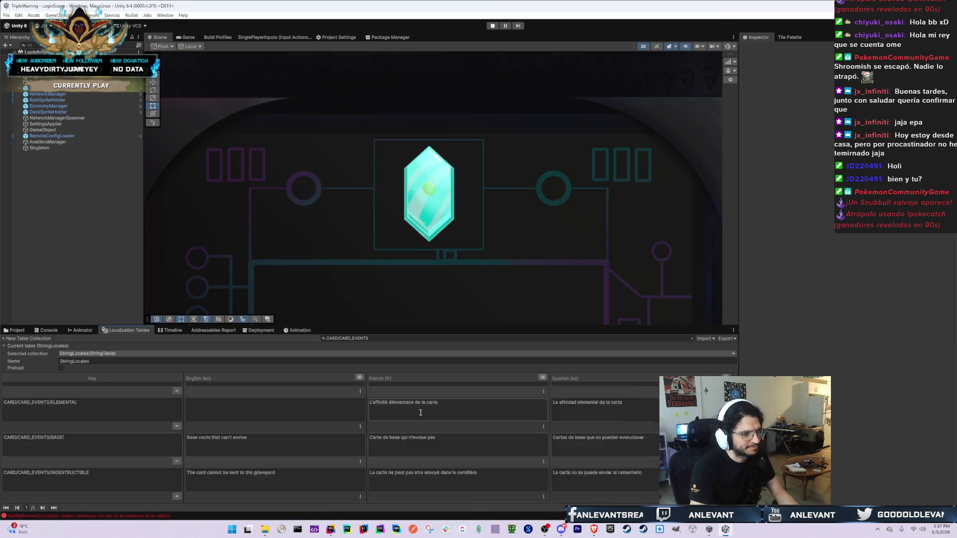
scroll(421, 413, "down", 3)
scroll(423, 469, "down", 2)
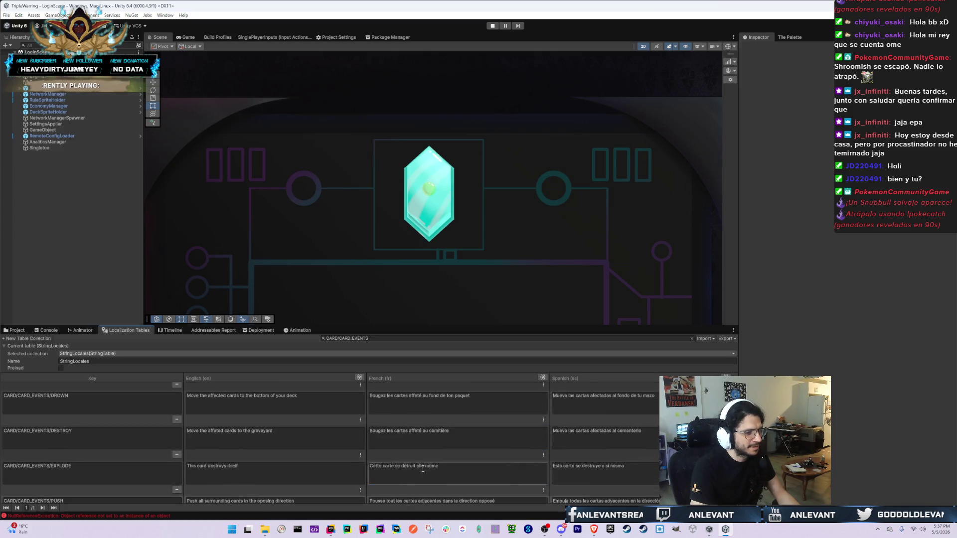
scroll(422, 469, "down", 3)
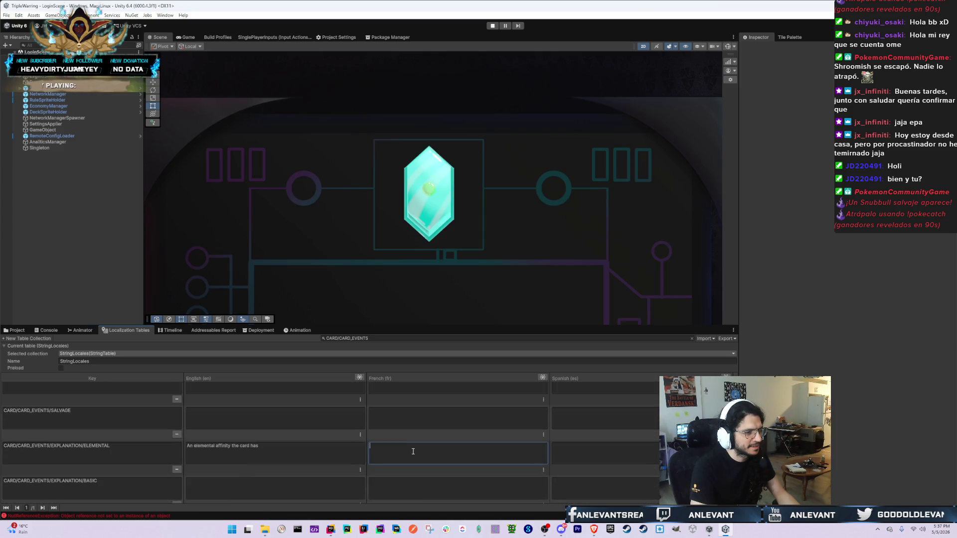
scroll(413, 451, "up", 5)
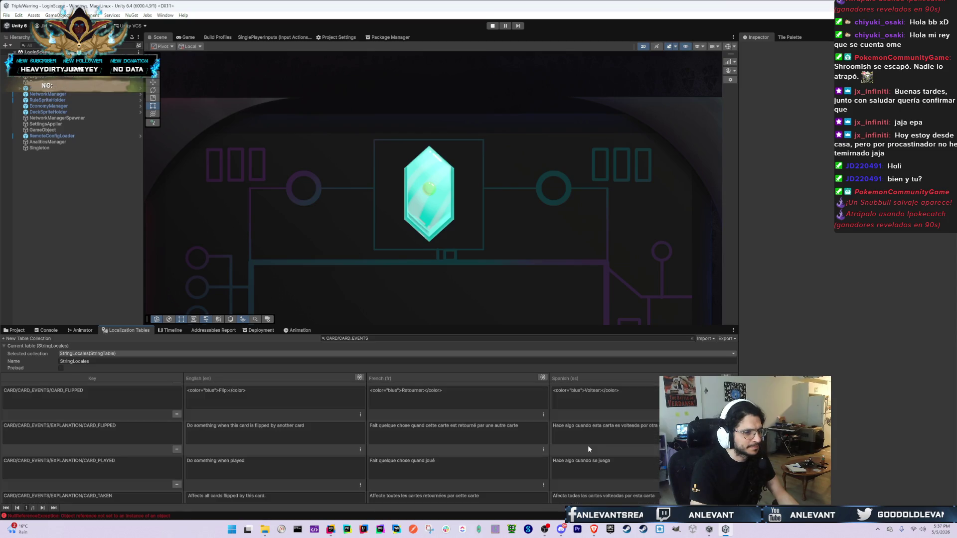
scroll(589, 444, "down", 2)
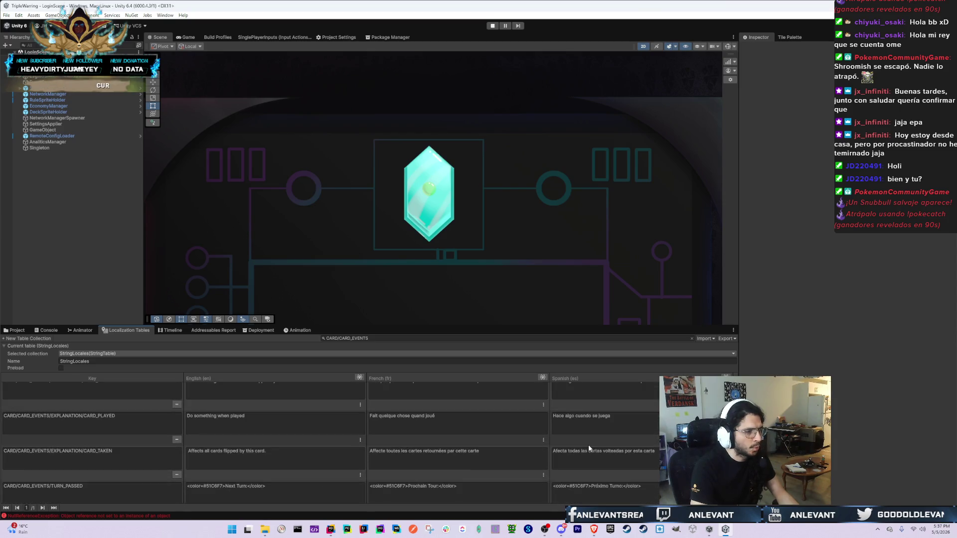
scroll(593, 439, "down", 1)
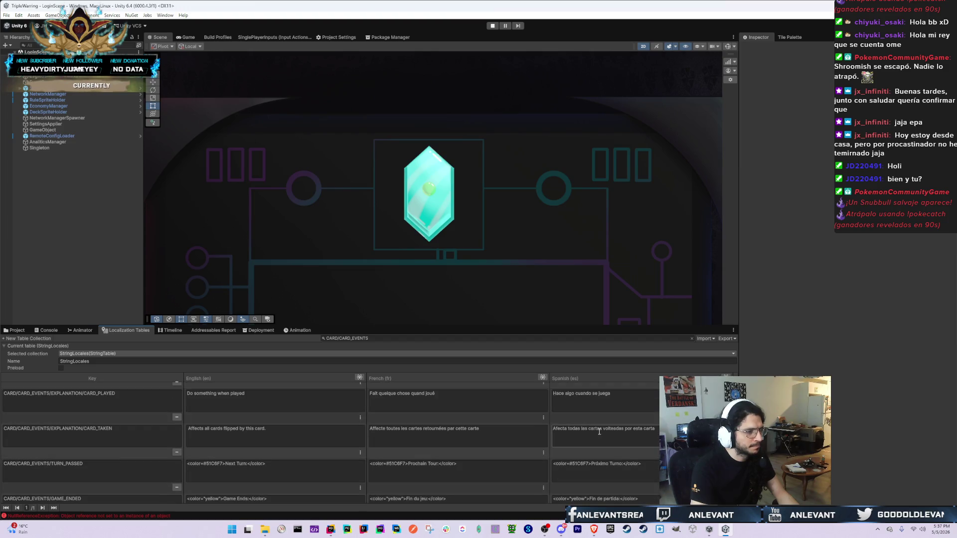
scroll(596, 481, "down", 2)
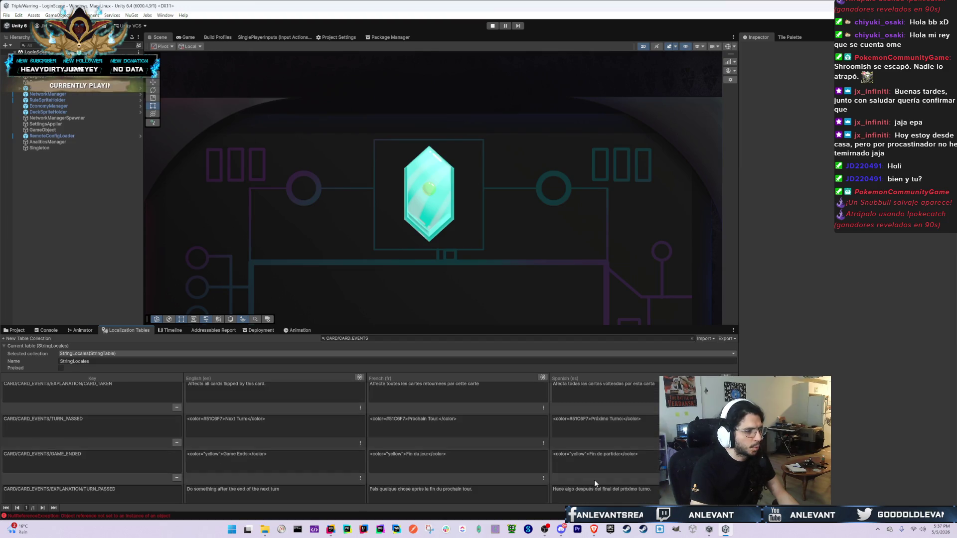
scroll(593, 482, "down", 1)
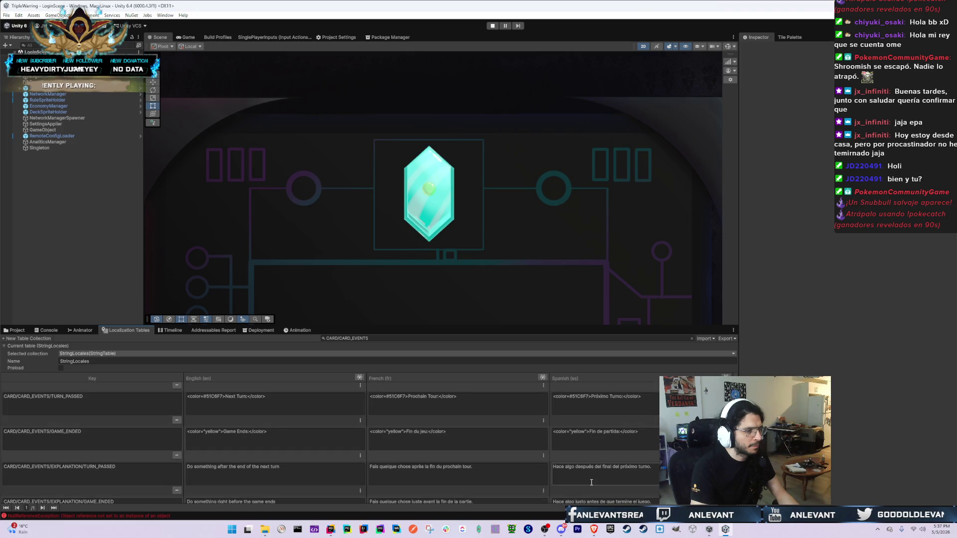
scroll(593, 483, "down", 3)
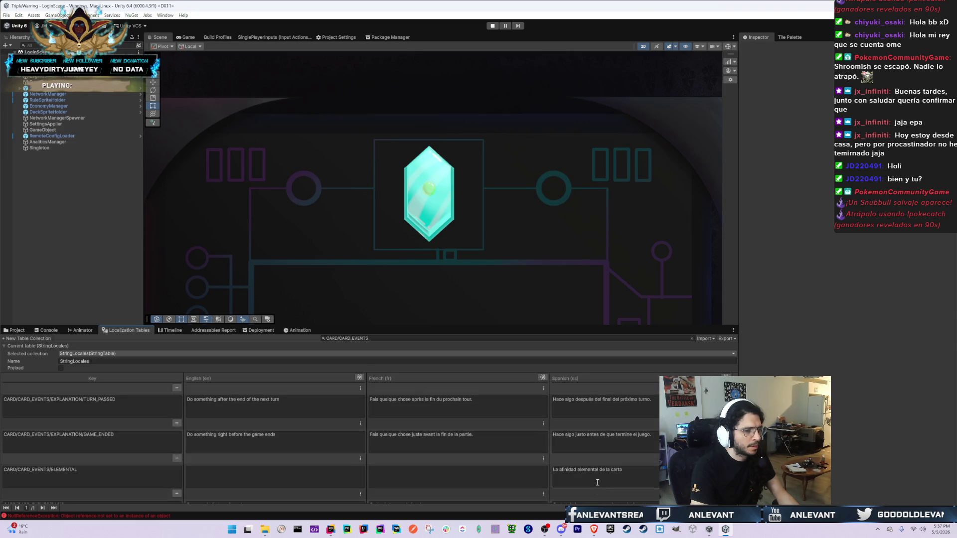
scroll(593, 479, "down", 5)
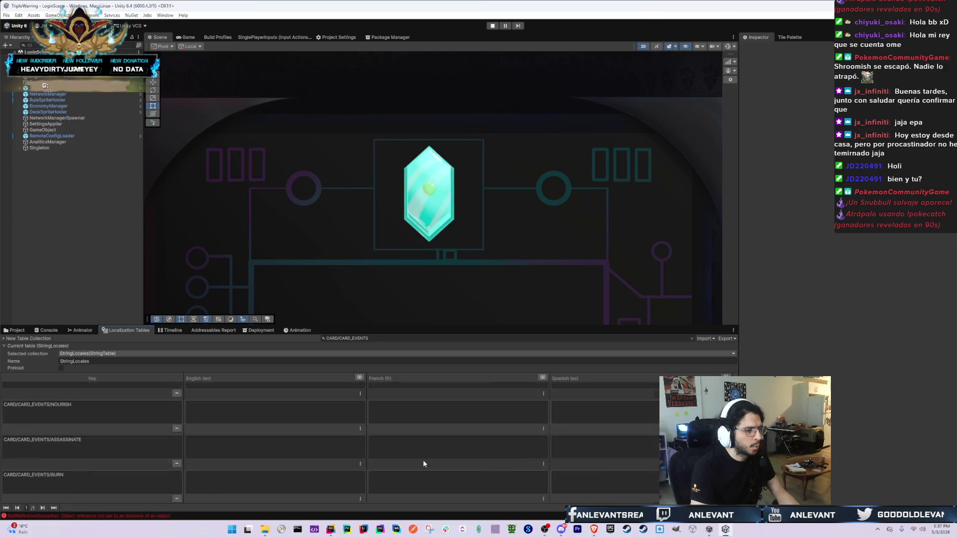
scroll(438, 459, "down", 4)
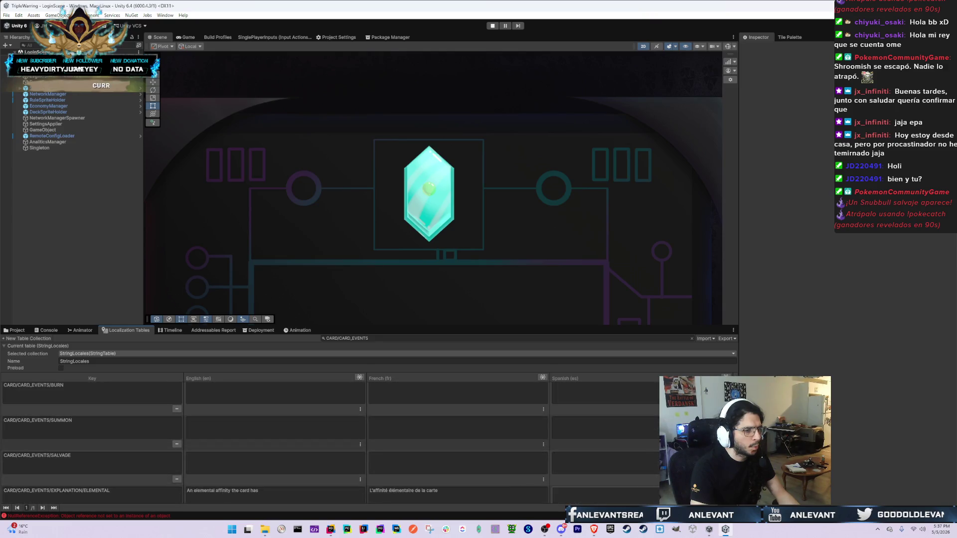
scroll(612, 455, "up", 6)
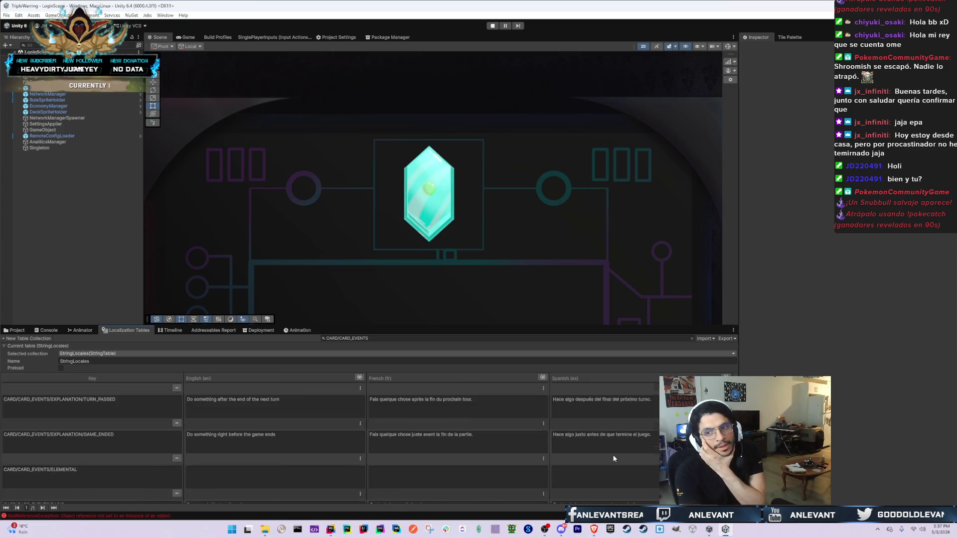
scroll(614, 457, "up", 5)
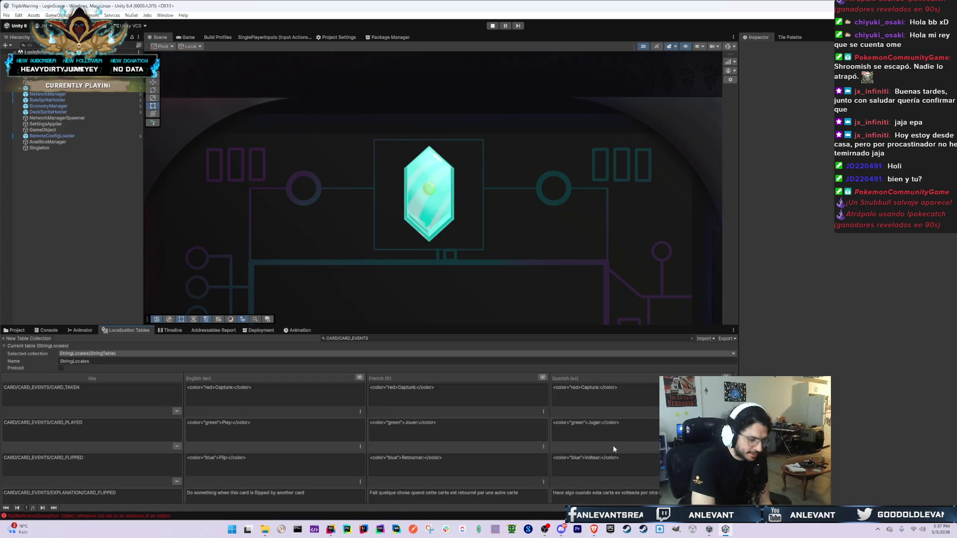
scroll(607, 448, "down", 3)
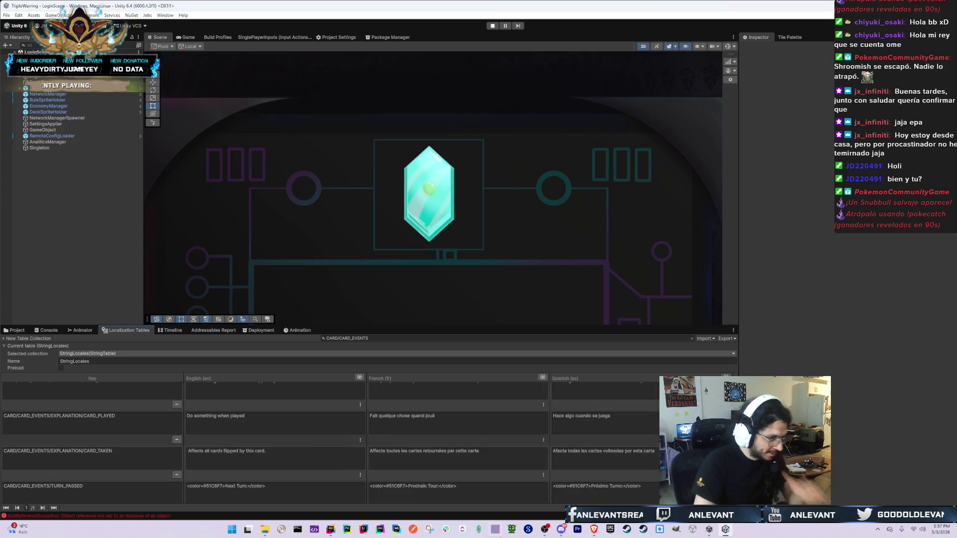
scroll(420, 468, "down", 3)
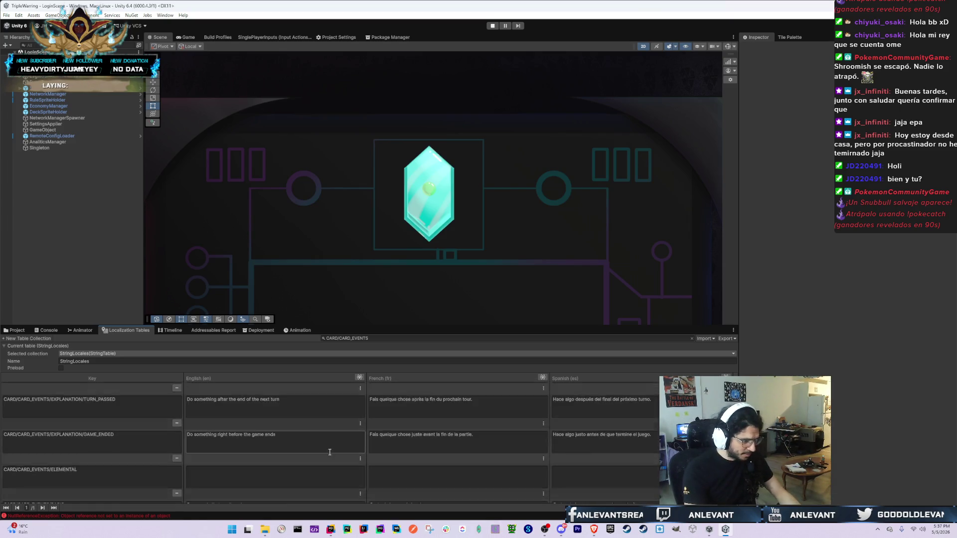
scroll(330, 452, "down", 1)
left_click(264, 492)
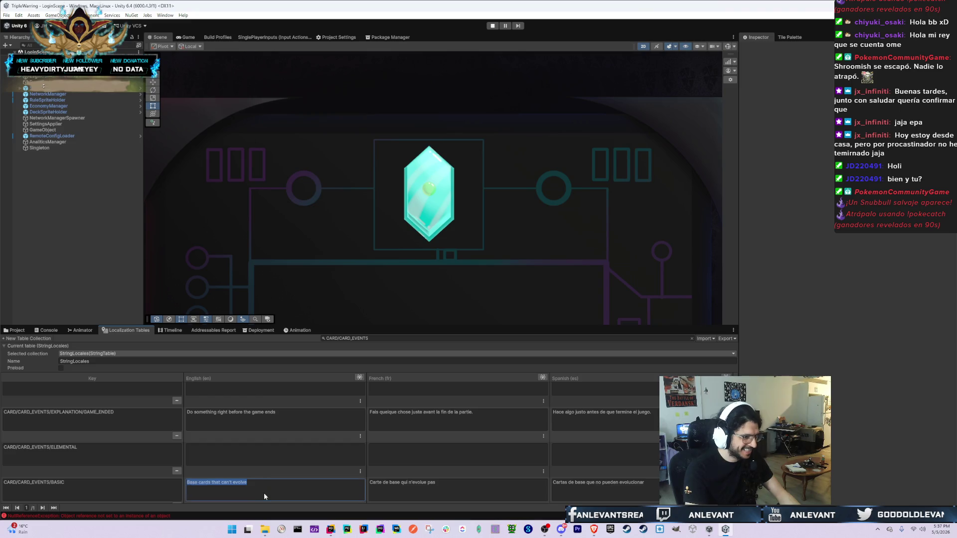
Browse the table, selecting the French and Spanish BASIC descriptions
scroll(264, 493, "down", 3)
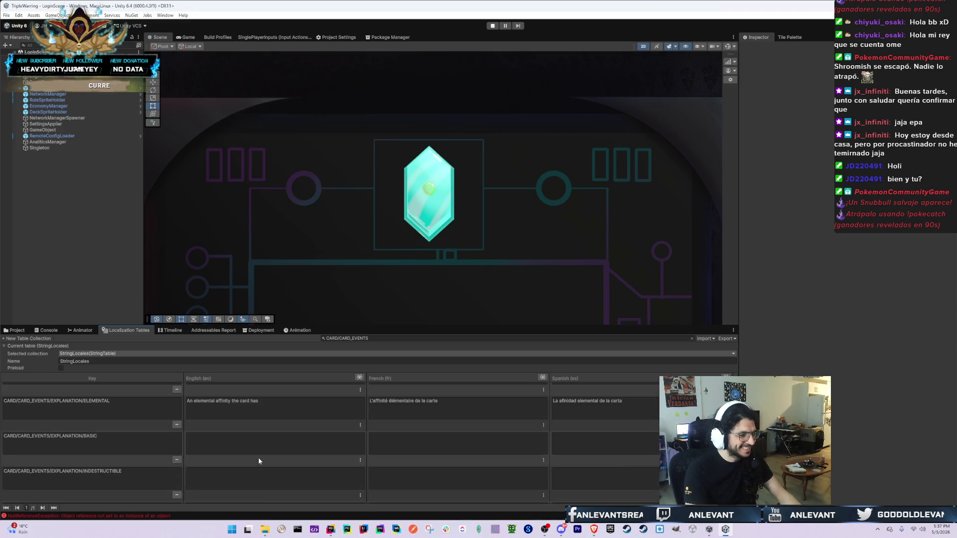
scroll(395, 439, "up", 3)
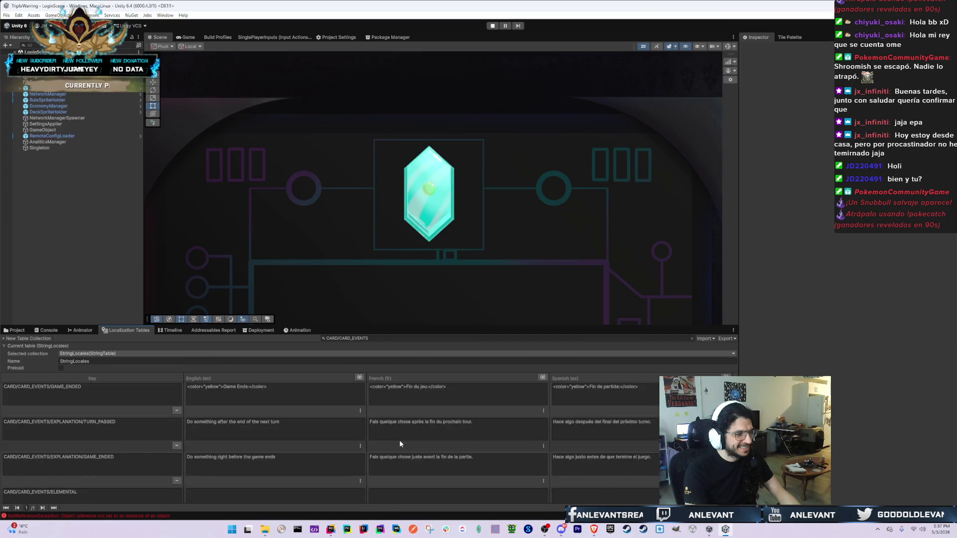
scroll(399, 440, "up", 5)
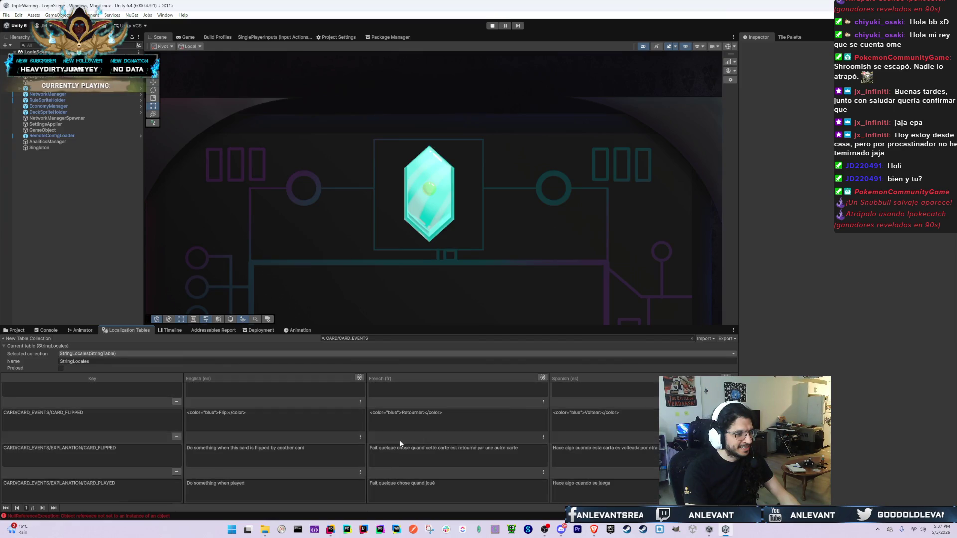
scroll(400, 441, "down", 5)
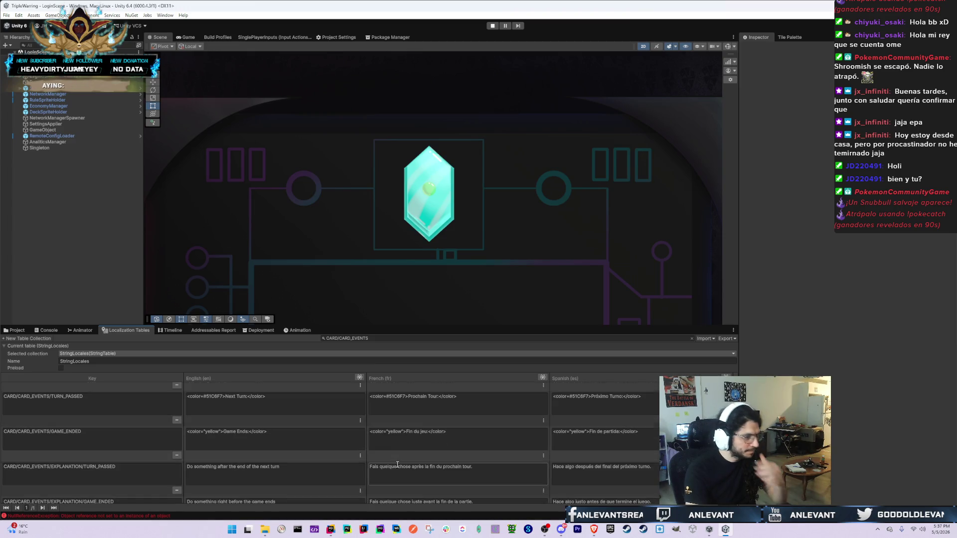
scroll(257, 474, "down", 3)
left_click(378, 490)
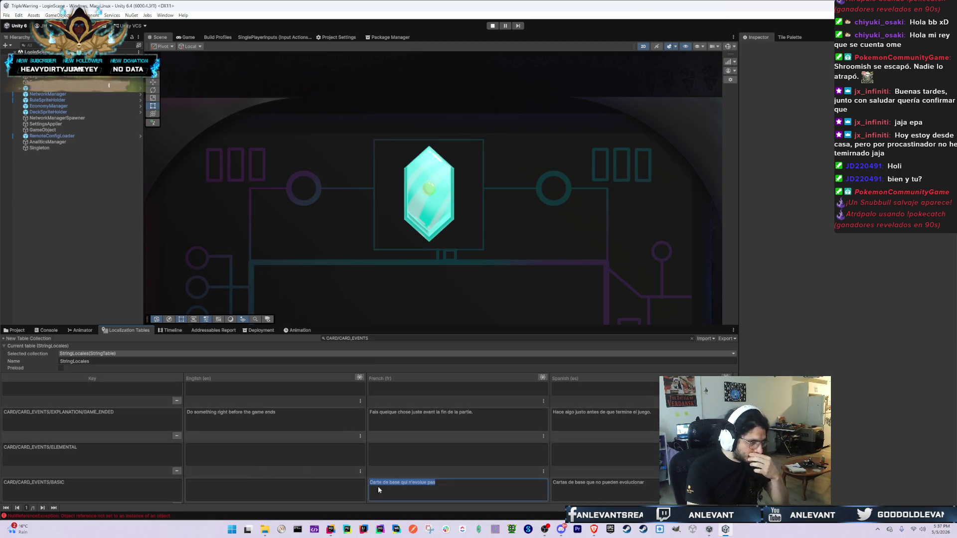
scroll(399, 487, "down", 5)
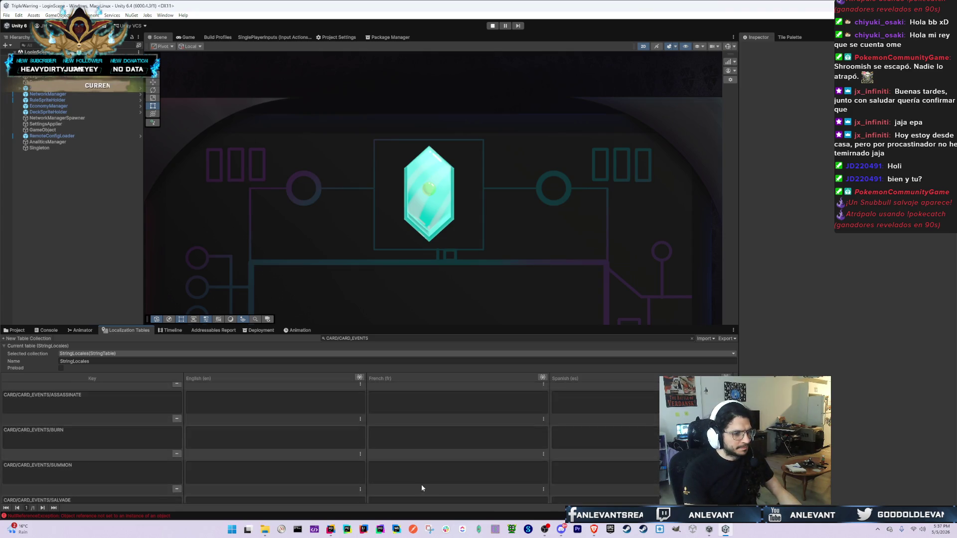
scroll(418, 483, "down", 3)
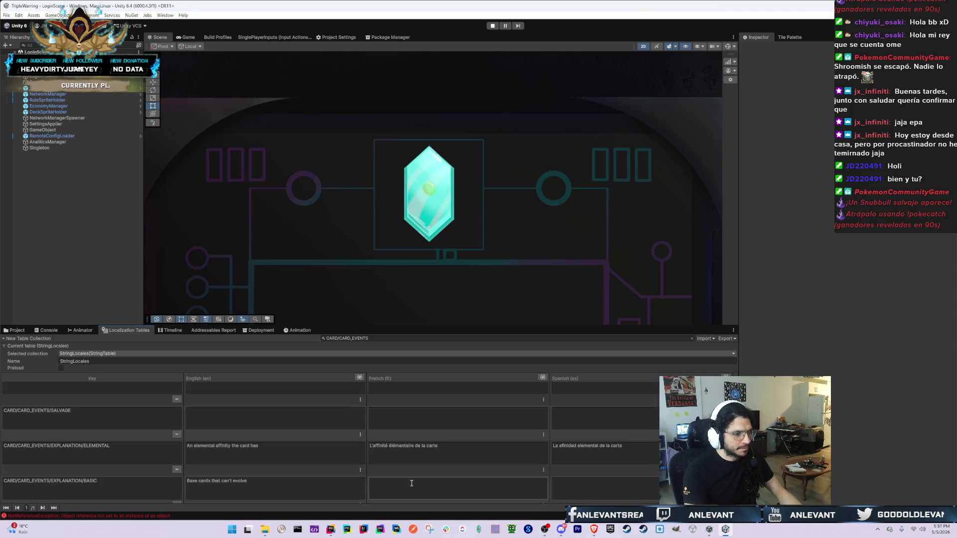
scroll(486, 466, "down", 5)
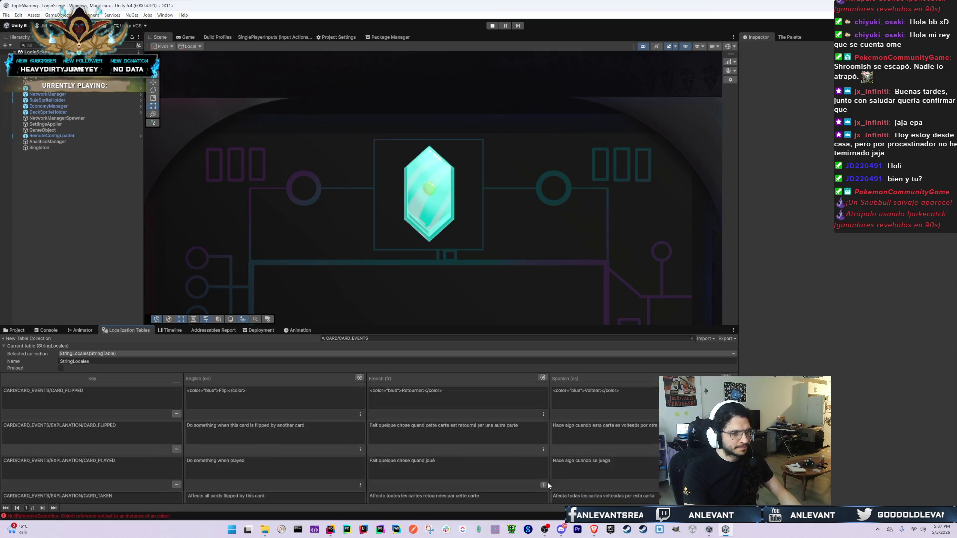
scroll(548, 469, "up", 2)
scroll(570, 448, "down", 5)
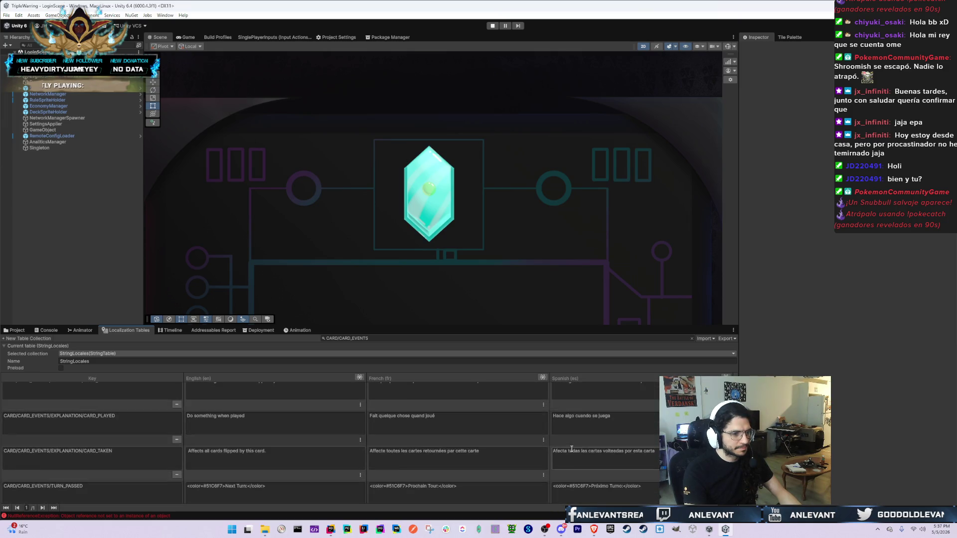
scroll(572, 448, "down", 3)
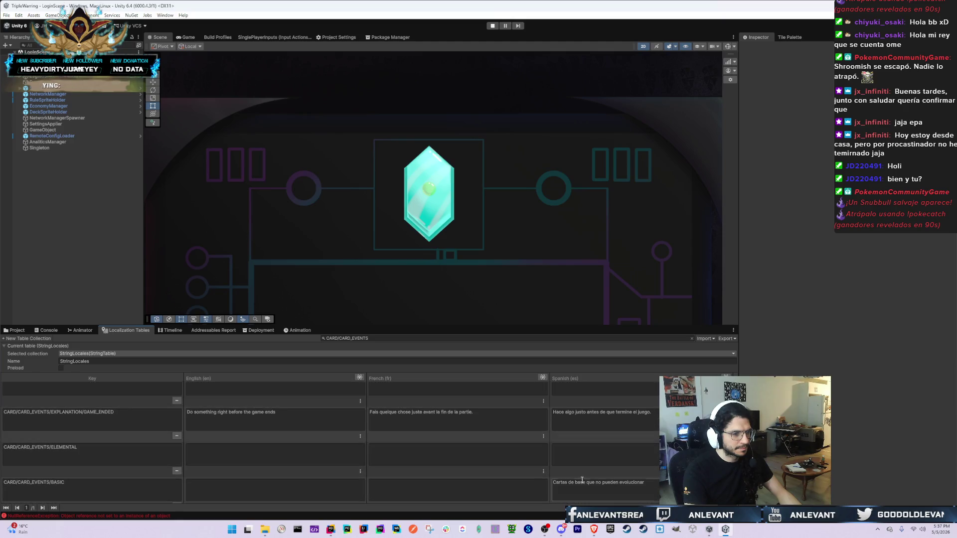
scroll(574, 469, "down", 5)
scroll(575, 472, "down", 3)
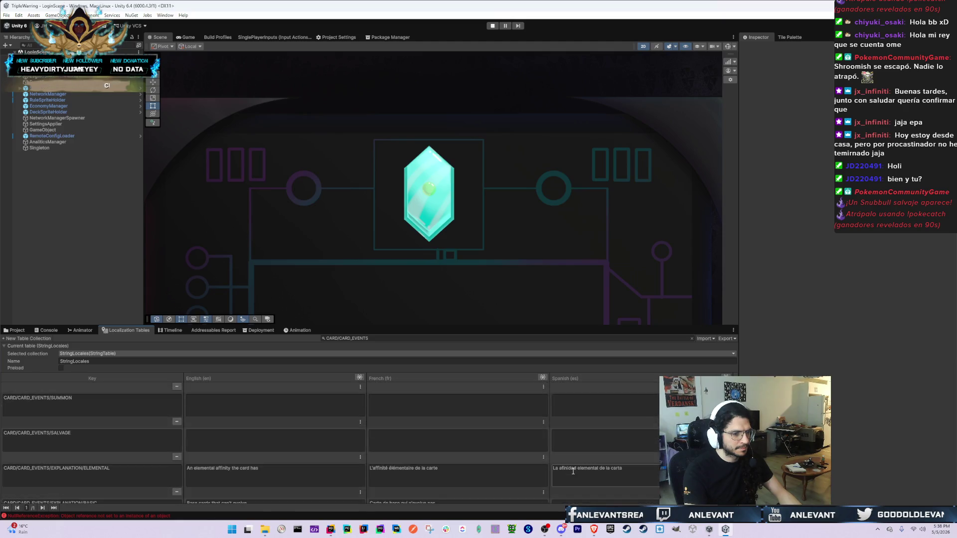
left_click(584, 419)
Paste the copied description into the English INDESTRUCTIBLE explanation
scroll(574, 421, "up", 5)
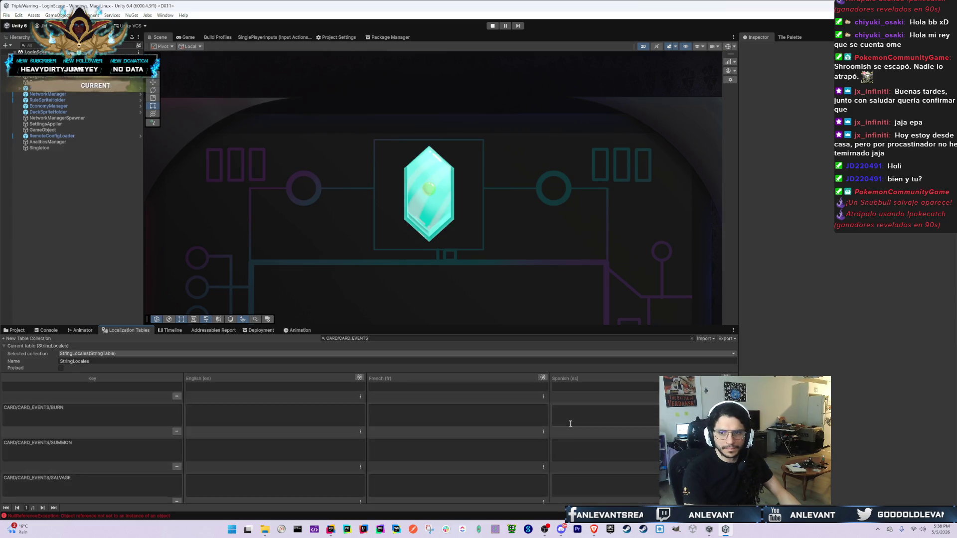
left_click(325, 472)
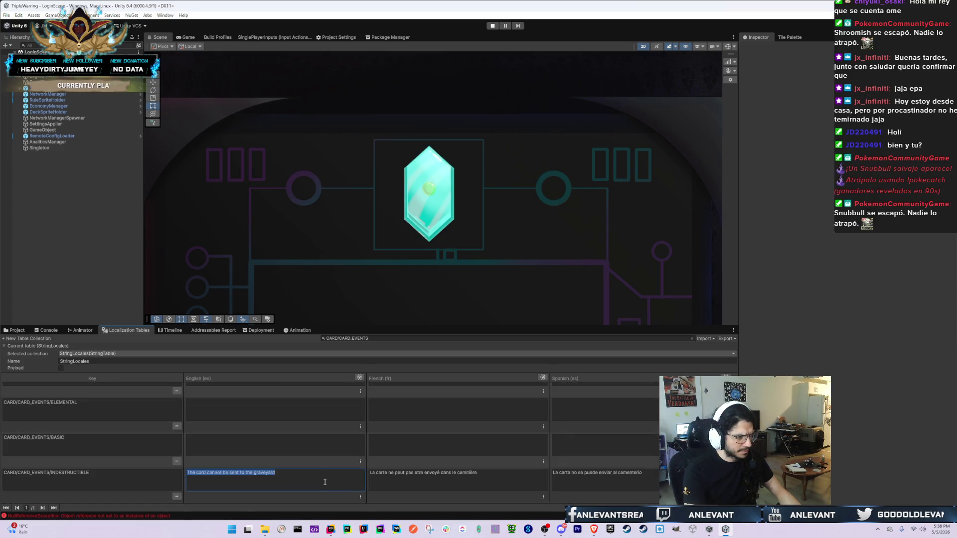
scroll(325, 471, "down", 2)
left_click(320, 472)
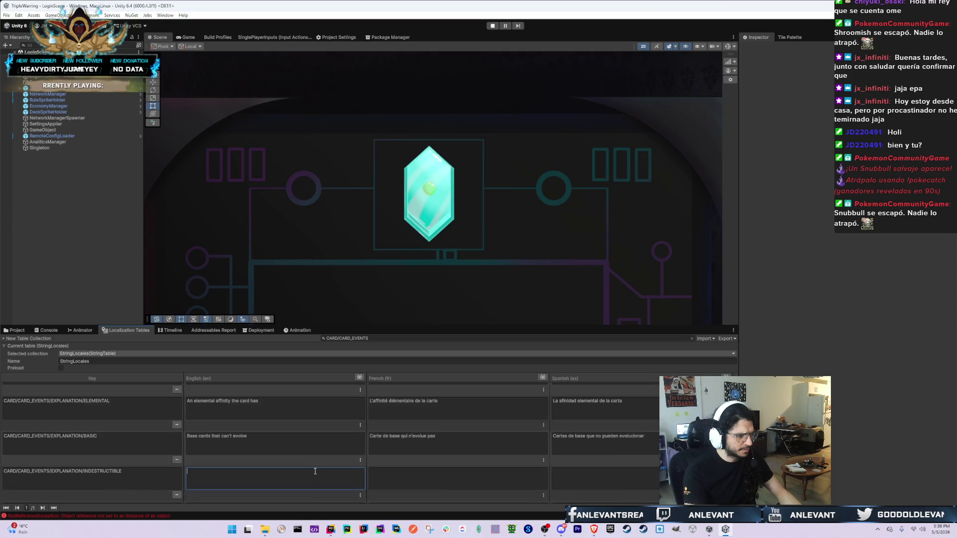
type("The card cannot be sent to the graveyard")
Paste 'La carte ne peut pas etre envoyé dans le cemitière' into the French INDESTRUCTIBLE explanation
scroll(313, 462, "up", 3)
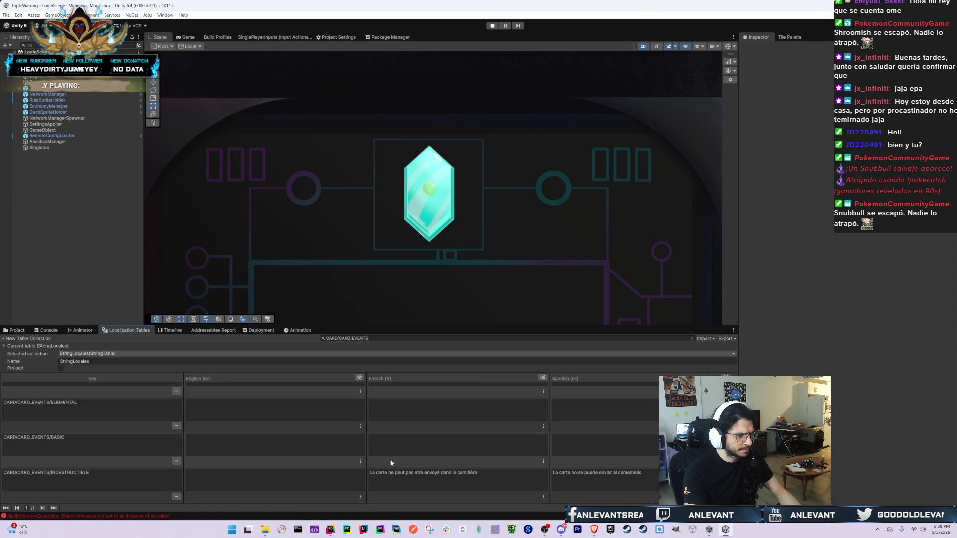
left_click(421, 481)
scroll(421, 471, "down", 3)
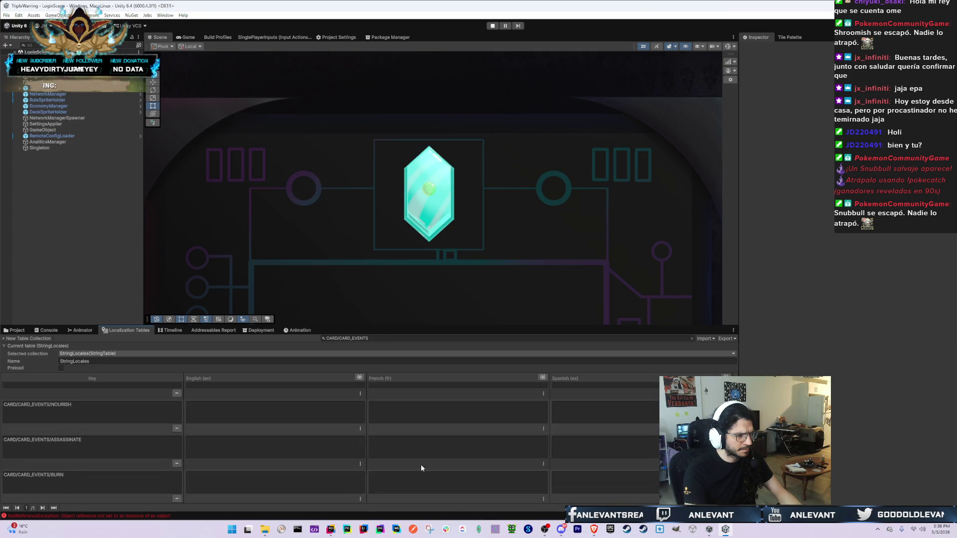
scroll(421, 464, "up", 3)
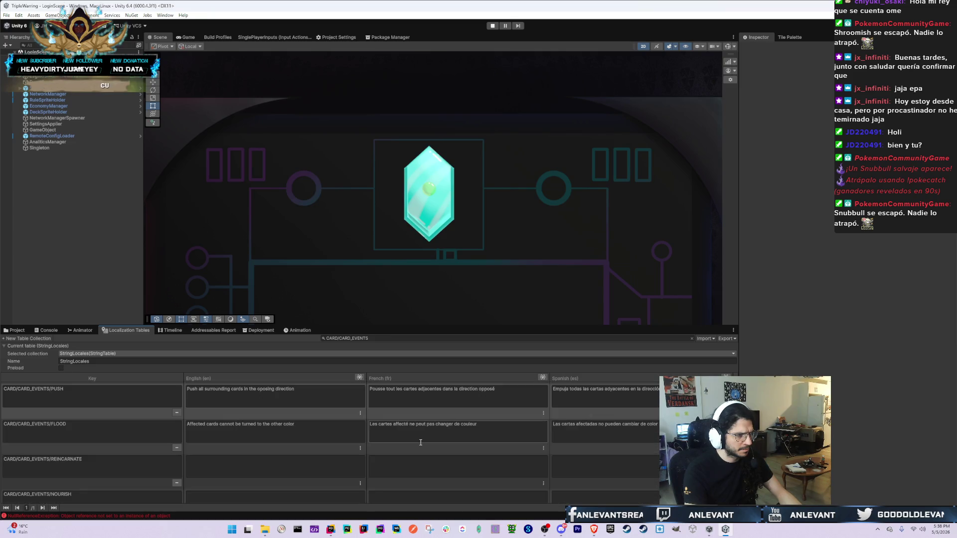
scroll(420, 443, "up", 5)
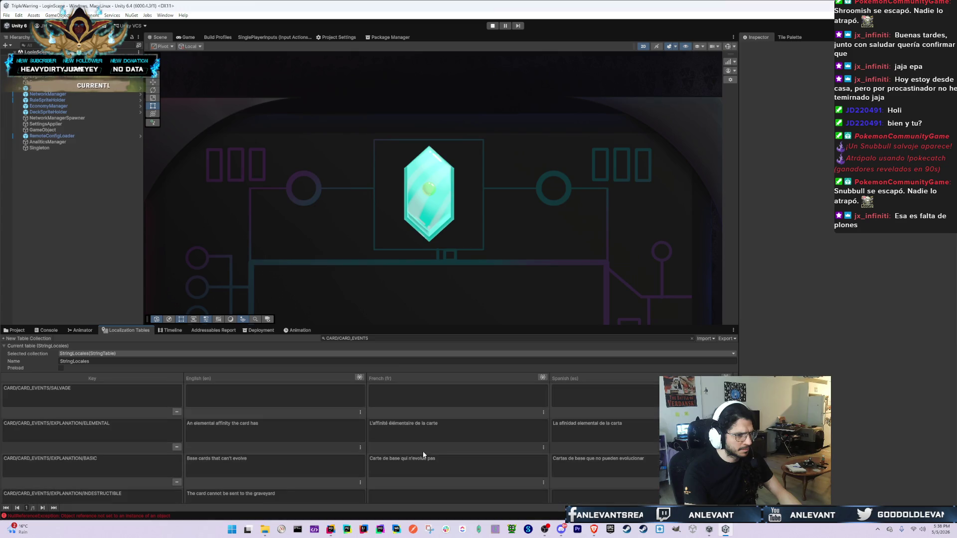
left_click(422, 496)
type("La carte ne peut pas etre envoyé dans le cemitière")
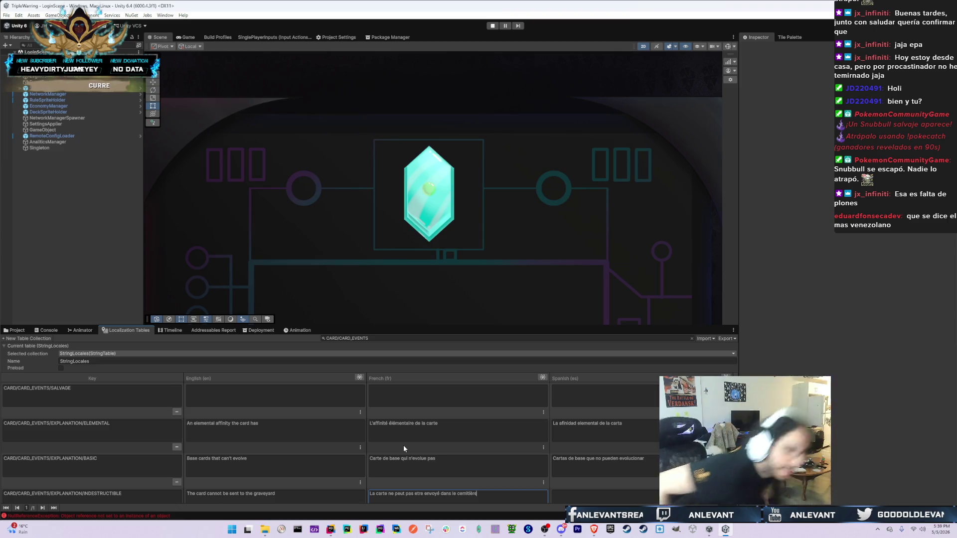
Review the French DESTROY and DROWN cells in the CARD_EVENTS table
scroll(424, 444, "down", 1)
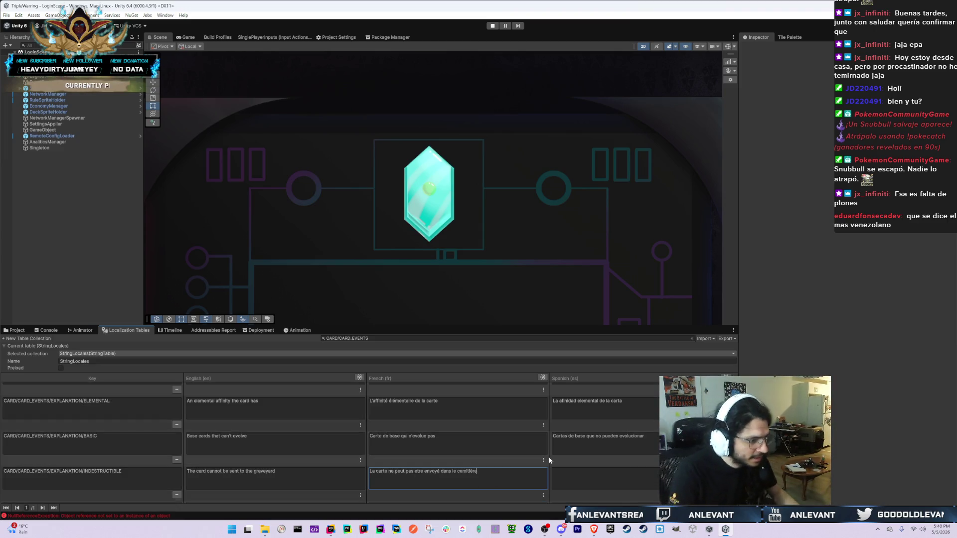
scroll(548, 456, "up", 4)
scroll(600, 456, "up", 5)
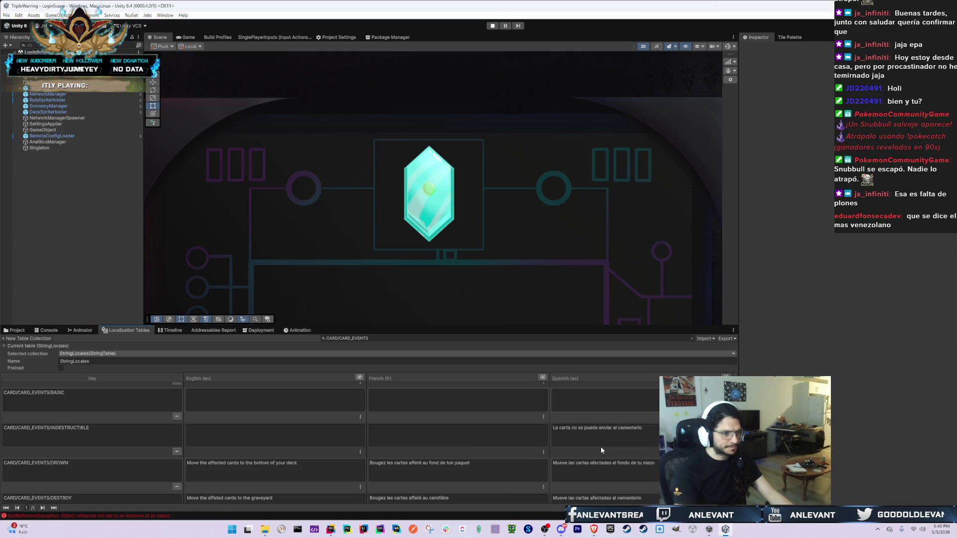
scroll(603, 444, "down", 5)
scroll(600, 452, "up", 3)
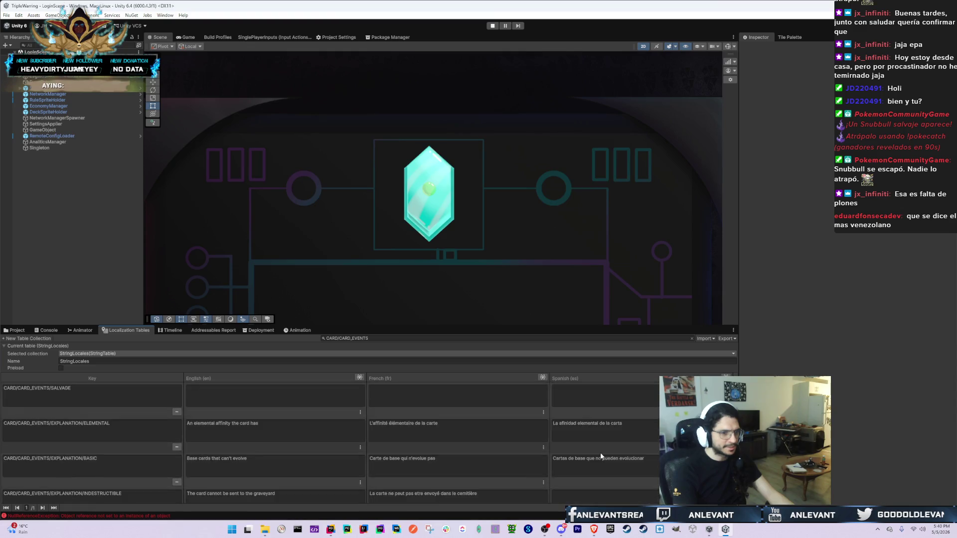
scroll(383, 422, "down", 3)
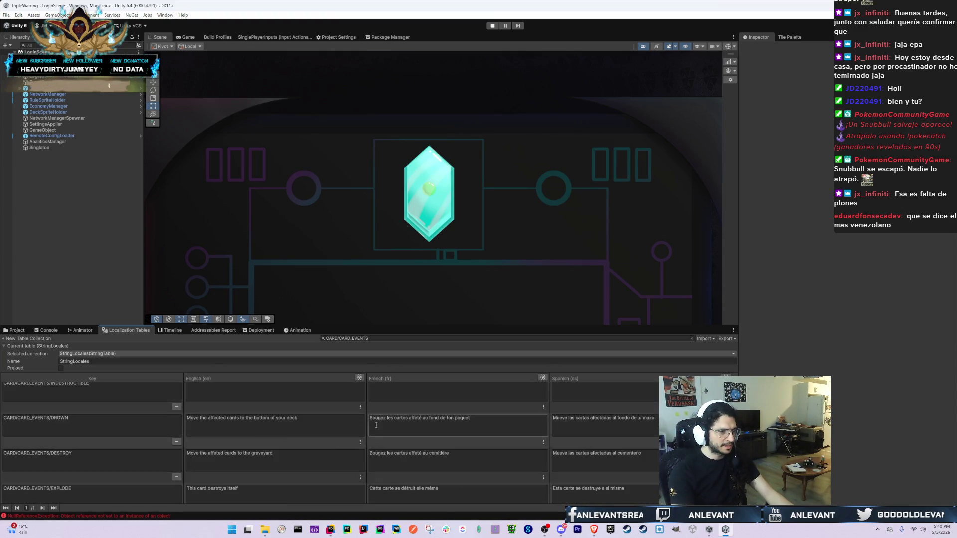
scroll(324, 466, "up", 5)
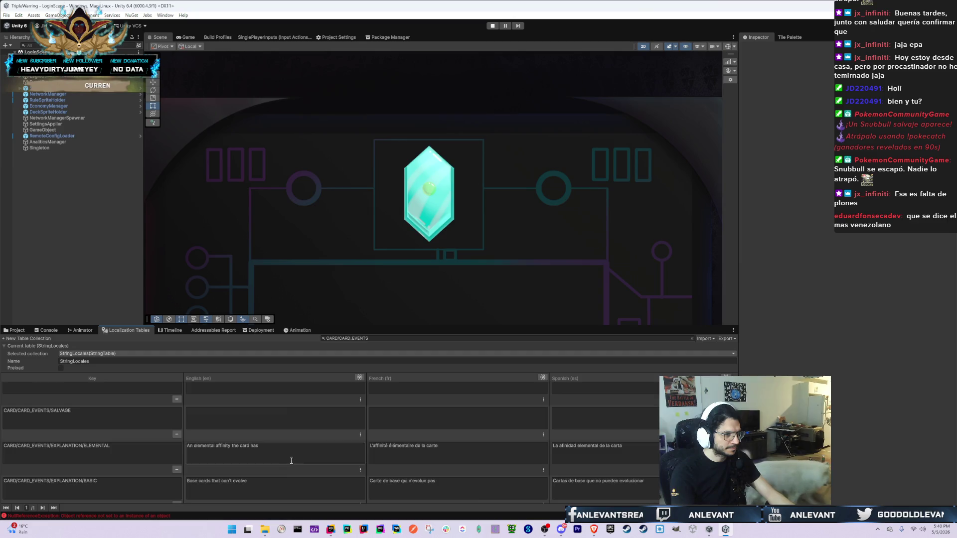
scroll(411, 458, "down", 3)
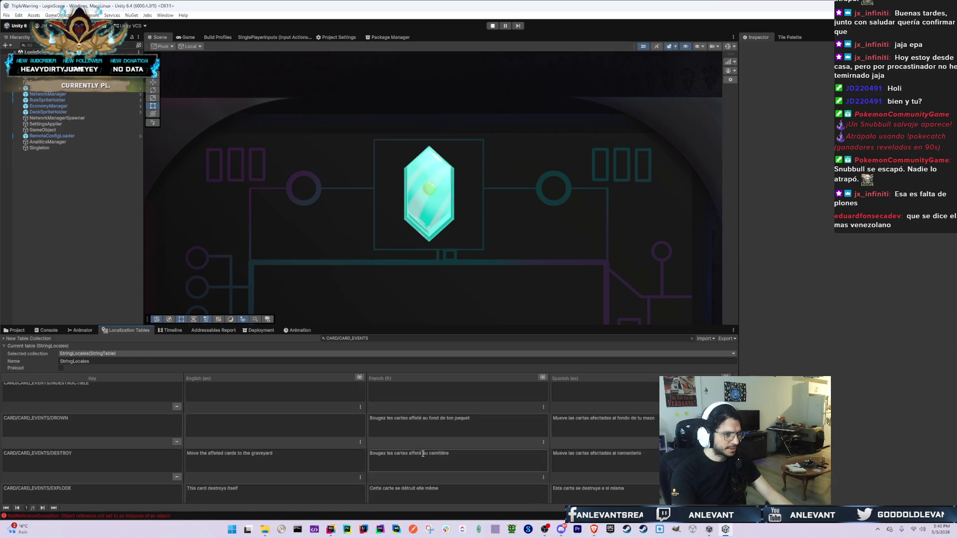
left_click(424, 436)
scroll(434, 450, "down", 3)
scroll(439, 458, "down", 2)
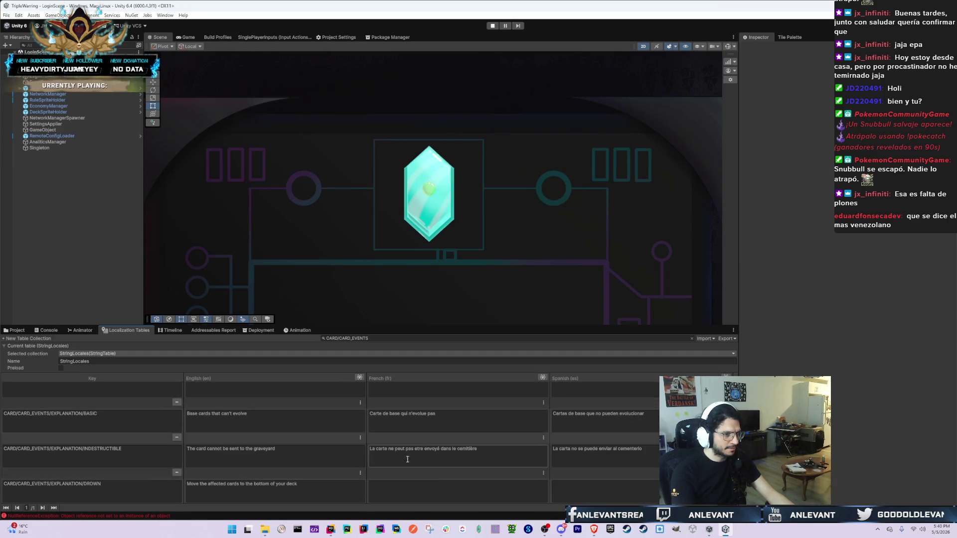
left_click(379, 490)
scroll(587, 460, "up", 10)
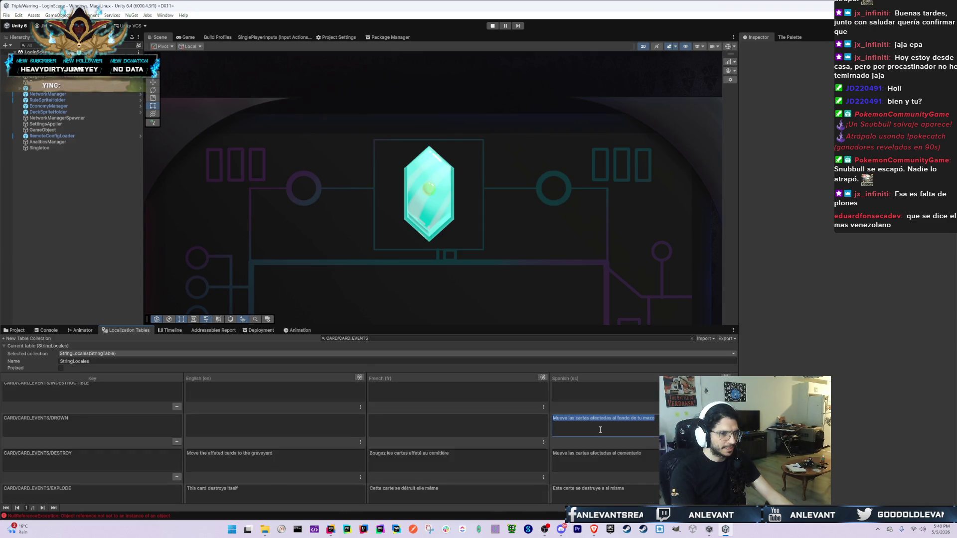
scroll(598, 439, "down", 5)
scroll(599, 464, "down", 3)
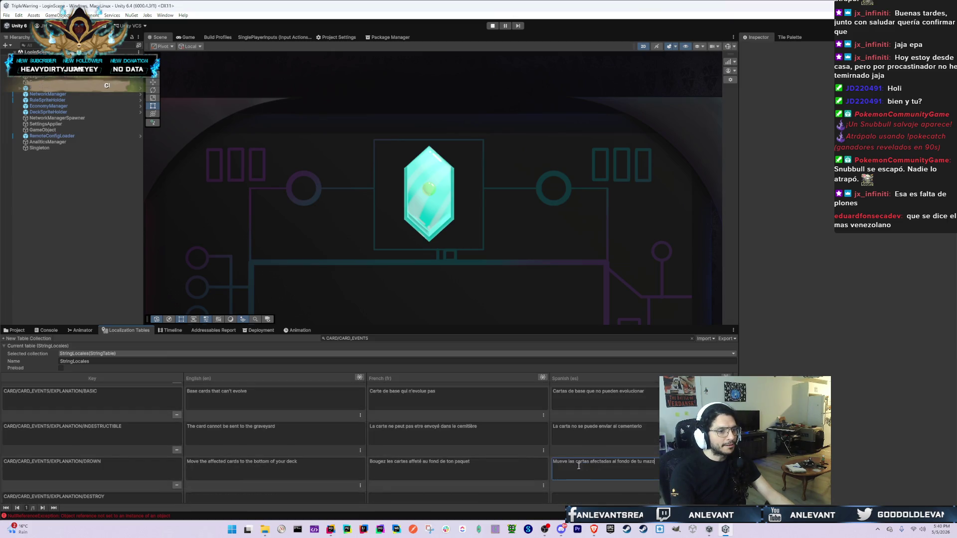
scroll(549, 461, "up", 5)
scroll(514, 457, "up", 1)
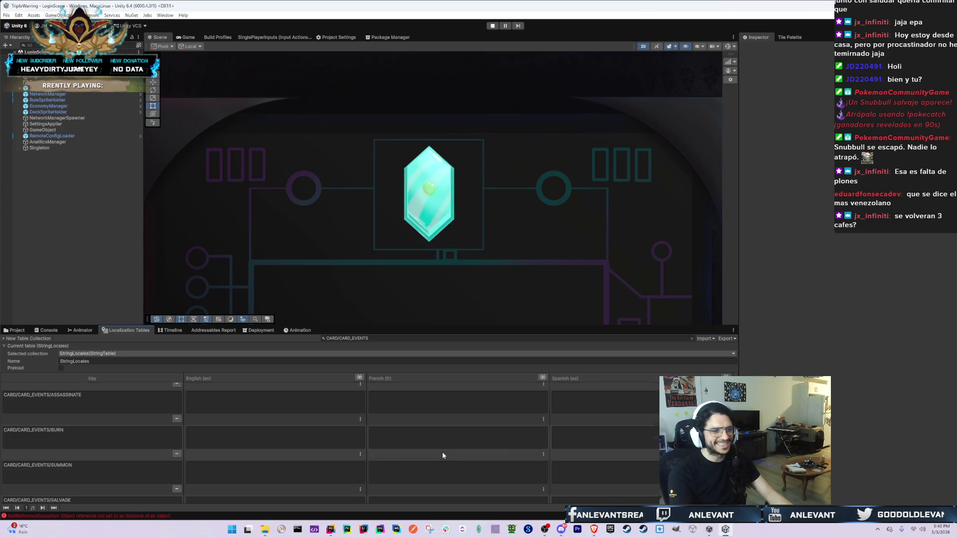
scroll(441, 452, "up", 2)
scroll(443, 452, "up", 4)
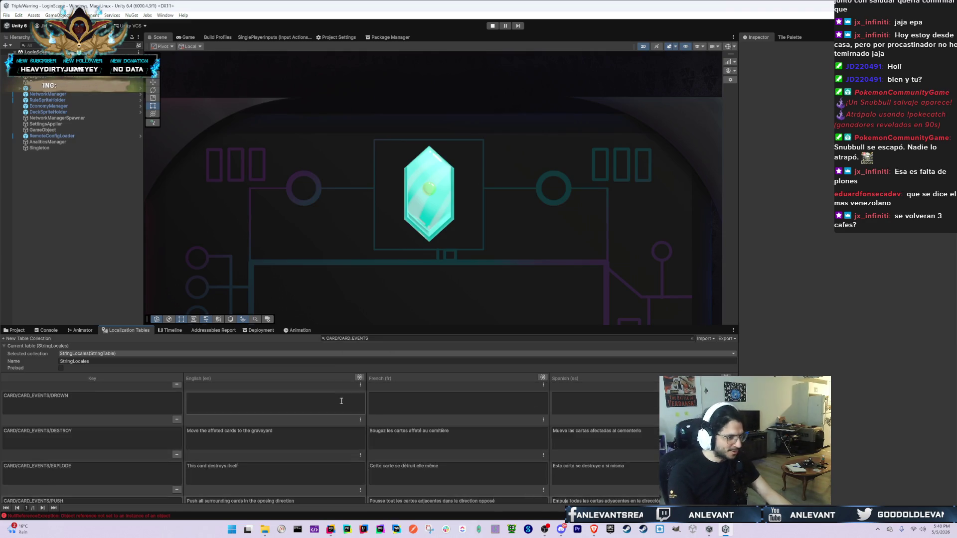
Delete all the English text from the DESTROY entry
left_click(240, 439)
key("ctrl+a")
key("BackSpace")
Recheck the French EXPLANATION/DESTROY cell and the neighbouring translated rows
scroll(260, 491, "down", 5)
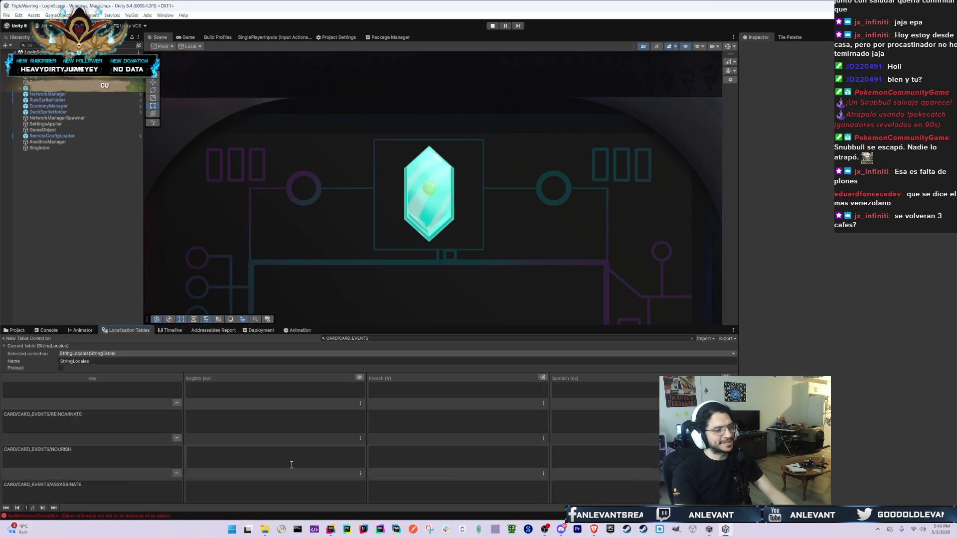
scroll(396, 439, "up", 5)
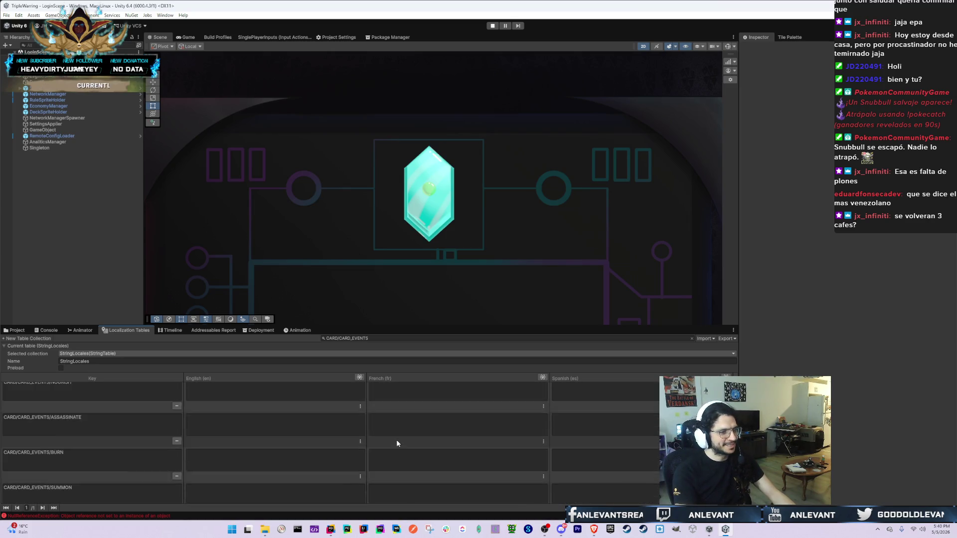
key("ctrl+a")
scroll(459, 459, "down", 5)
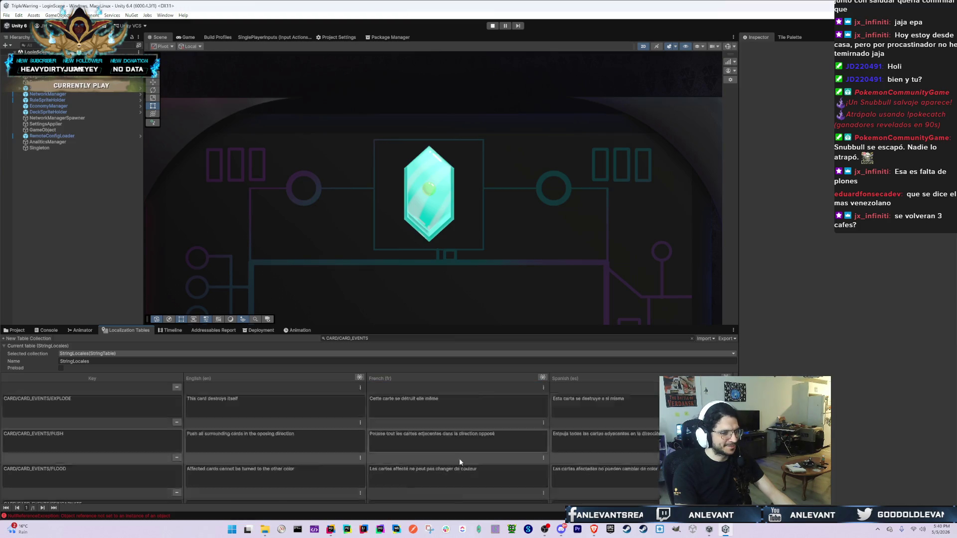
left_click(448, 443)
scroll(607, 432, "up", 5)
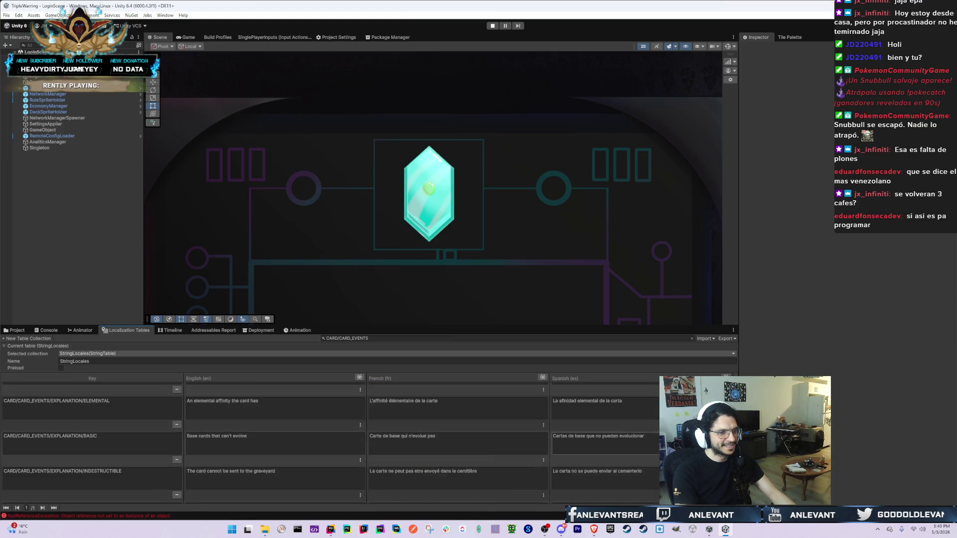
scroll(607, 429, "down", 5)
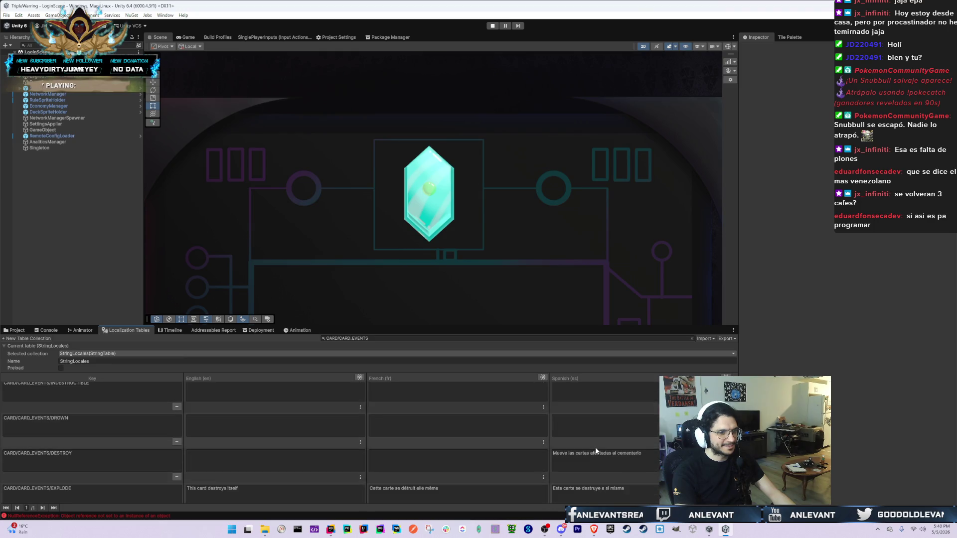
scroll(601, 460, "down", 5)
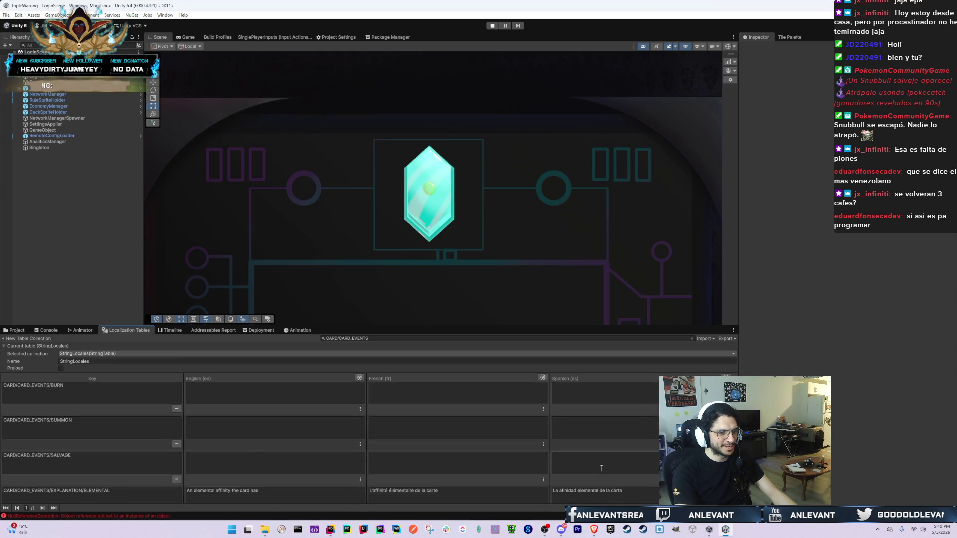
scroll(594, 462, "up", 5)
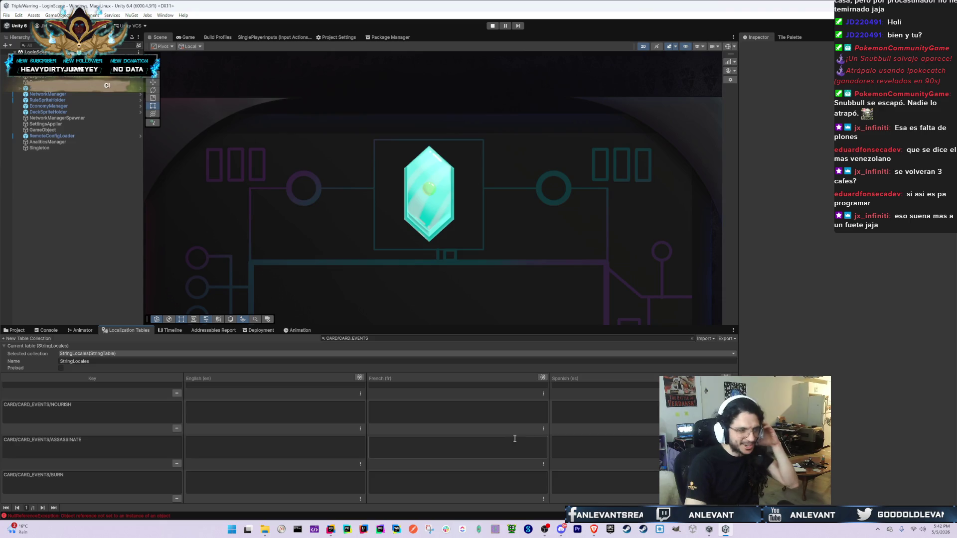
Review the EXPLODE explanation's English, French and Spanish texts
scroll(498, 453, "up", 5)
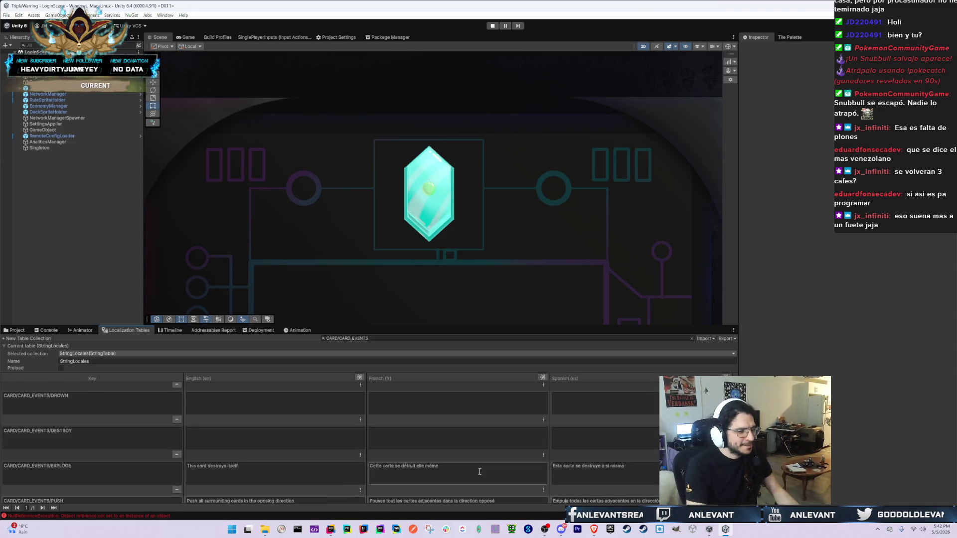
scroll(464, 453, "up", 5)
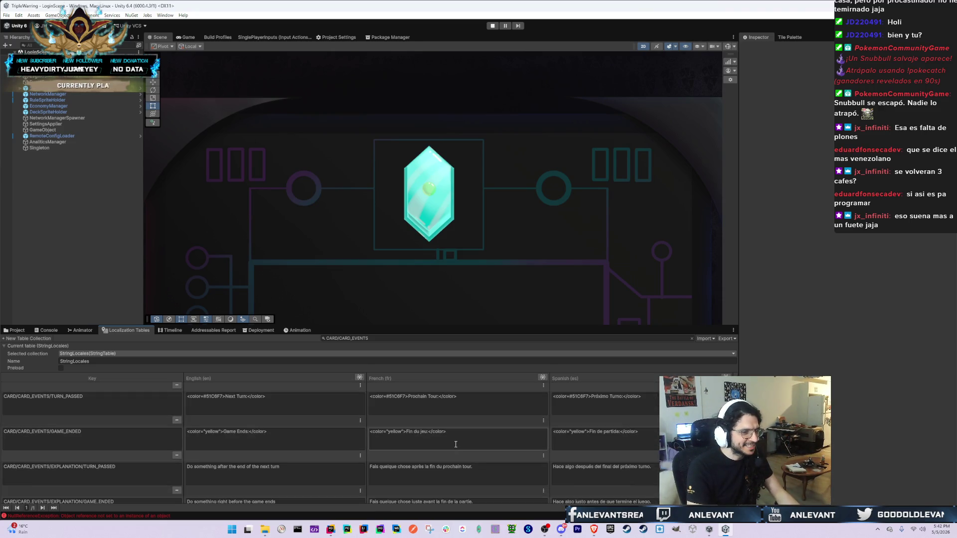
scroll(442, 451, "down", 3)
scroll(337, 466, "down", 5)
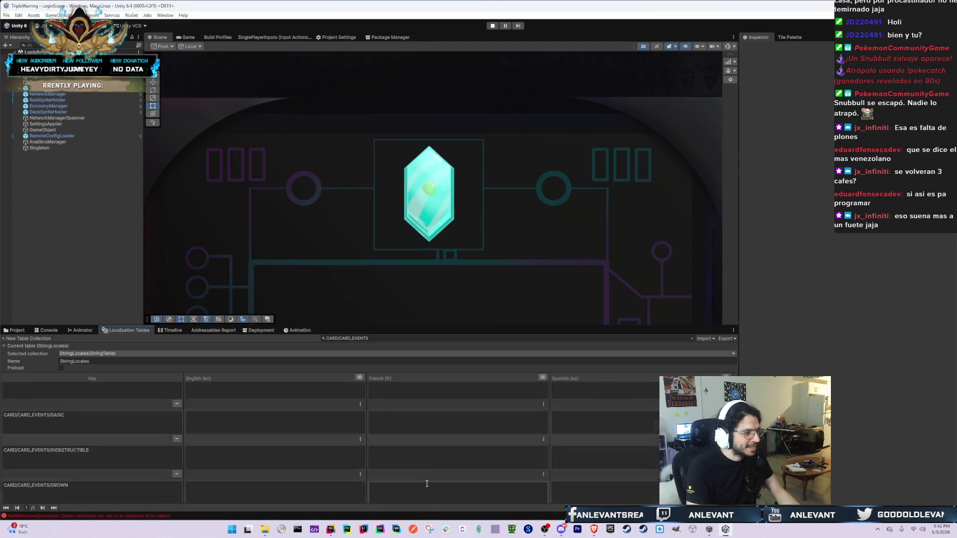
left_click(338, 454)
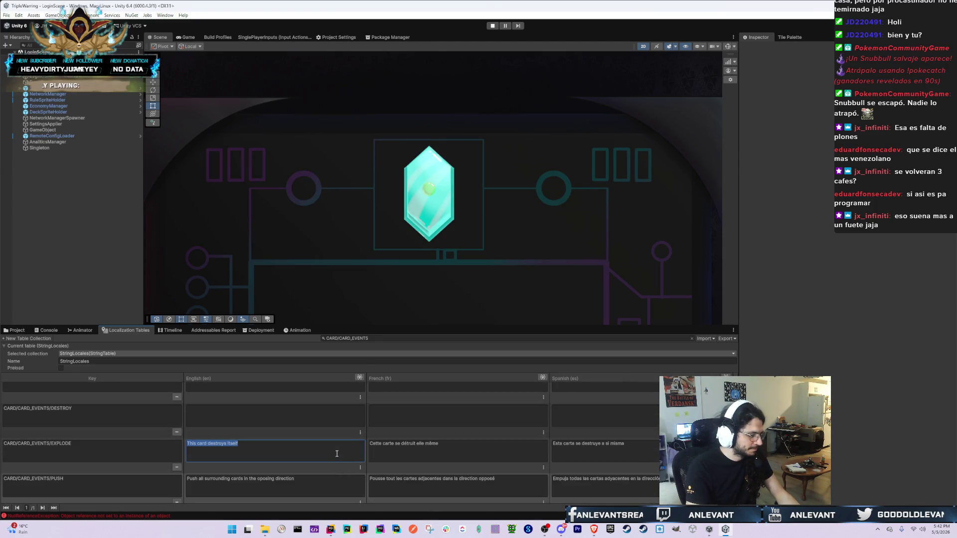
scroll(333, 453, "up", 5)
scroll(279, 464, "down", 5)
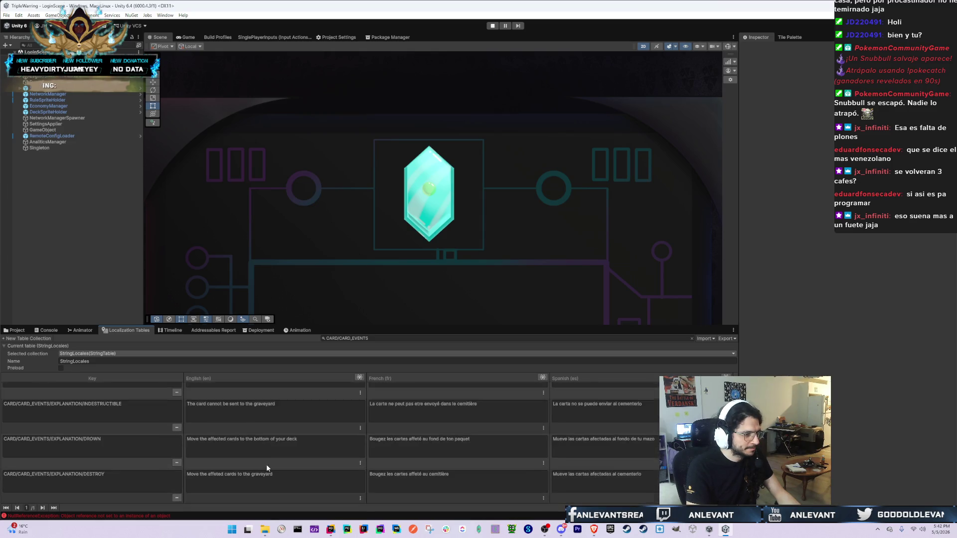
scroll(299, 449, "down", 2)
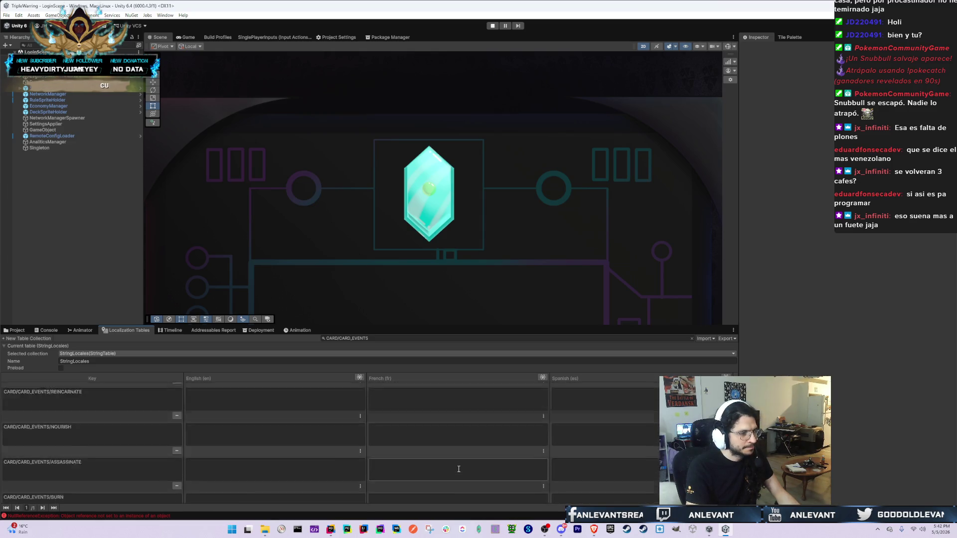
left_click(432, 404)
scroll(449, 429, "down", 1)
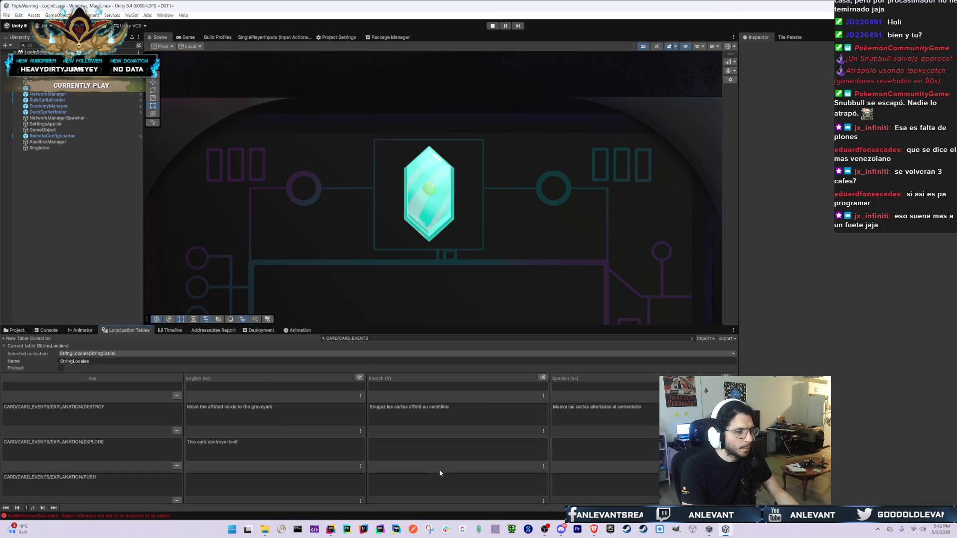
left_click(591, 444)
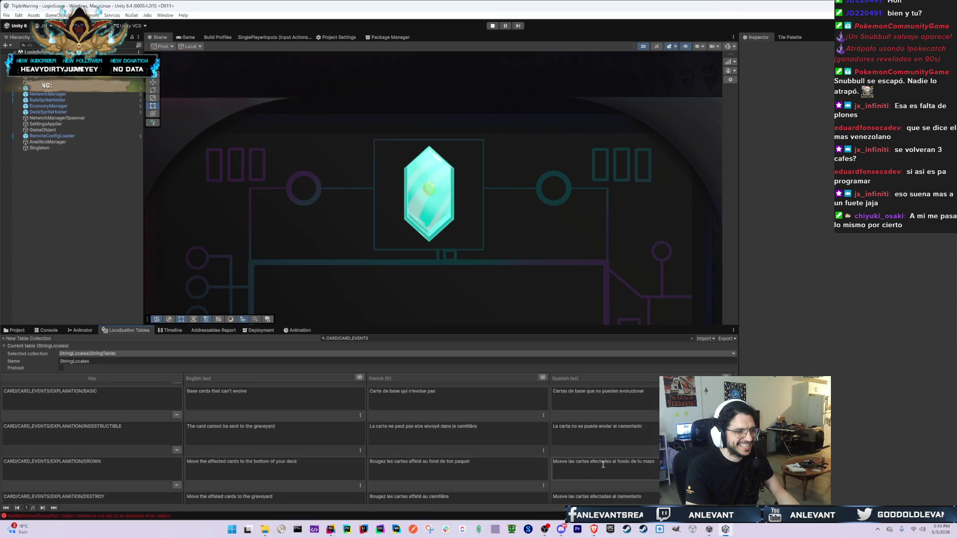
left_click(578, 463)
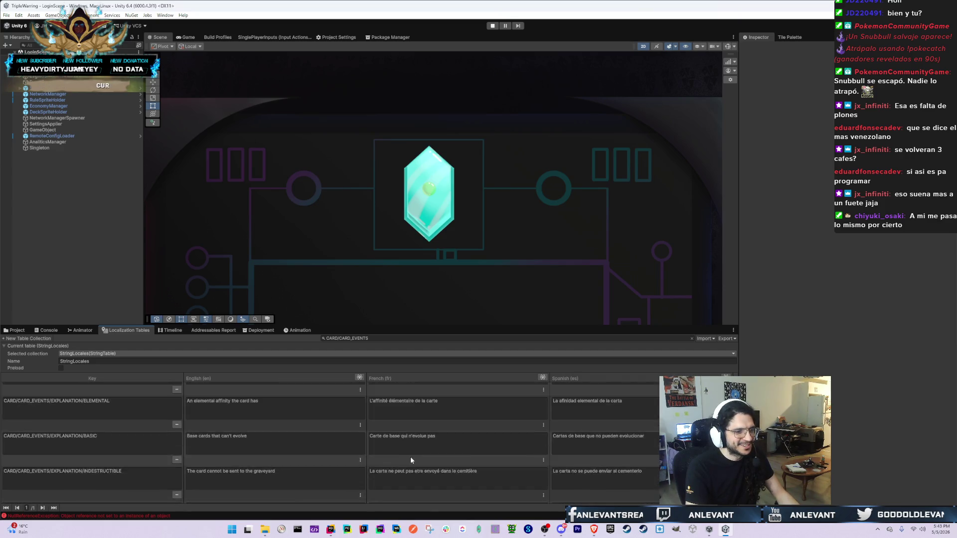
Paste the Spanish translation into the PUSH explanation's Spanish cell
left_click(314, 423)
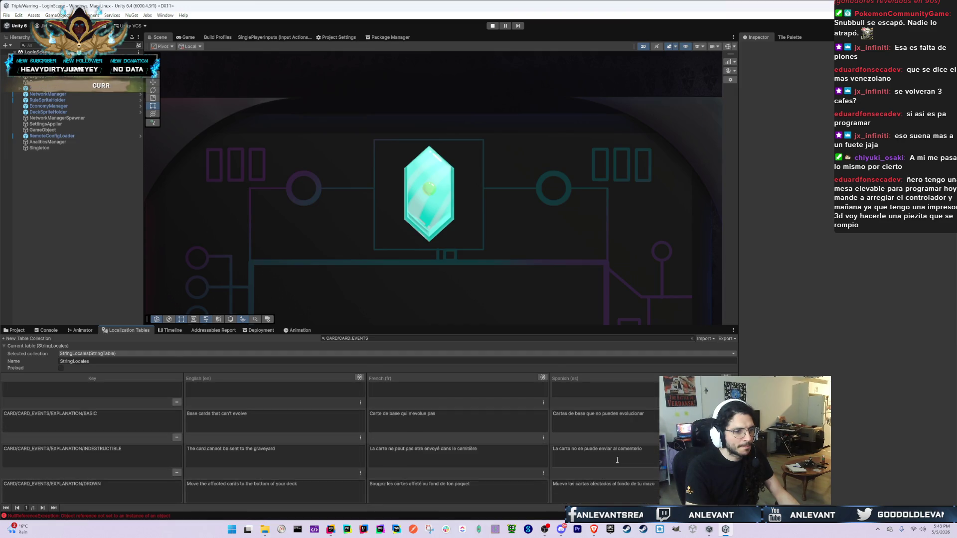
left_click(597, 436)
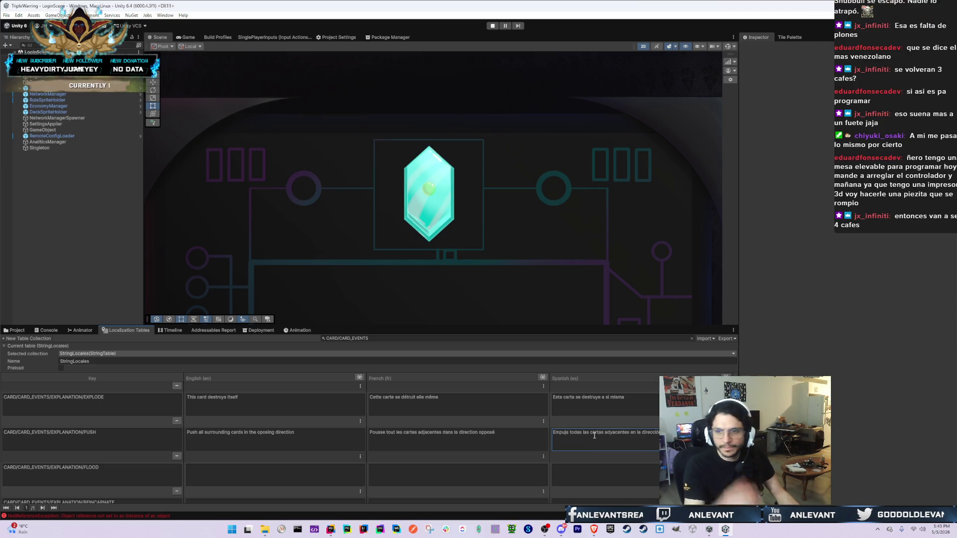
key("ctrl+v")
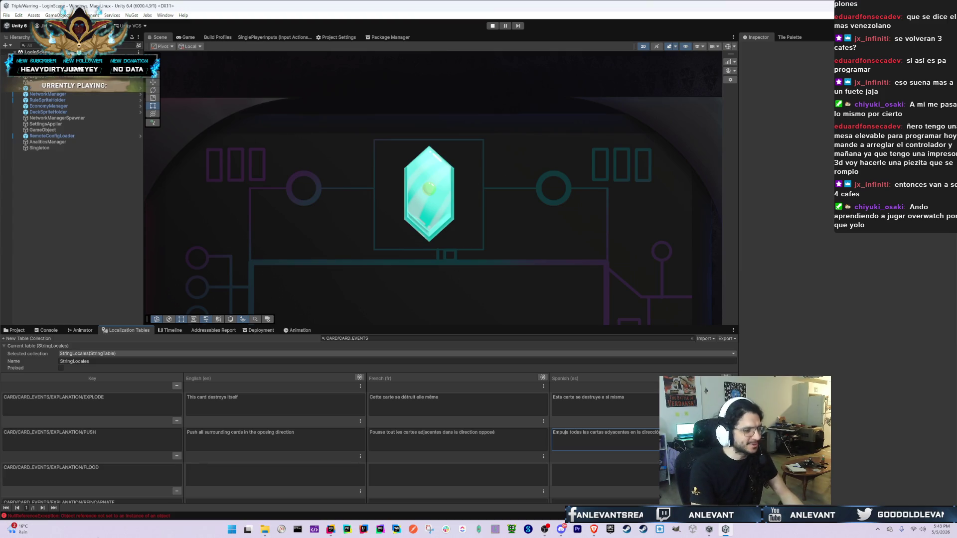
Recheck the English and French FLOOD explanation texts
scroll(214, 480, "down", 2)
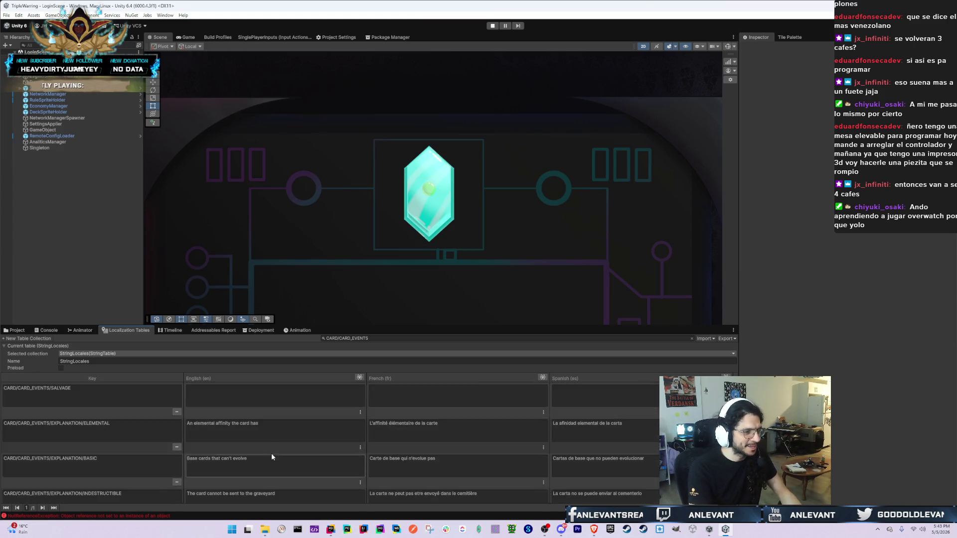
scroll(297, 442, "up", 1)
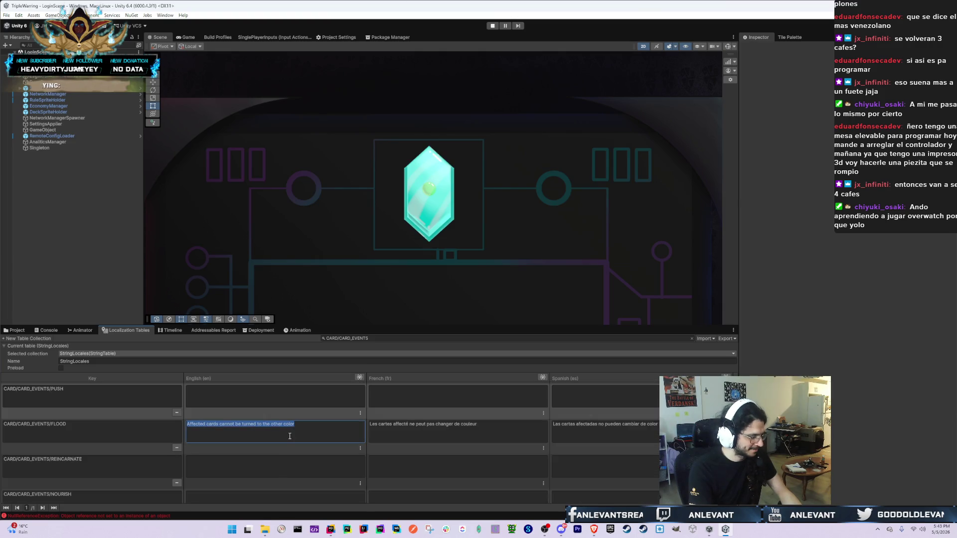
scroll(313, 472, "down", 5)
scroll(313, 472, "up", 6)
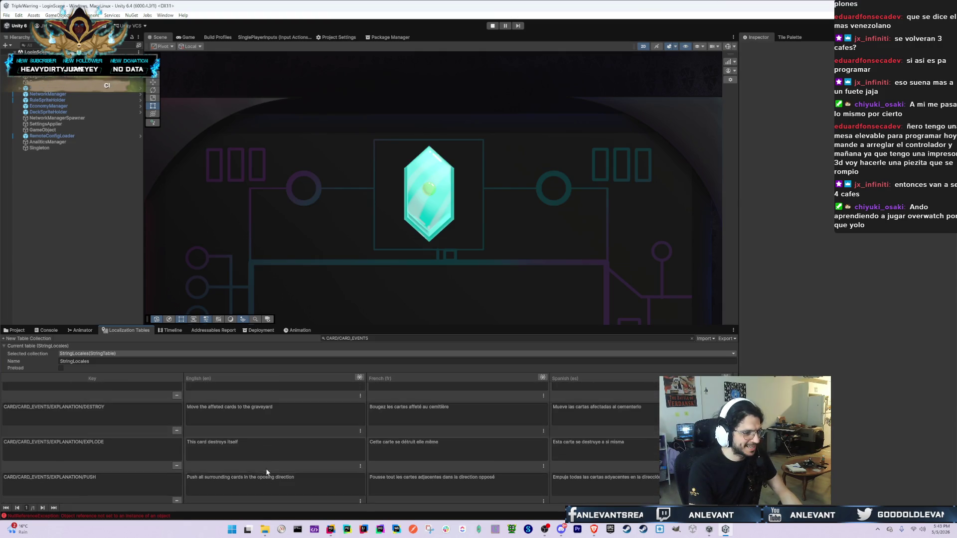
scroll(262, 463, "down", 1)
left_click(275, 473)
scroll(279, 468, "up", 5)
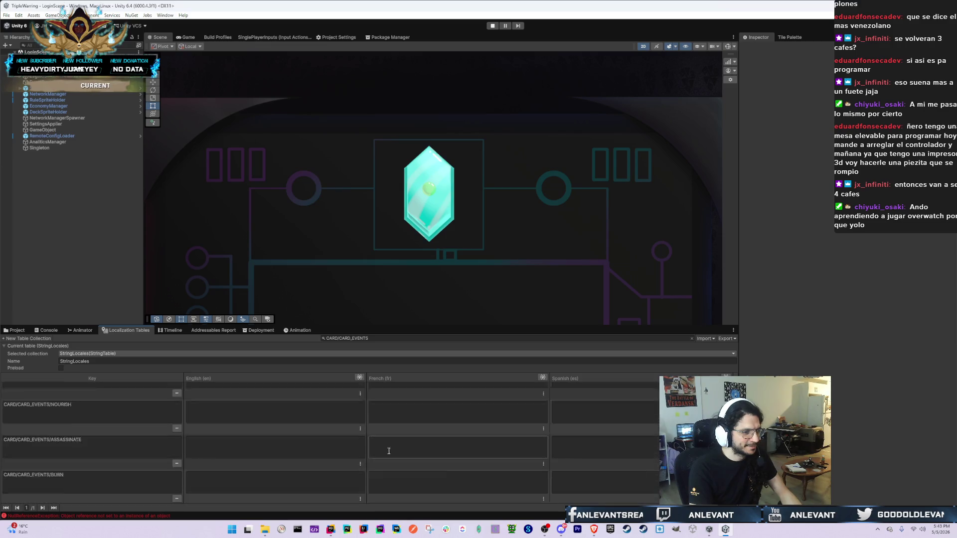
left_click(413, 429)
scroll(413, 430, "down", 5)
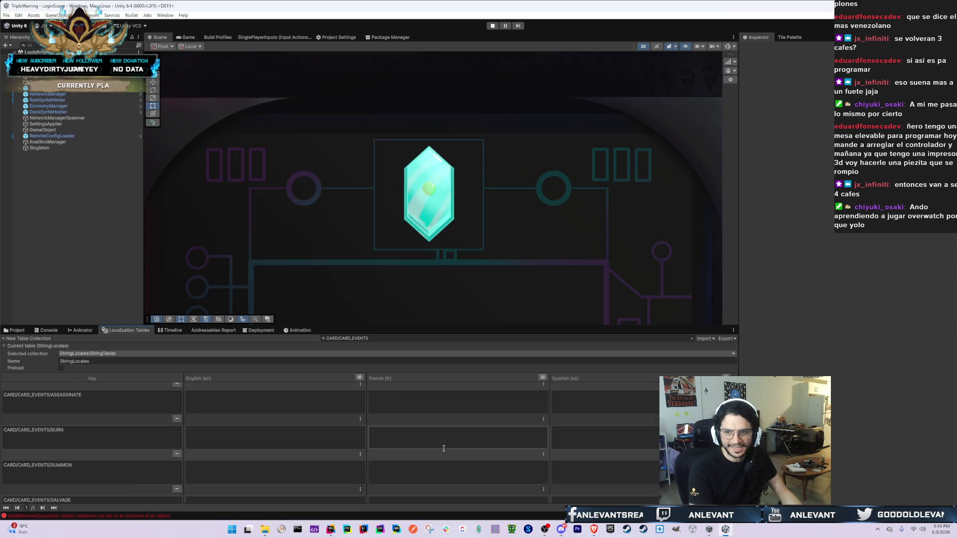
scroll(415, 456, "up", 5)
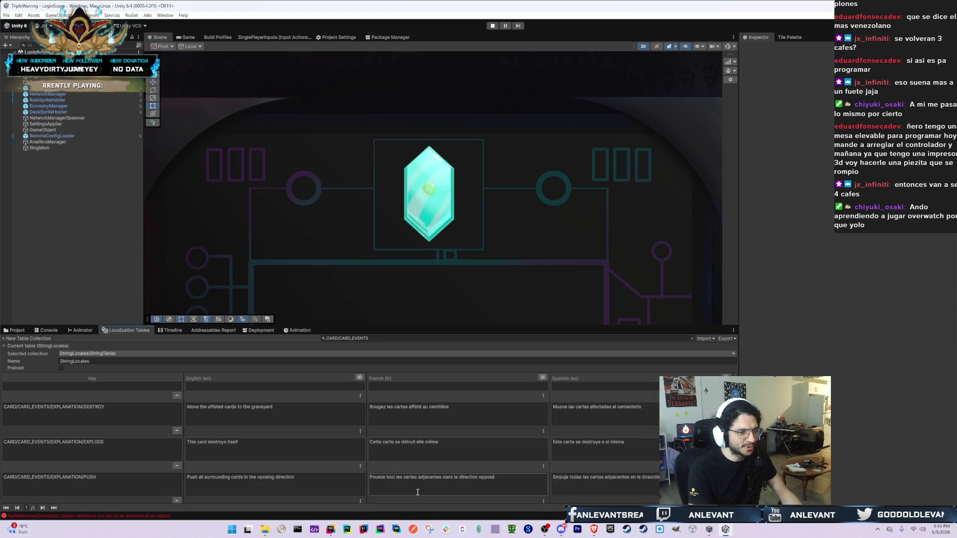
left_click(417, 469)
Paste 'Las cartas afectadas no pueden cambiar de color' into the Spanish FLOOD explanation
scroll(524, 459, "up", 5)
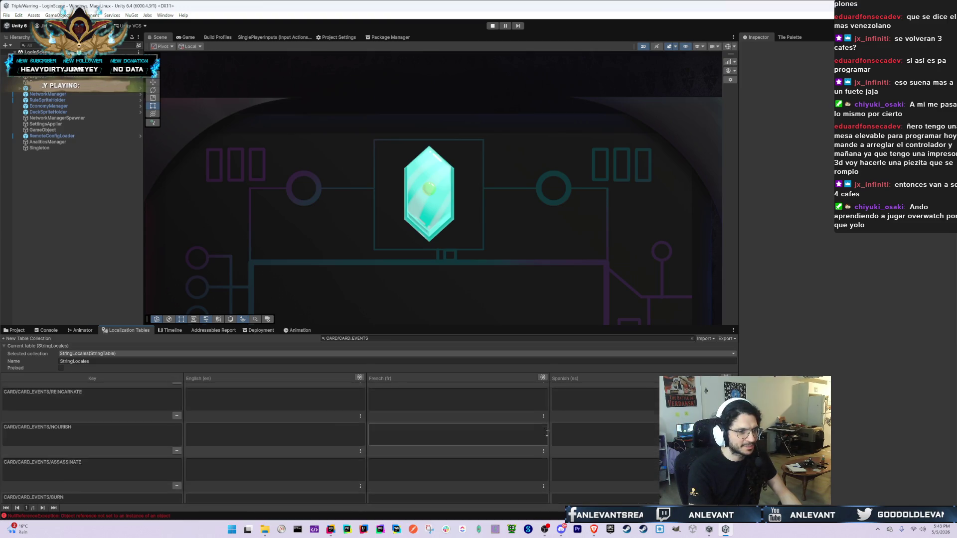
left_click(575, 429)
scroll(579, 439, "down", 5)
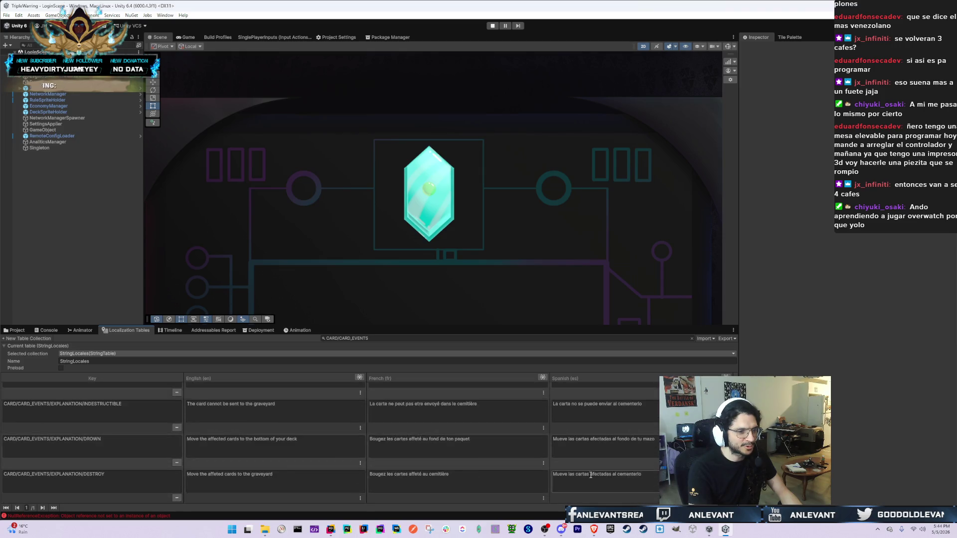
left_click(592, 440)
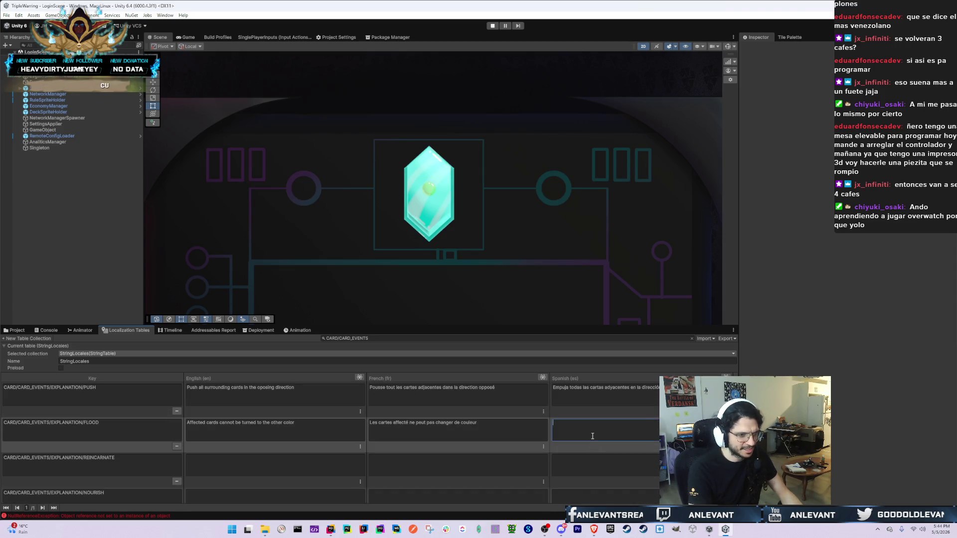
key("ctrl+v")
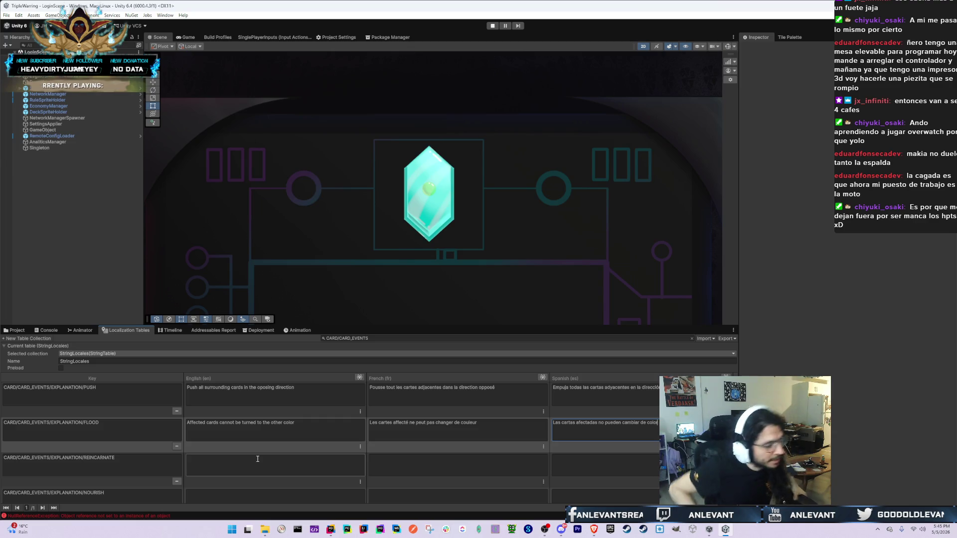
Enter 'Elemental' in the English and Spanish ELEMENTAL cells, then switch to Brave for French
scroll(258, 459, "down", 3)
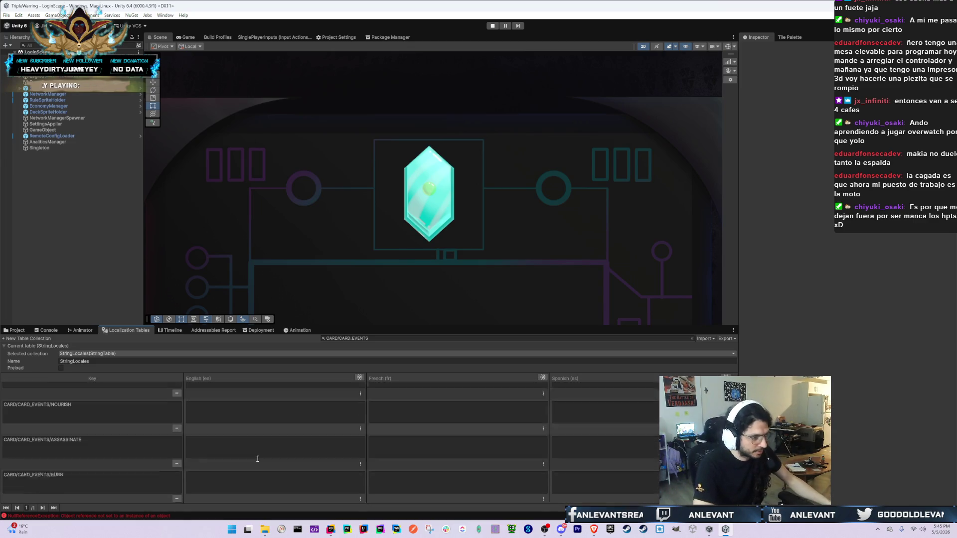
scroll(259, 457, "down", 5)
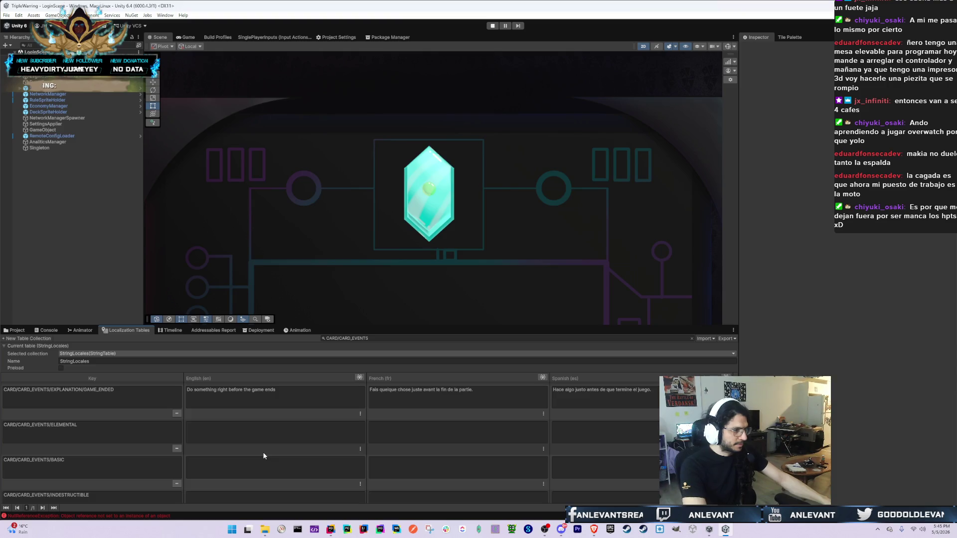
type("Elemental")
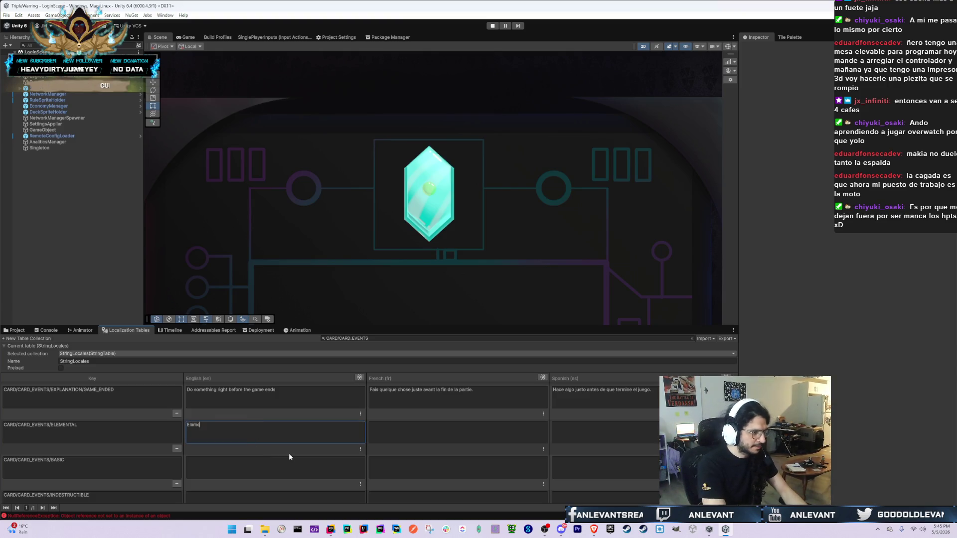
key("ctrl+a")
key("ctrl+c")
left_click(599, 433)
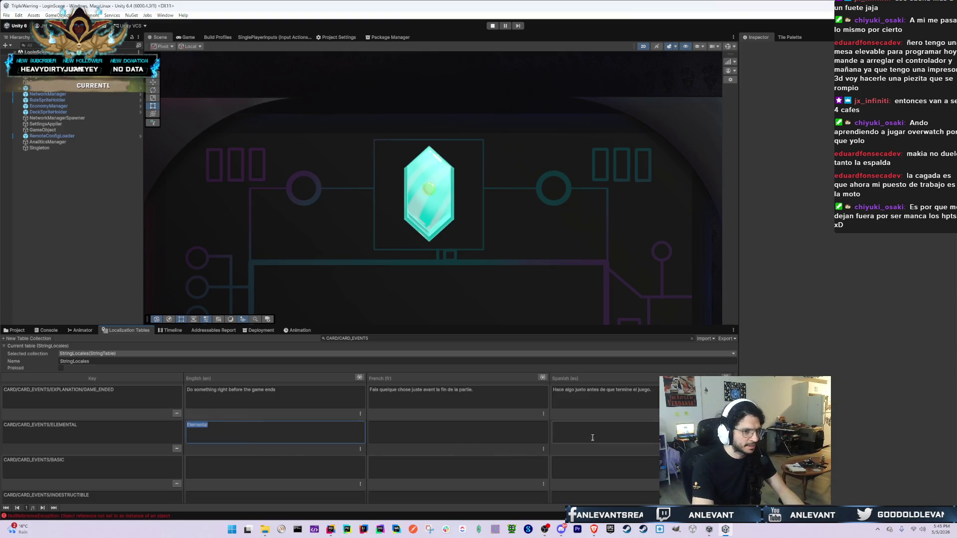
key("ctrl+v")
left_click(461, 434)
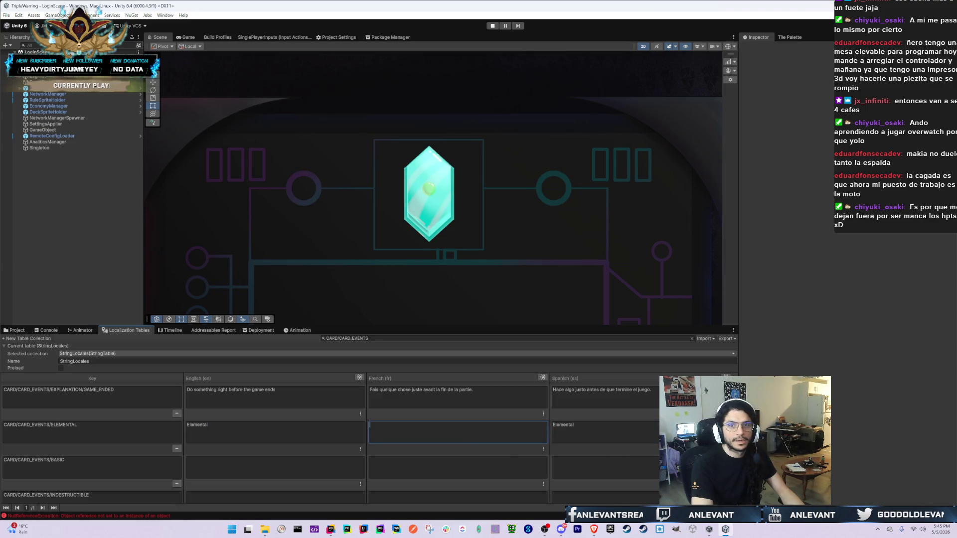
key("alt+Tab")
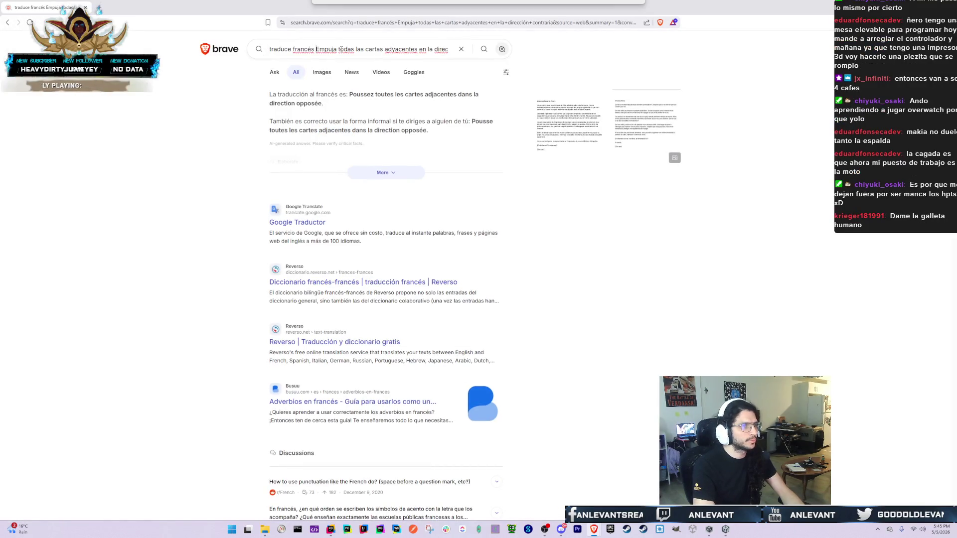
Search 'traduce francés Elemental' and select the French word Élémental from the expanded answer
double_click(316, 49)
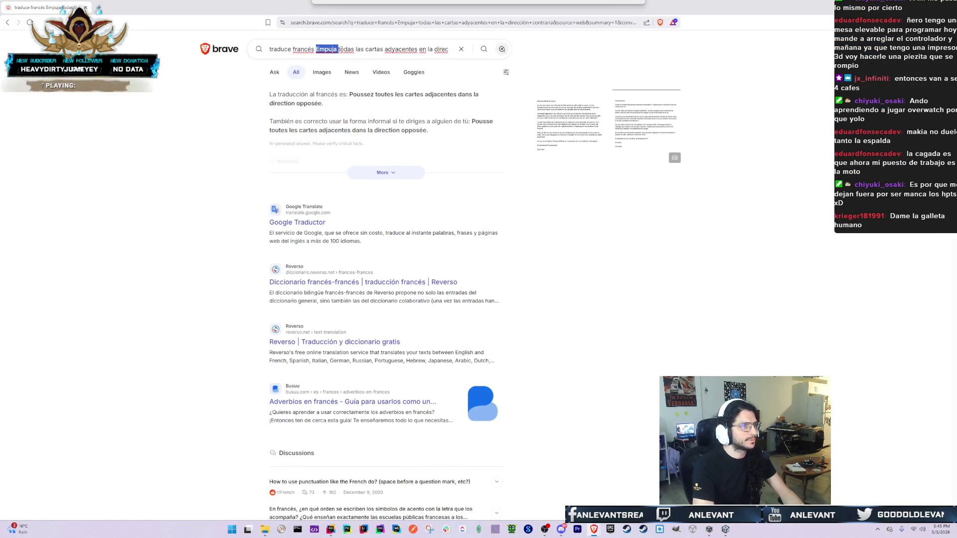
left_click_drag(316, 49, 449, 49)
key("ctrl+v")
key("Return")
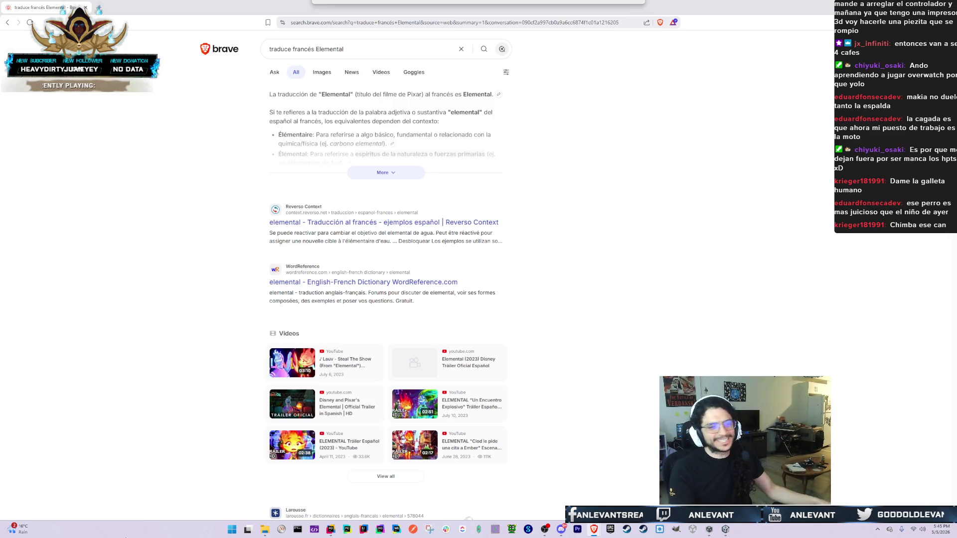
left_click(385, 173)
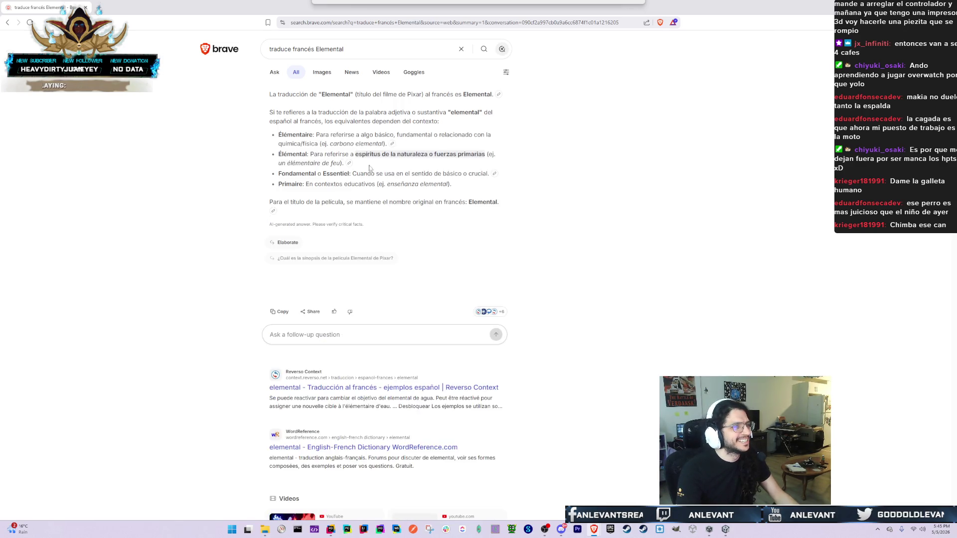
triple_click(297, 155)
double_click(297, 154)
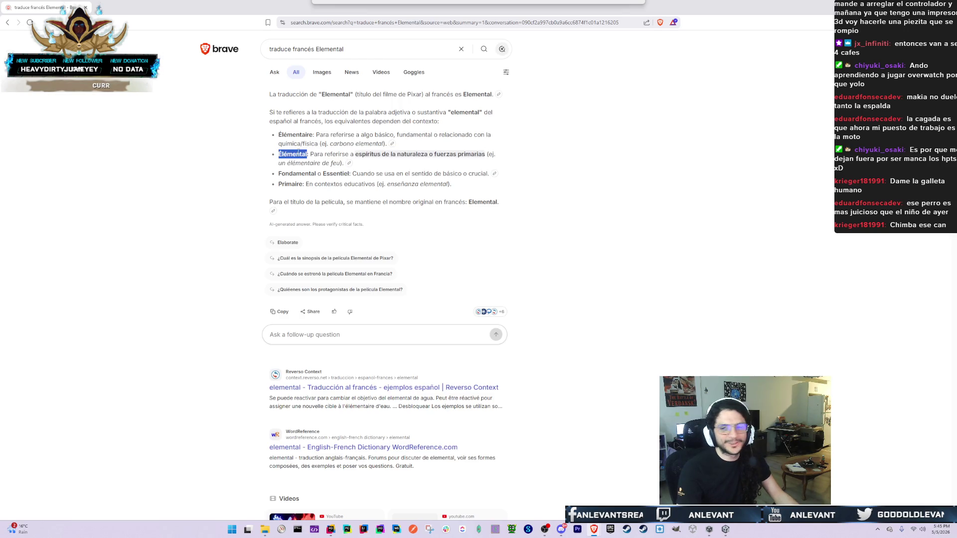
key("alt+Tab")
key("alt+Tab")
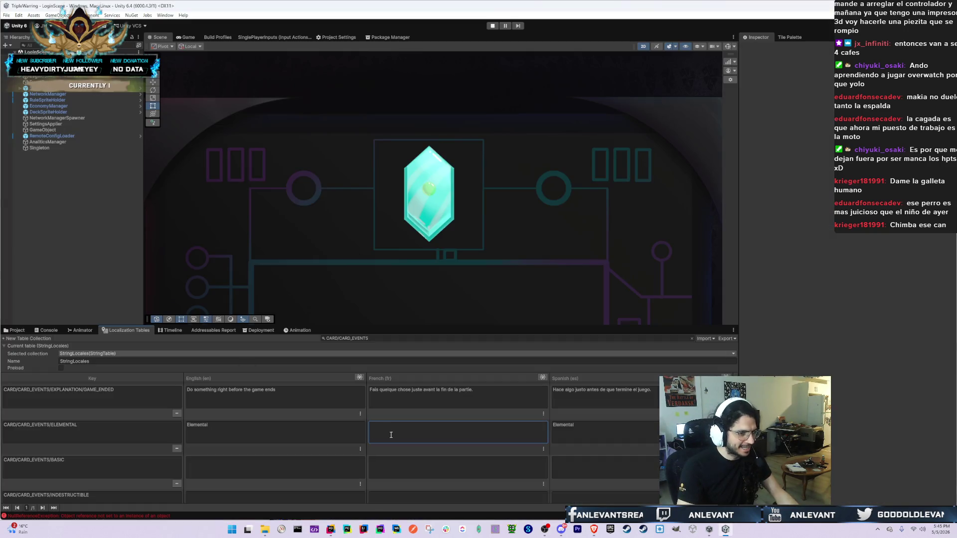
Set French ELEMENTAL to Élémental, and BASIC to Básico in Spanish and Basique in French
key("ctrl+v")
left_click(195, 468)
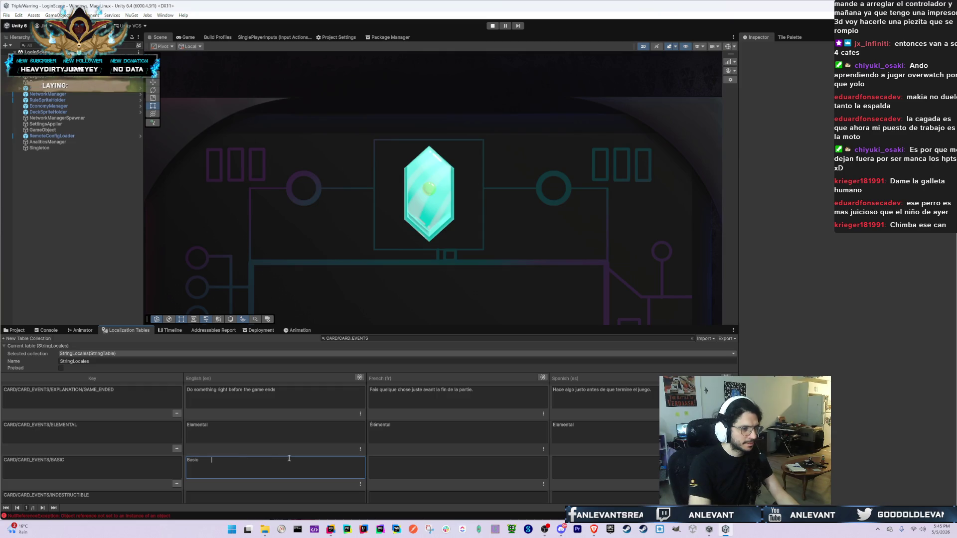
left_click(598, 466)
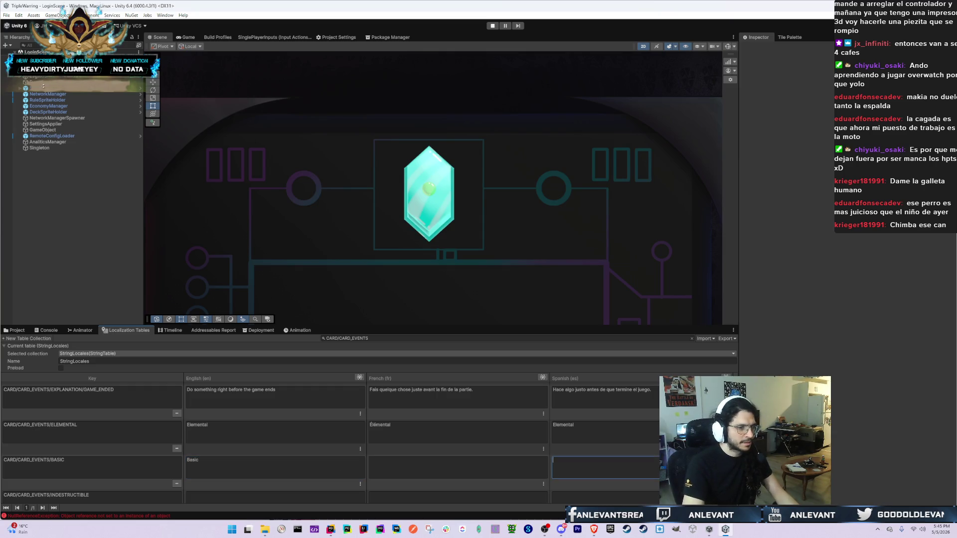
type("Básico")
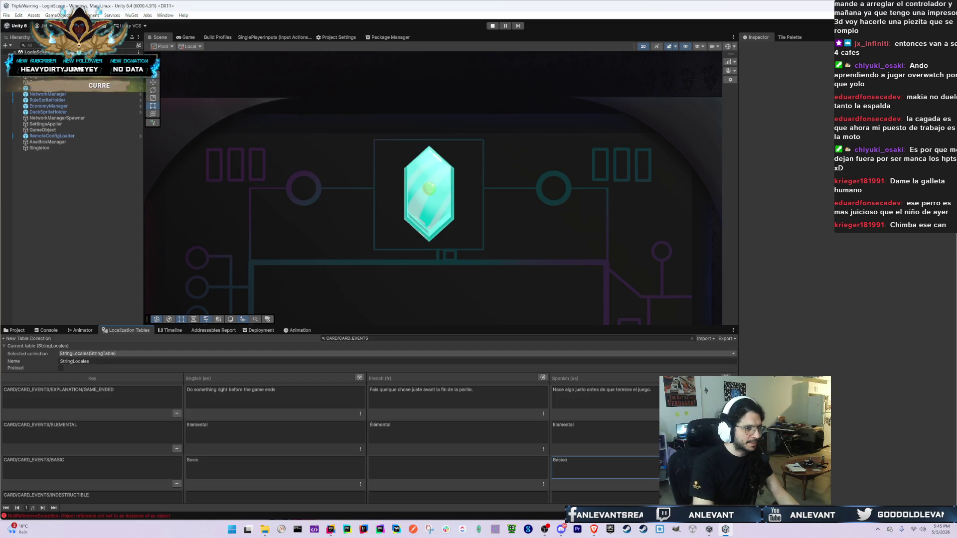
left_click(425, 475)
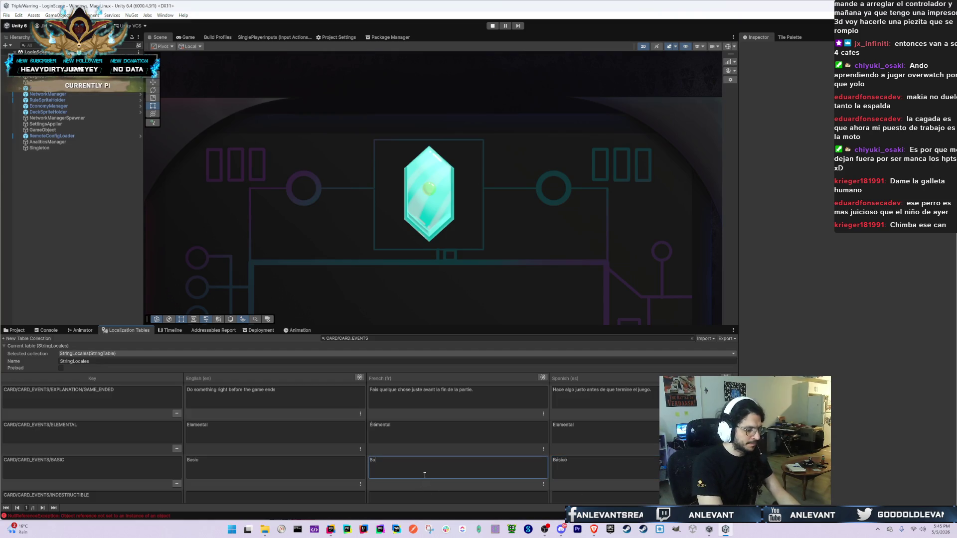
type("ue")
Label INDESTRUCTIBLE 'Indestructible' in English, Spanish and French
left_click(219, 495)
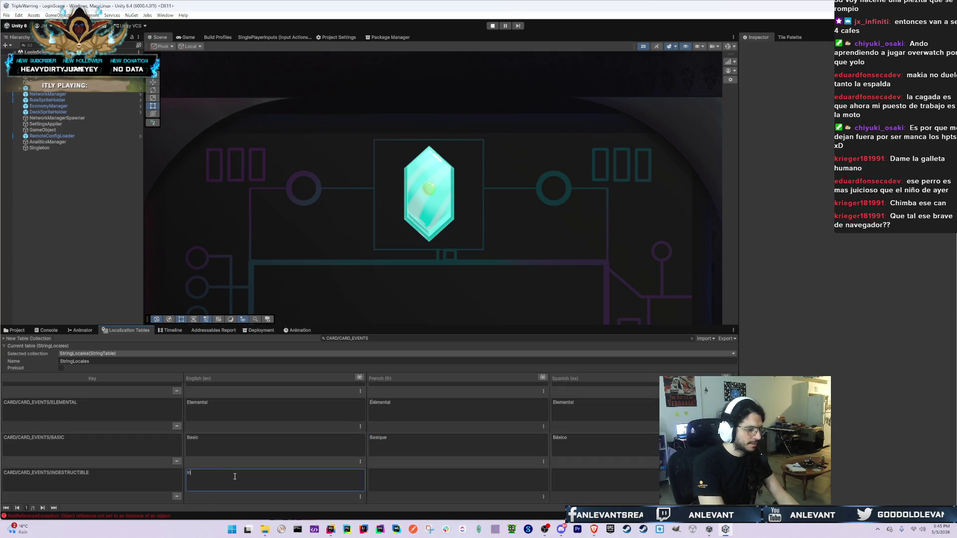
type("destructible")
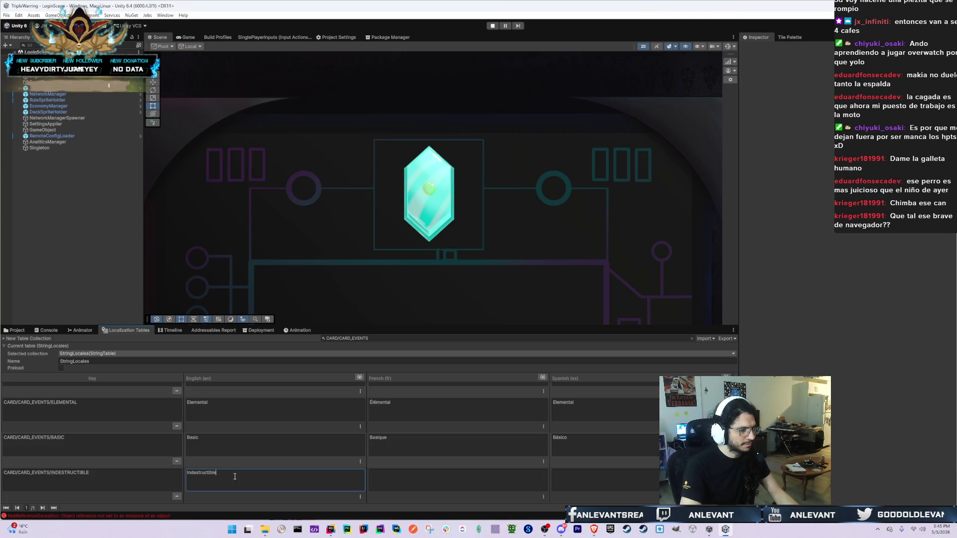
key("ctrl+a")
key("ctrl+c")
left_click(578, 480)
key("ctrl+v")
left_click(433, 479)
key("ctrl+v")
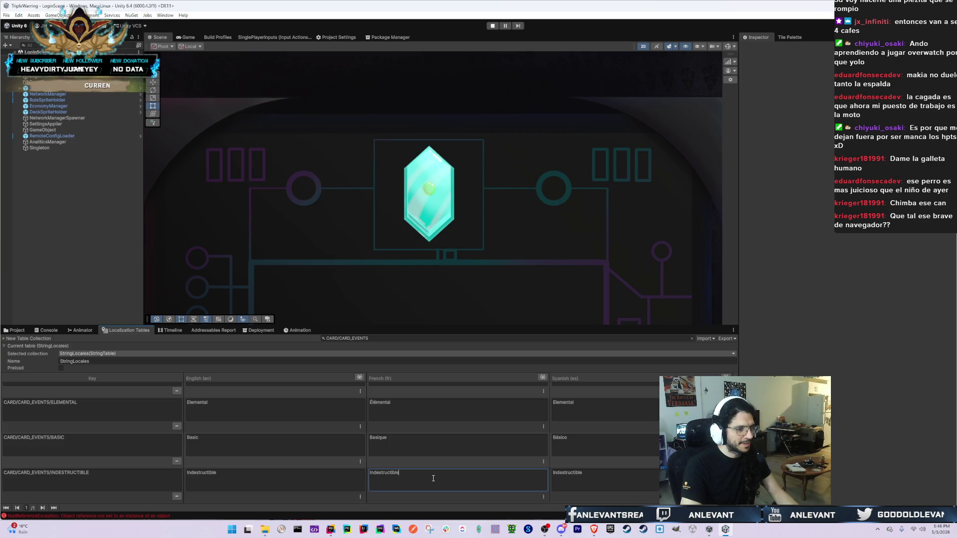
key("Return")
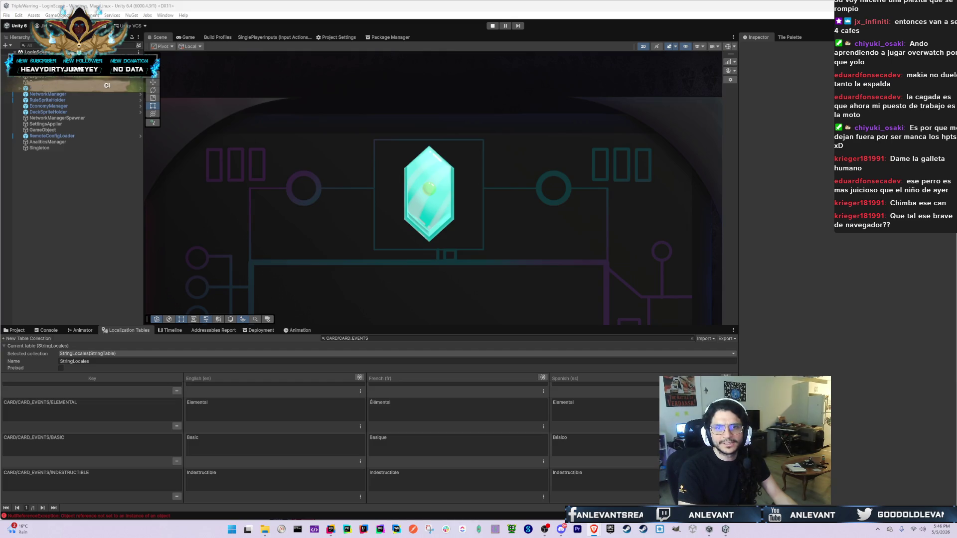
scroll(351, 443, "down", 1)
left_click(226, 475)
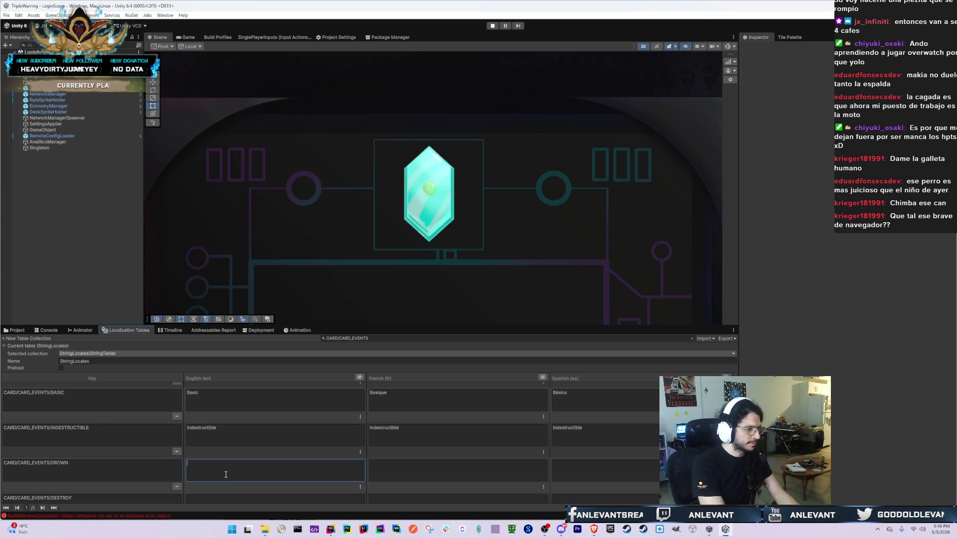
Type Drown, Noyer and Ahogar into the DROWN English, French and Spanish cells
type("Drown")
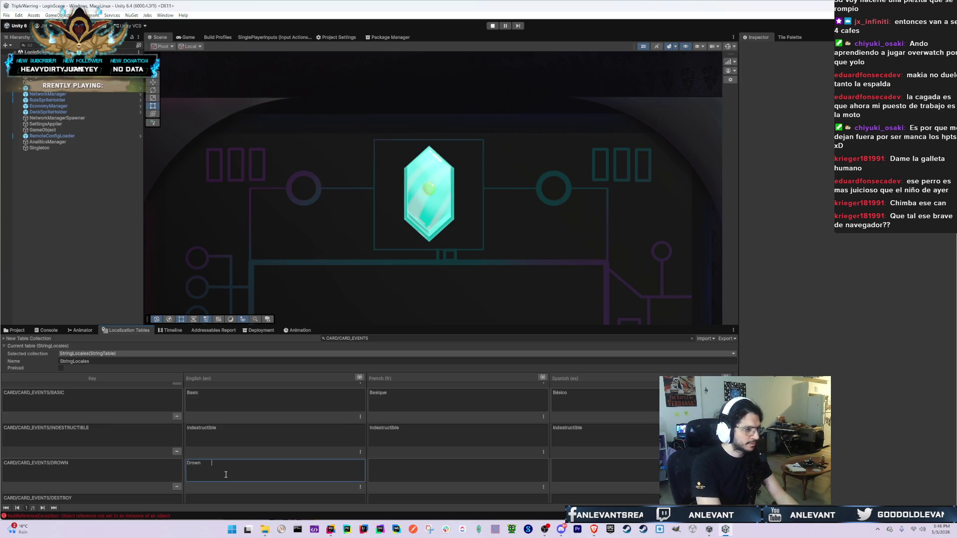
left_click(396, 467)
type("N")
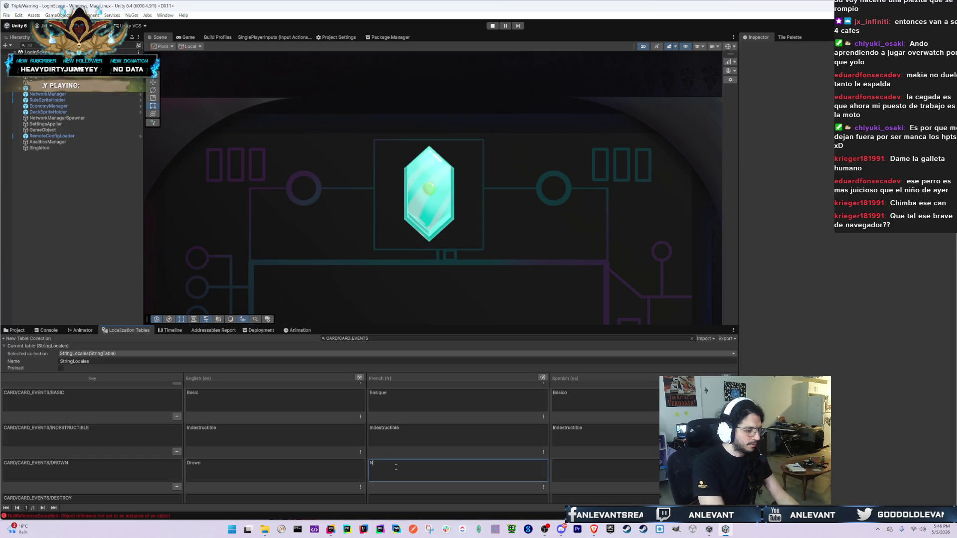
type("oyer")
left_click(565, 467)
type("A")
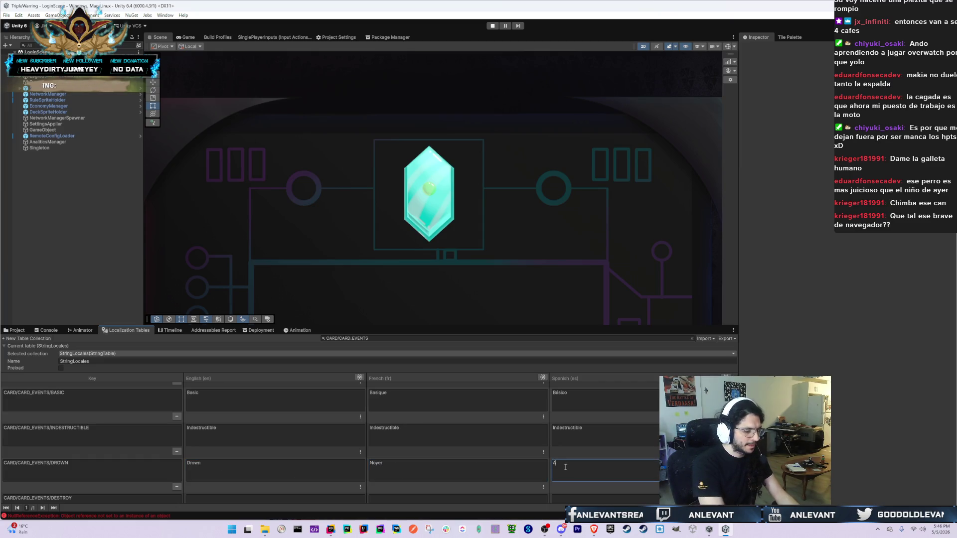
type("hogar")
key("Return")
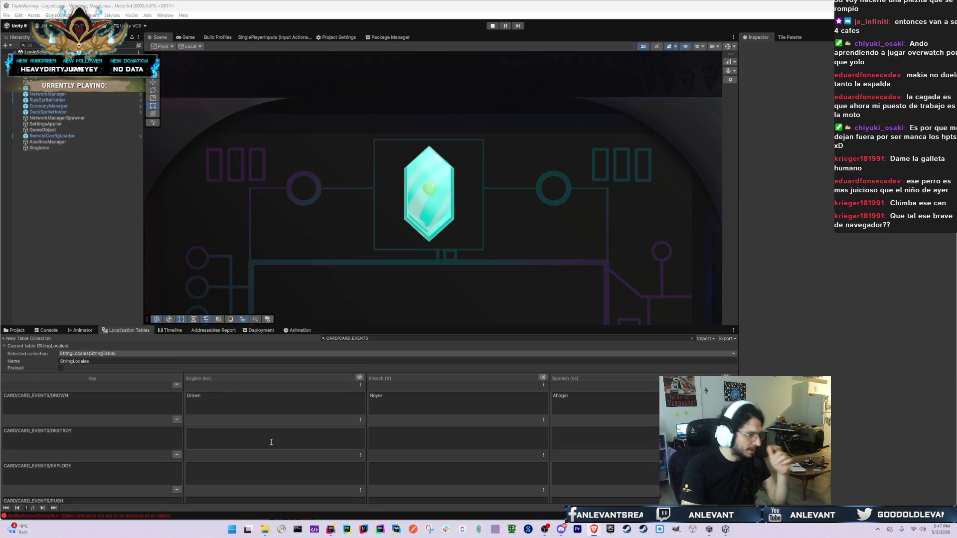
Label DESTROY as Destroy in English, Destruir in Spanish and Détruit in French
scroll(268, 444, "up", 1)
scroll(268, 444, "up", 2)
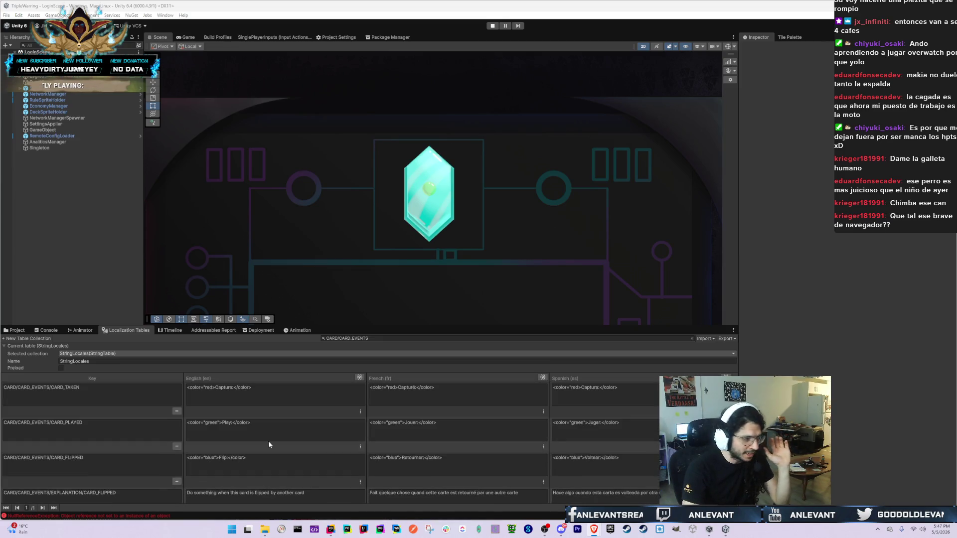
scroll(269, 442, "down", 4)
scroll(268, 441, "down", 6)
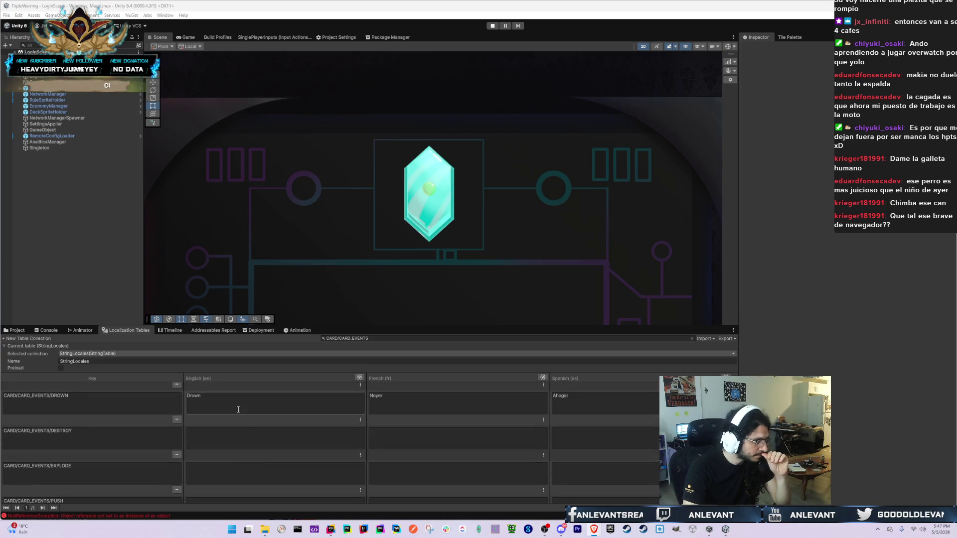
left_click(248, 434)
type("Destroye")
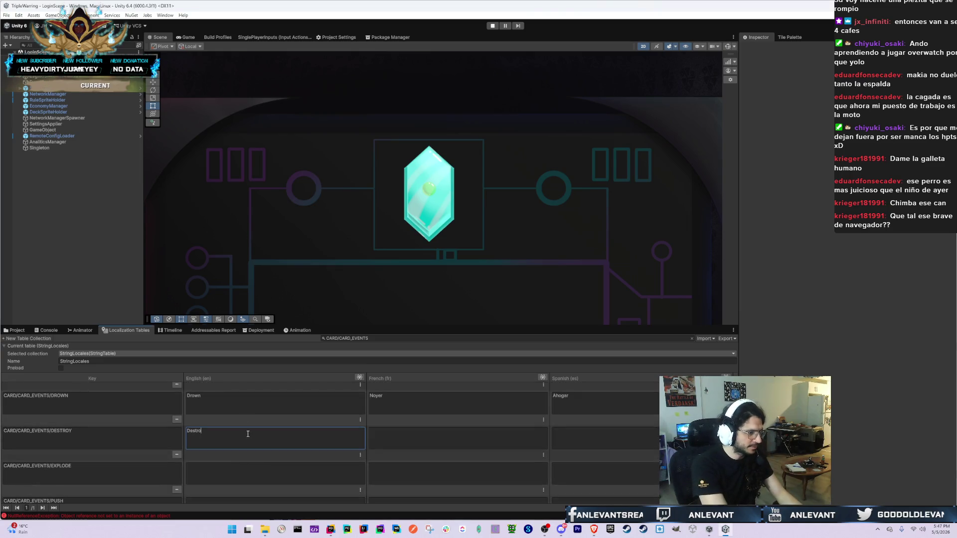
left_click(580, 438)
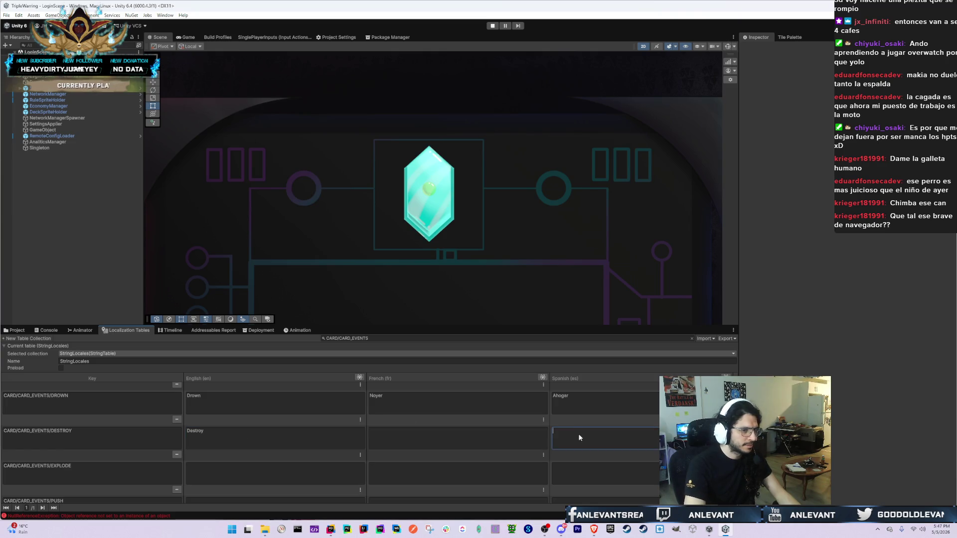
type("Destruir")
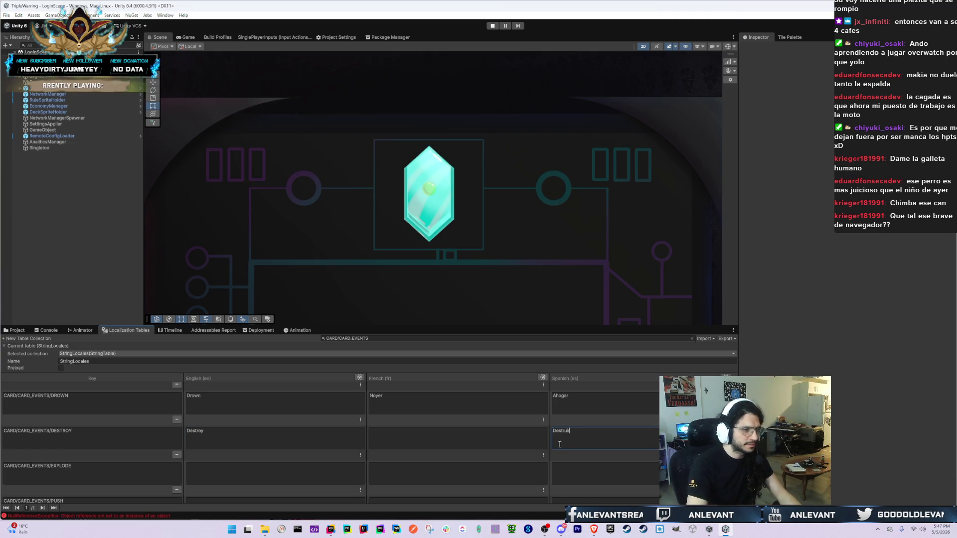
left_click(459, 440)
type("D")
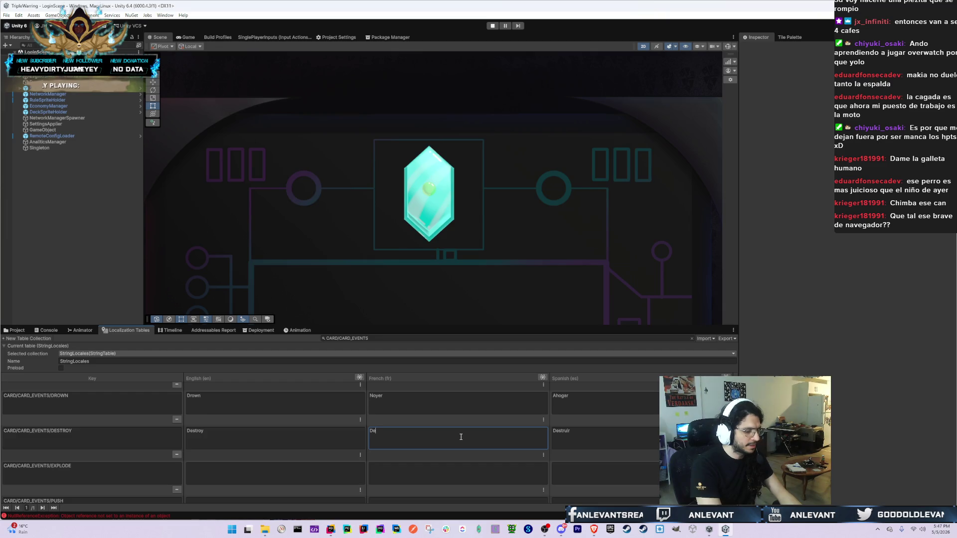
type("étruit")
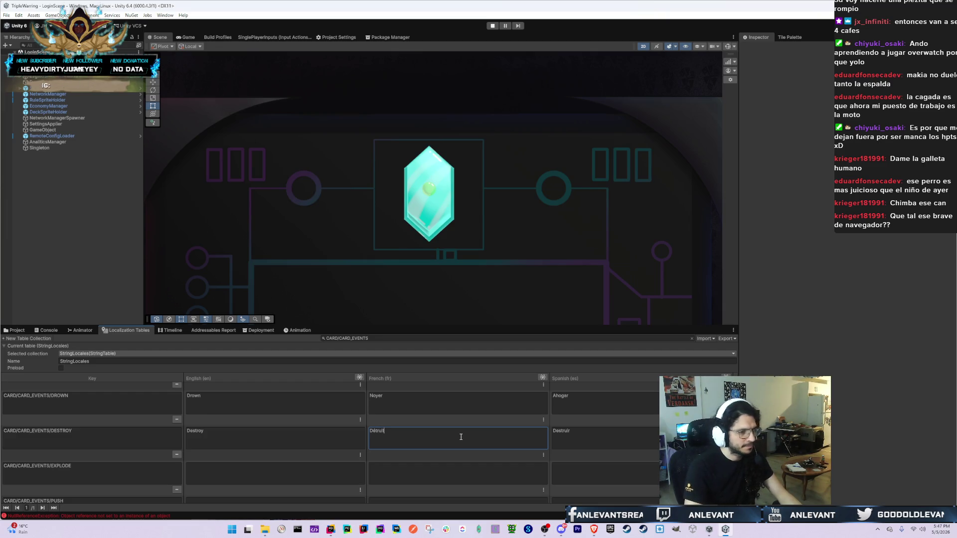
Label EXPLODE as Explode in English, Explotar in Spanish and Exploser in French
scroll(204, 447, "down", 1)
left_click(242, 447)
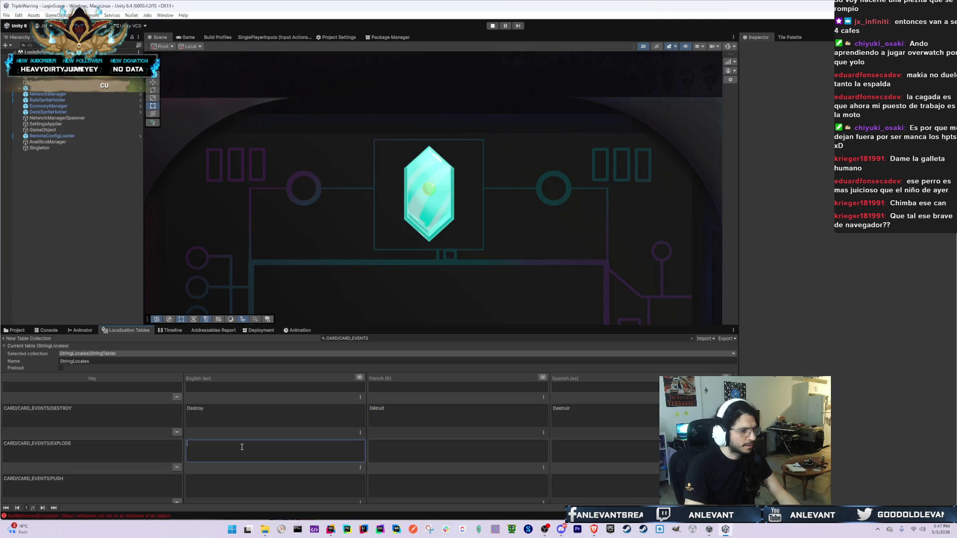
type("xplode")
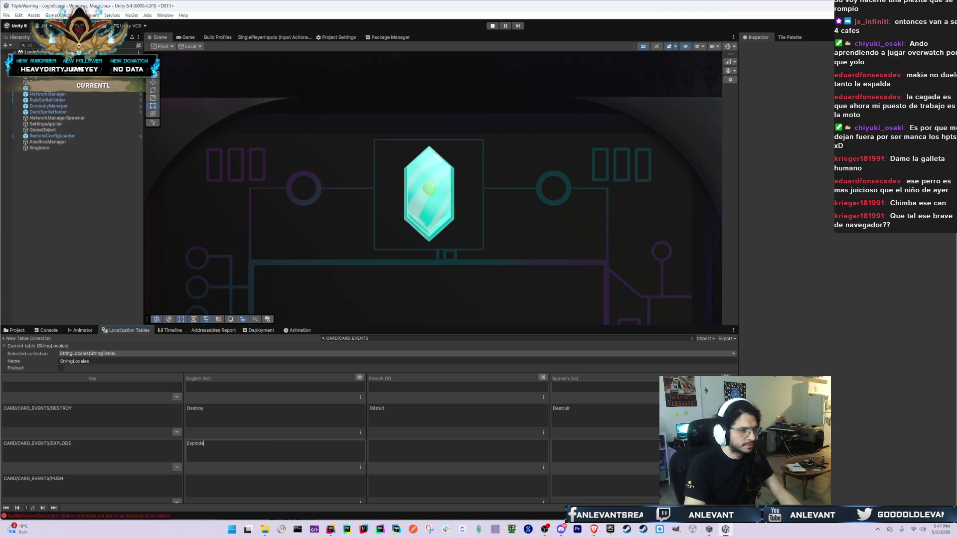
left_click(635, 453)
type("Explotar")
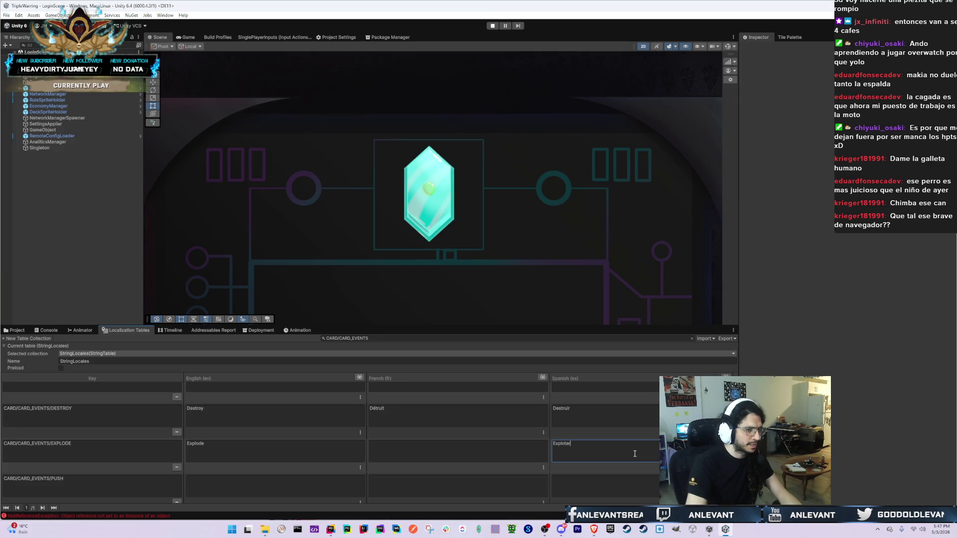
left_click(526, 452)
type("xploser")
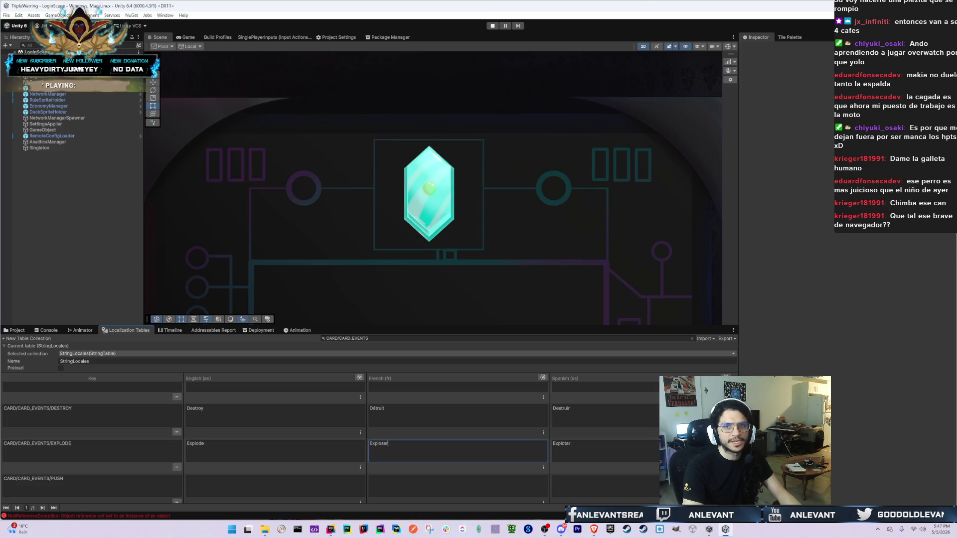
key("Return")
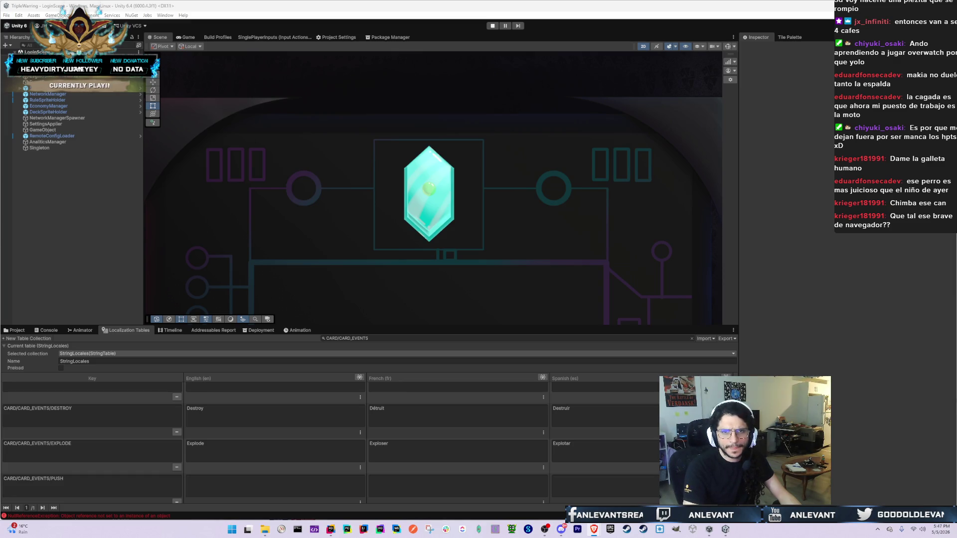
left_click(244, 476)
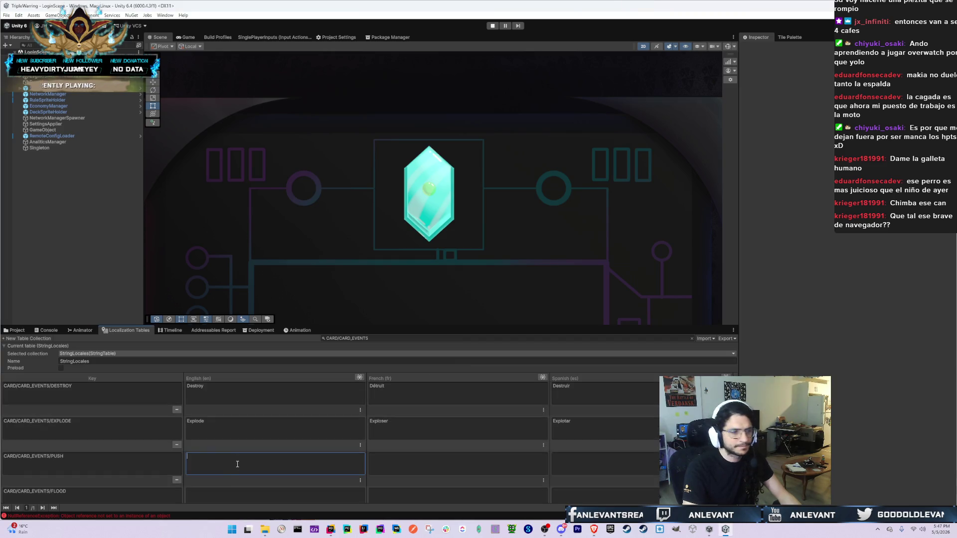
Complete the English PUSH label as Push and set the Spanish to Empujar
type("sh")
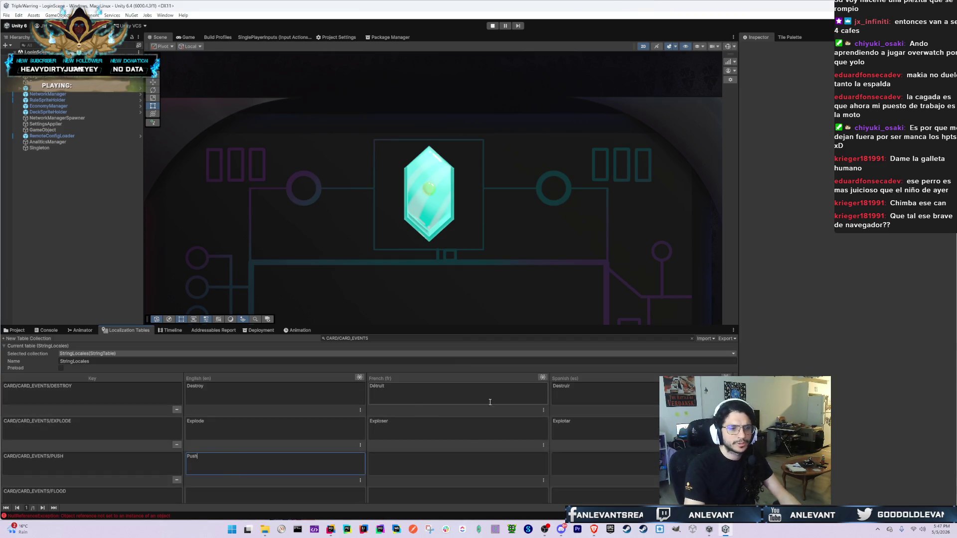
left_click(583, 475)
left_click(586, 475)
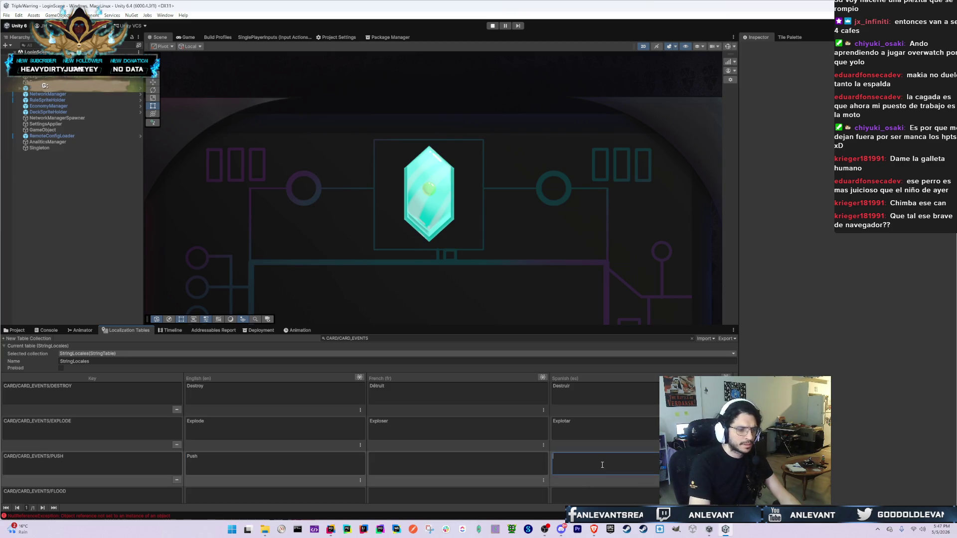
type("Empujar")
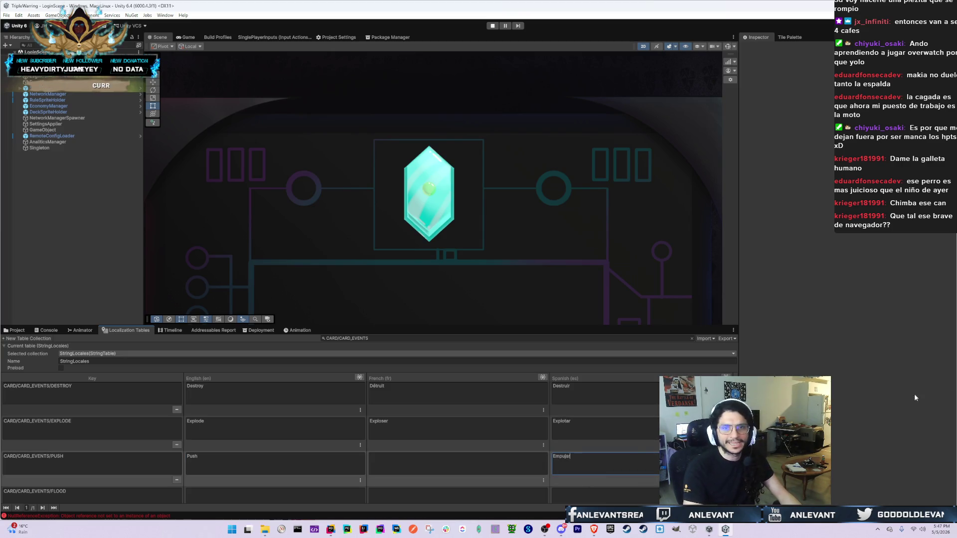
left_click(593, 529)
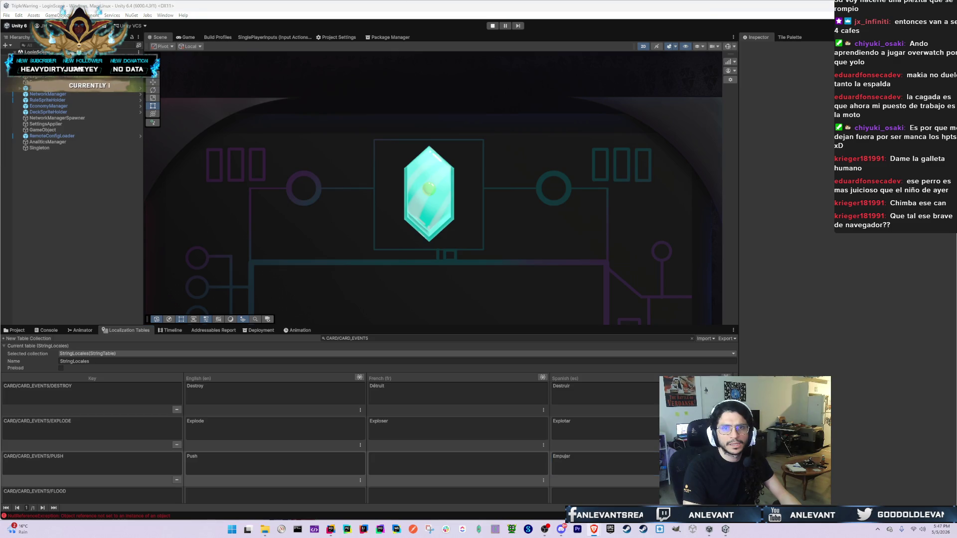
Complete the French PUSH label as Pousser
left_click(387, 457)
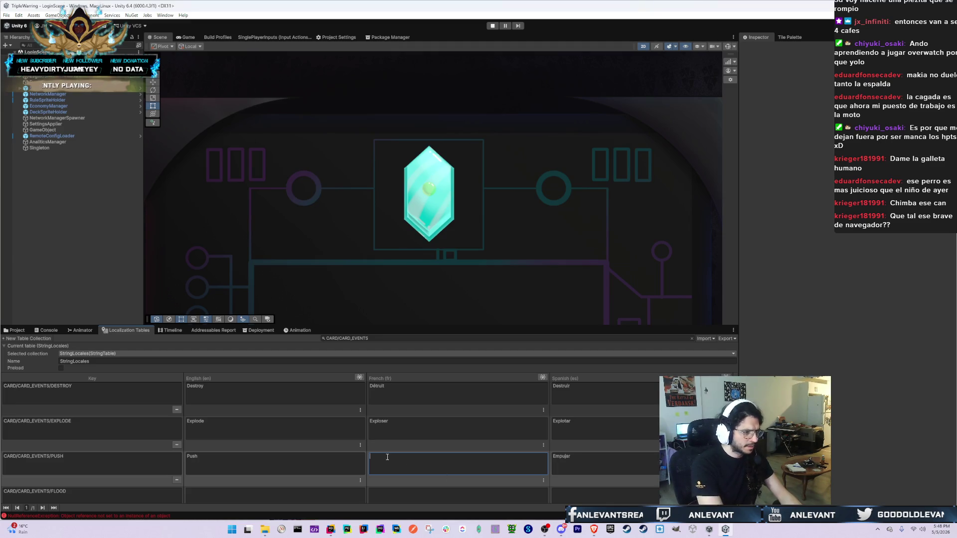
type("usse")
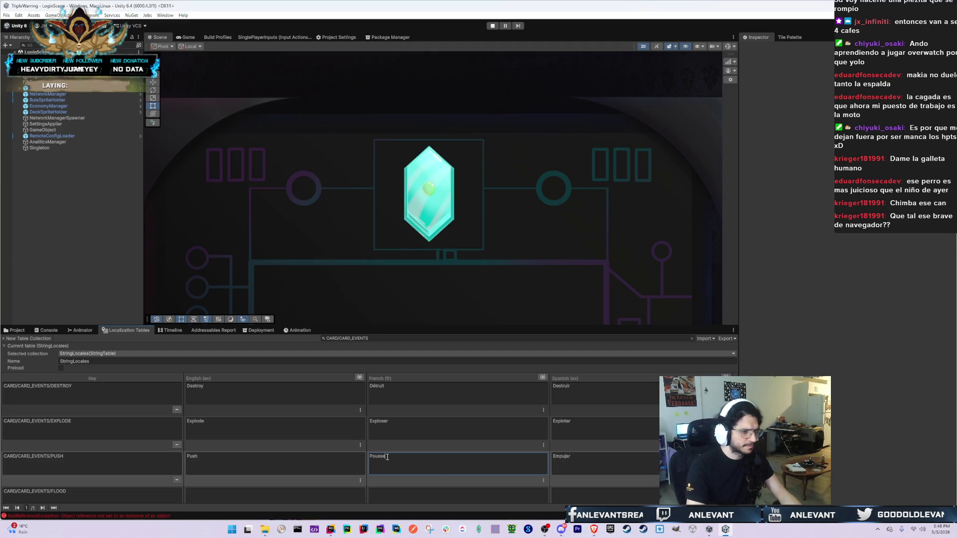
scroll(242, 442, "down", 1)
type("r")
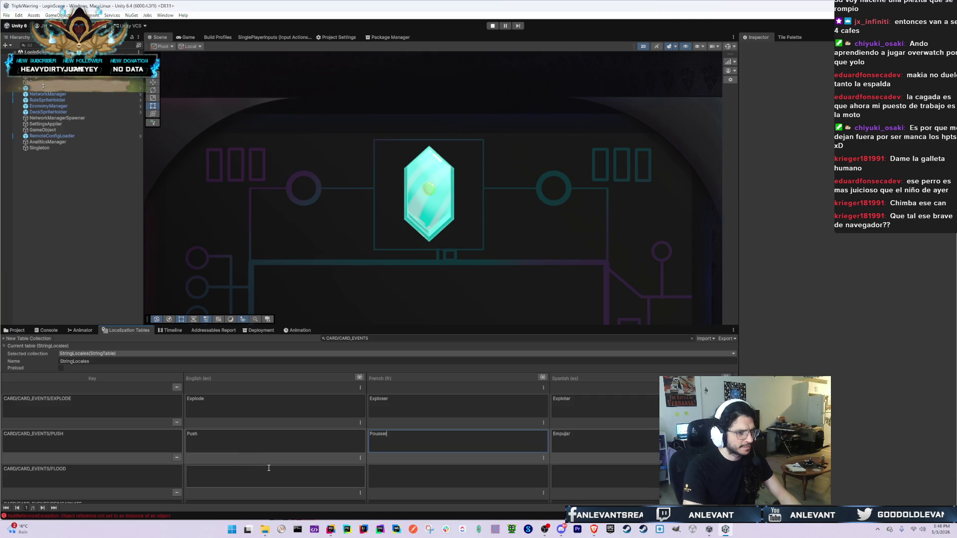
Review the French DESTROY and BASIC labels, then return to the FLOOD row
scroll(468, 452, "up", 2)
scroll(449, 439, "up", 1)
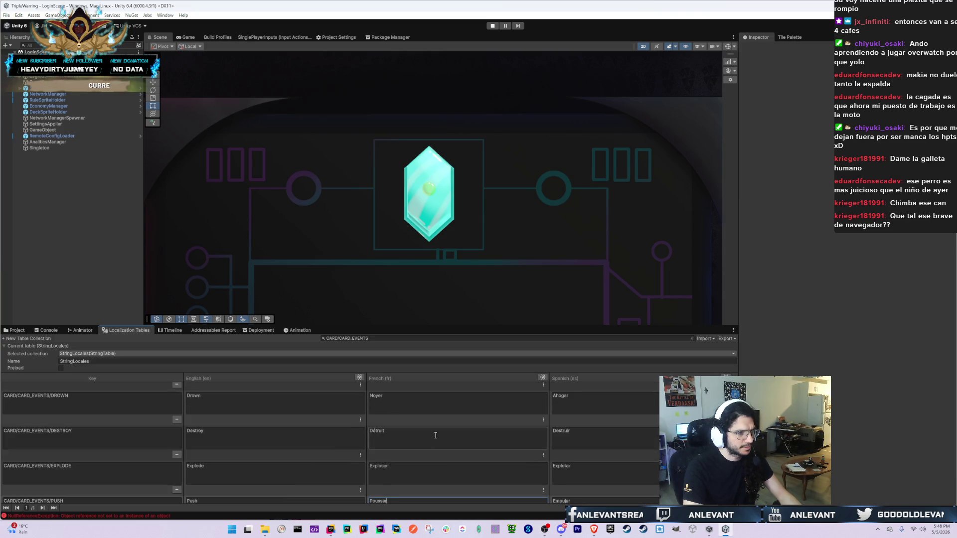
left_click(419, 442)
scroll(415, 438, "up", 2)
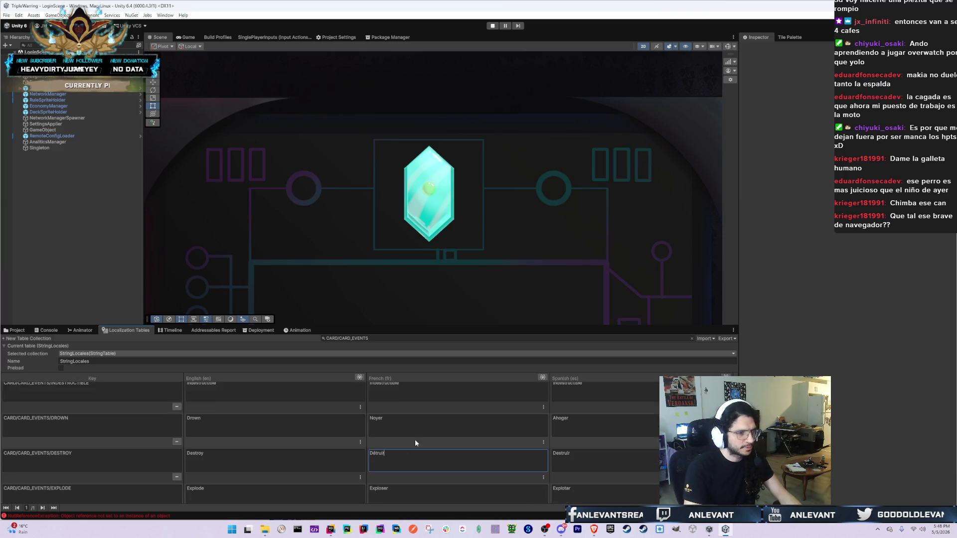
scroll(407, 410, "up", 1)
left_click(408, 408)
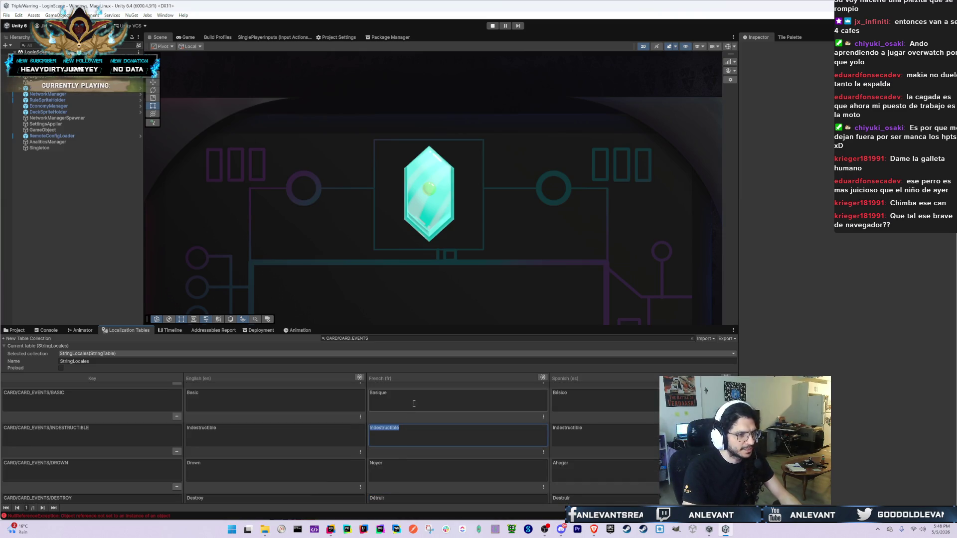
scroll(413, 403, "up", 1)
scroll(413, 424, "down", 5)
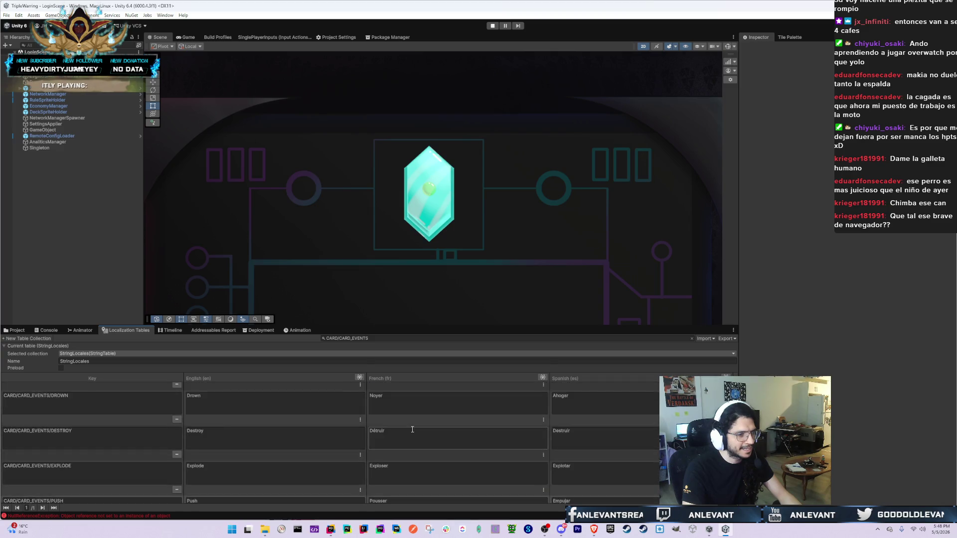
left_click(257, 464)
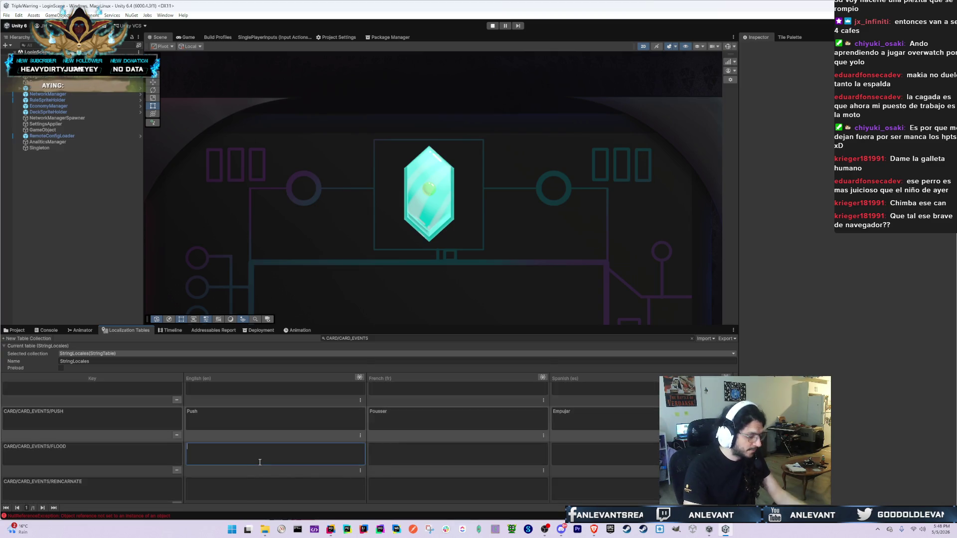
Label FLOOD 'Flood' in English and 'Inundar' in Spanish, then select its French cell
type("Flood")
left_click(645, 462)
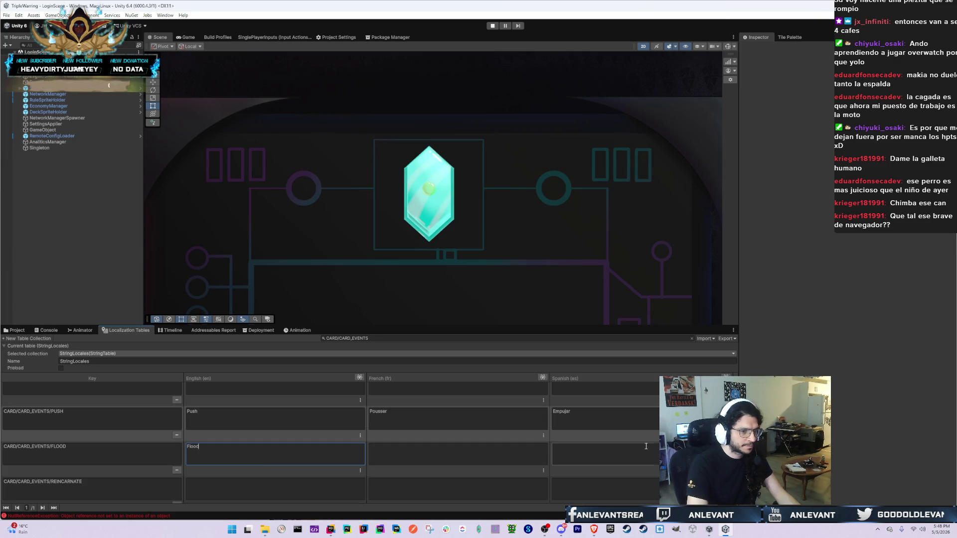
type("Inu")
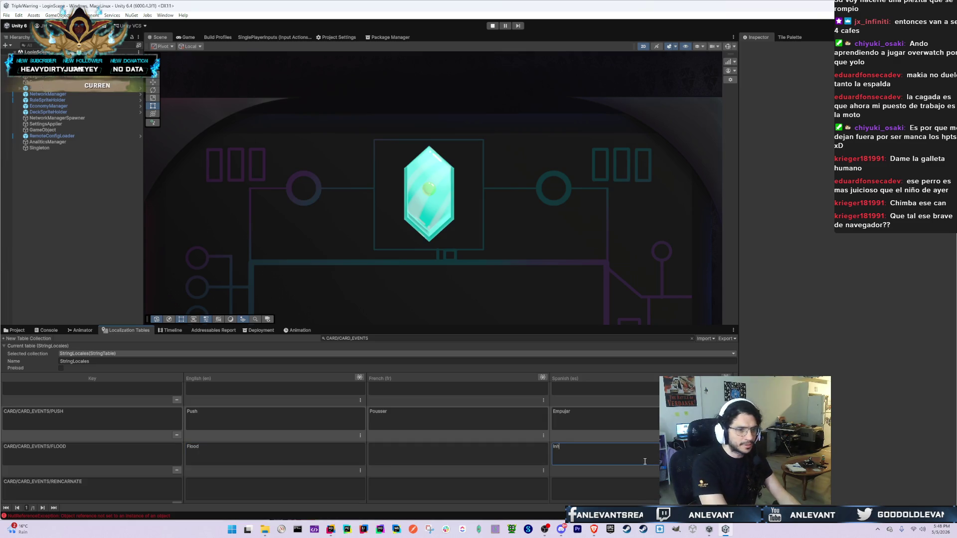
type("un")
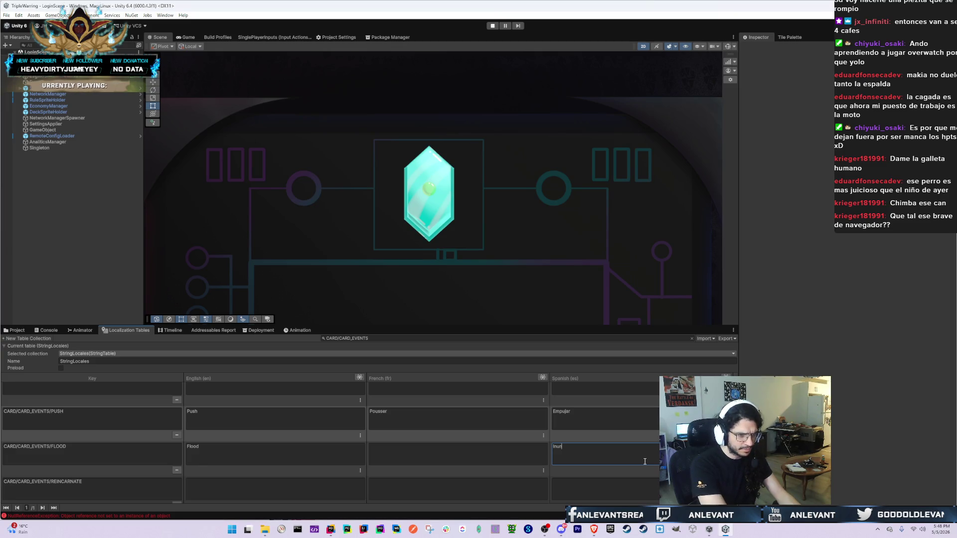
type("dar")
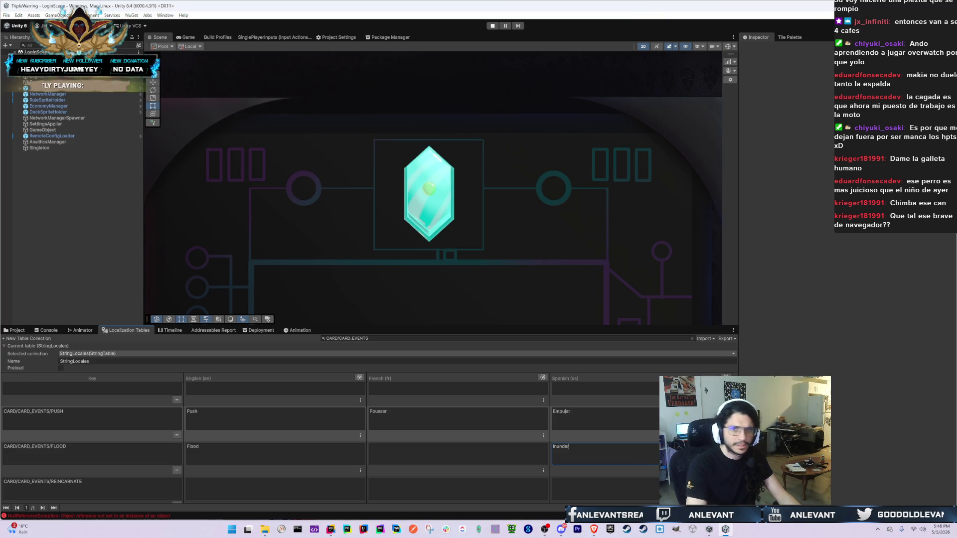
key("Return")
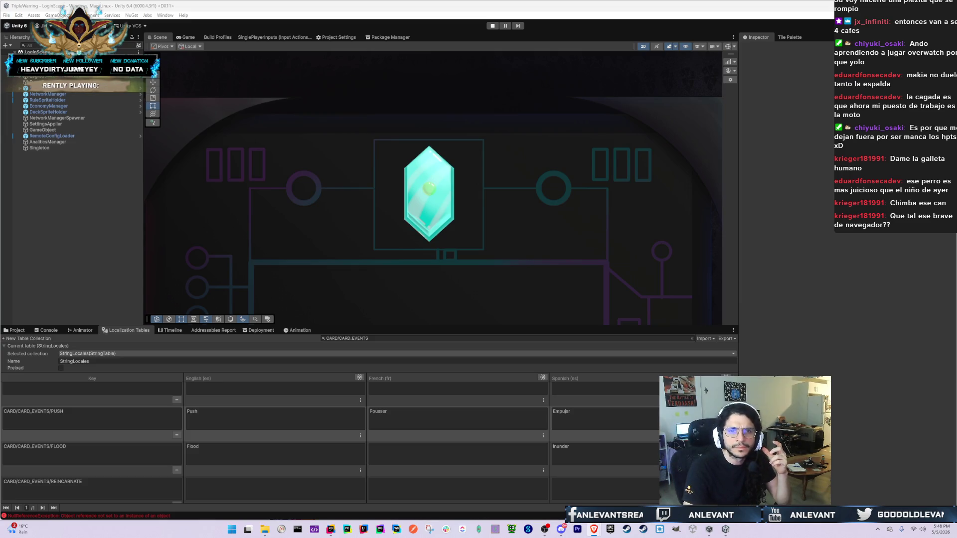
left_click(399, 452)
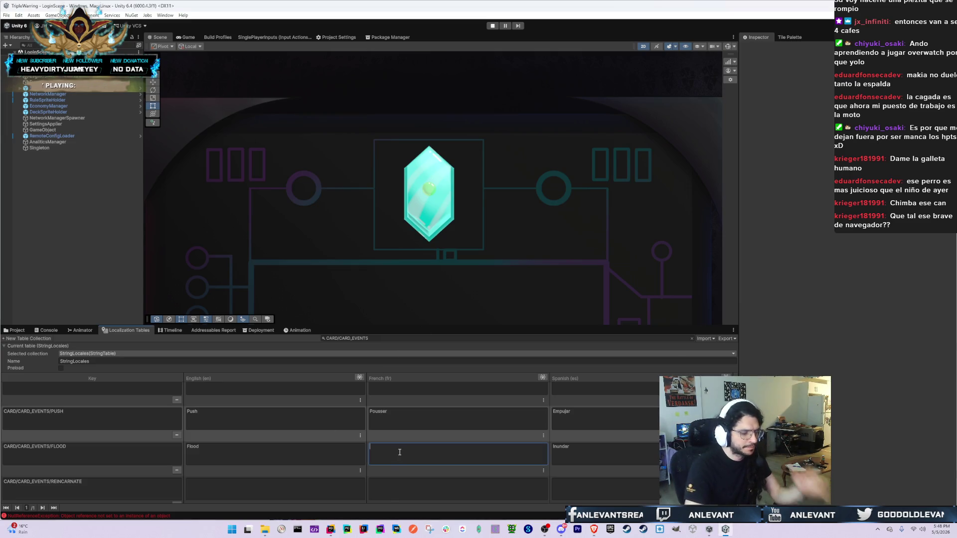
Enter FLOOD's French text, then give REINCARNATE English 'Reincarnate' and Spanish 'Reencarnar'
type("Inonder")
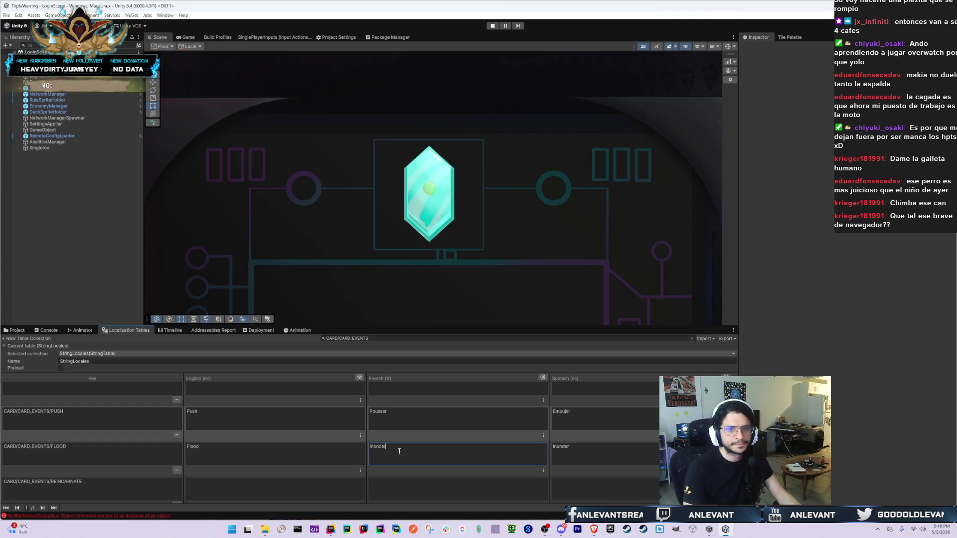
scroll(278, 439, "down", 3)
left_click(236, 422)
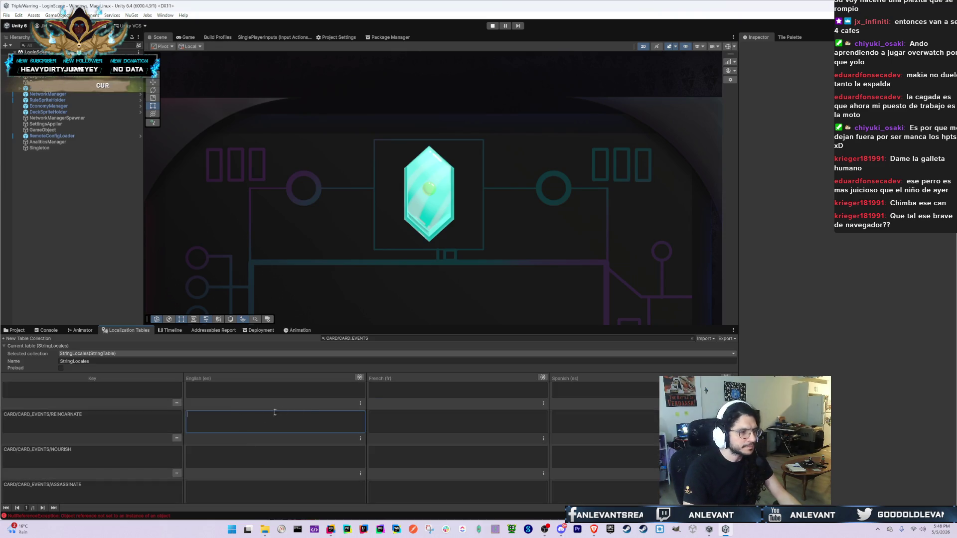
type("Reinca")
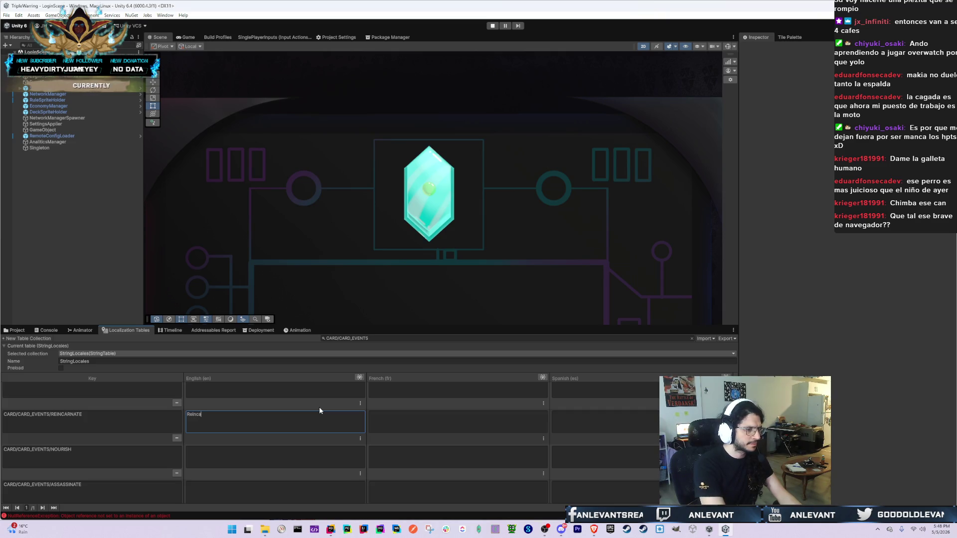
type("rt")
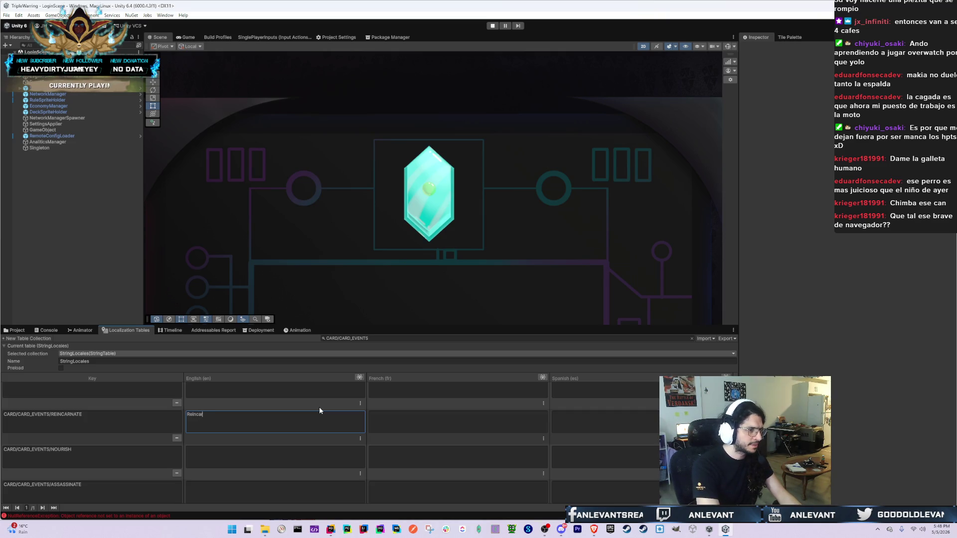
type("nate")
left_click(656, 430)
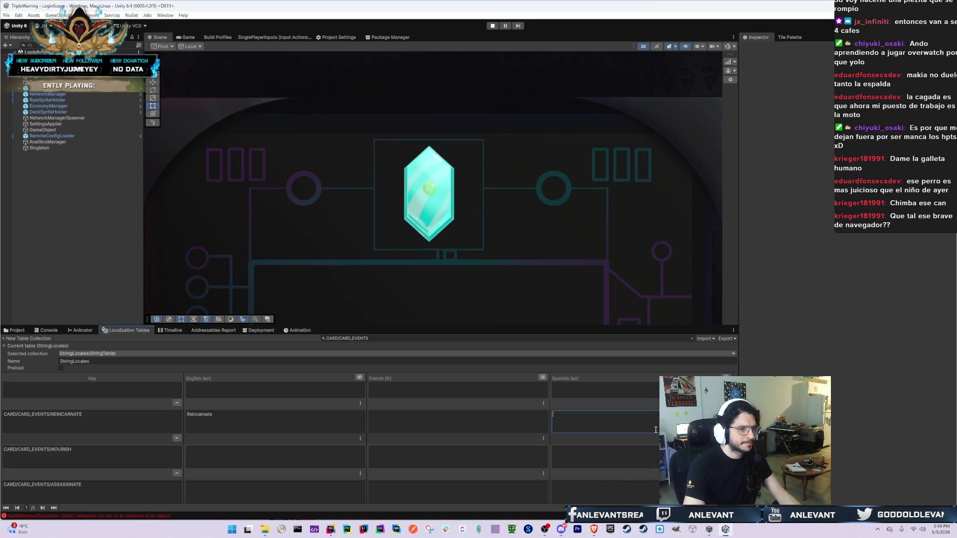
type("Reencar")
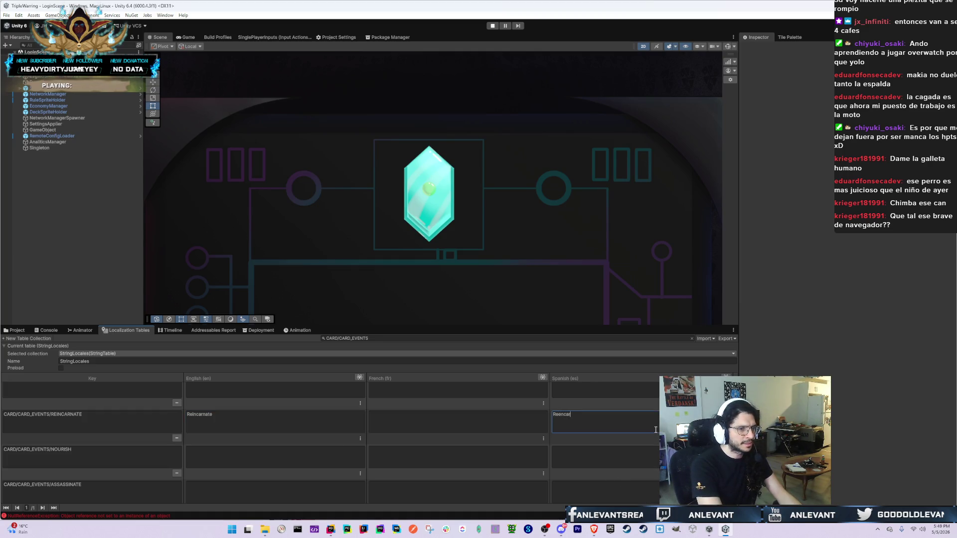
type("nar")
key("Return")
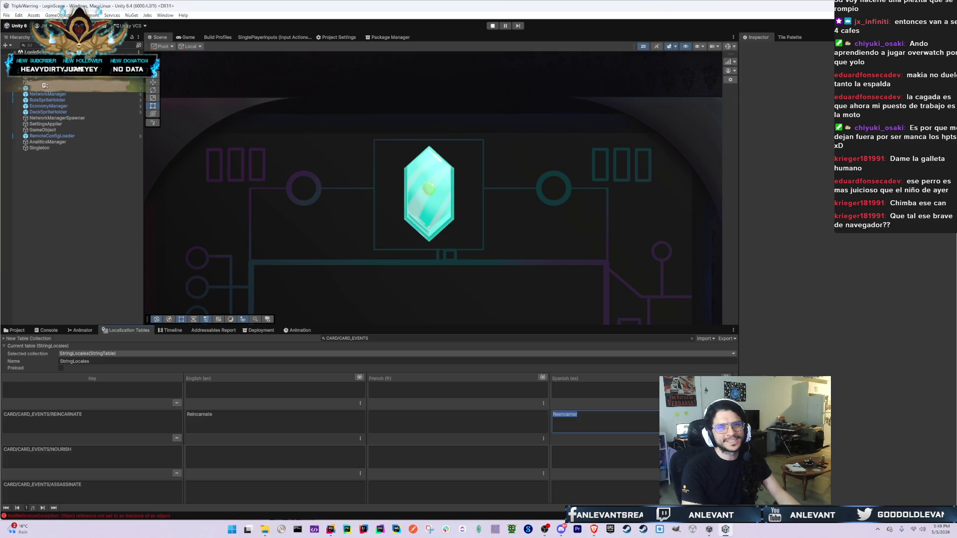
Check the translation in the browser and enter French 'réincarner' for REINCARNATE
left_click(275, 421)
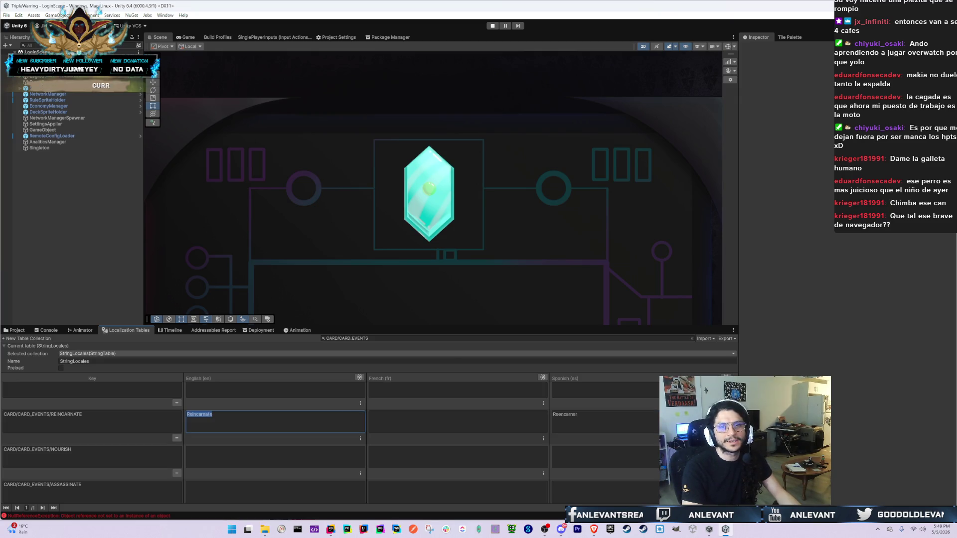
key("alt+Tab")
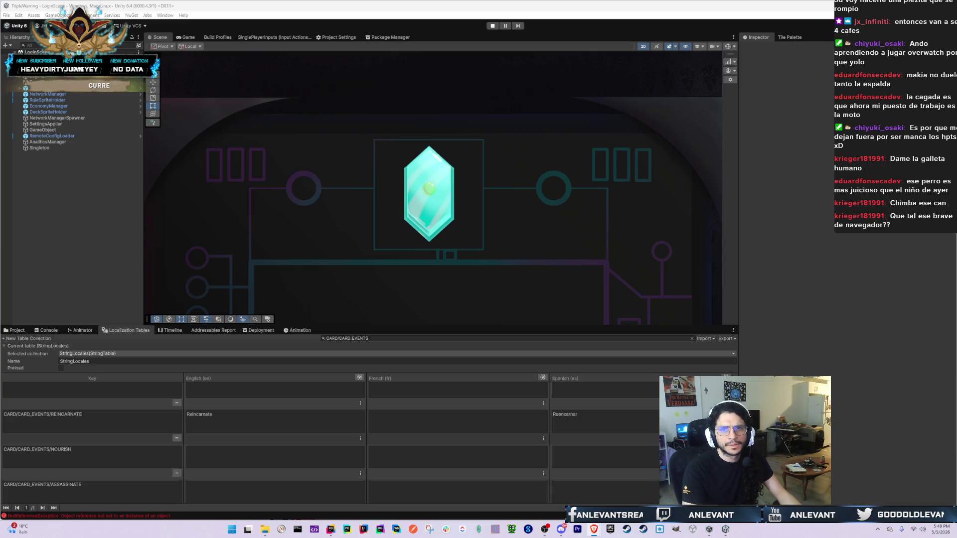
left_click(448, 424)
type("réincarner")
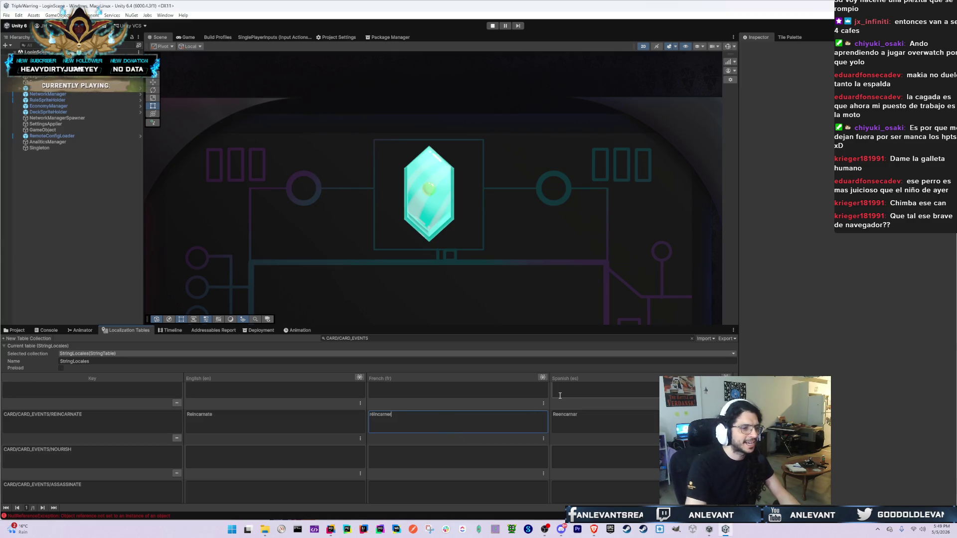
key("Return")
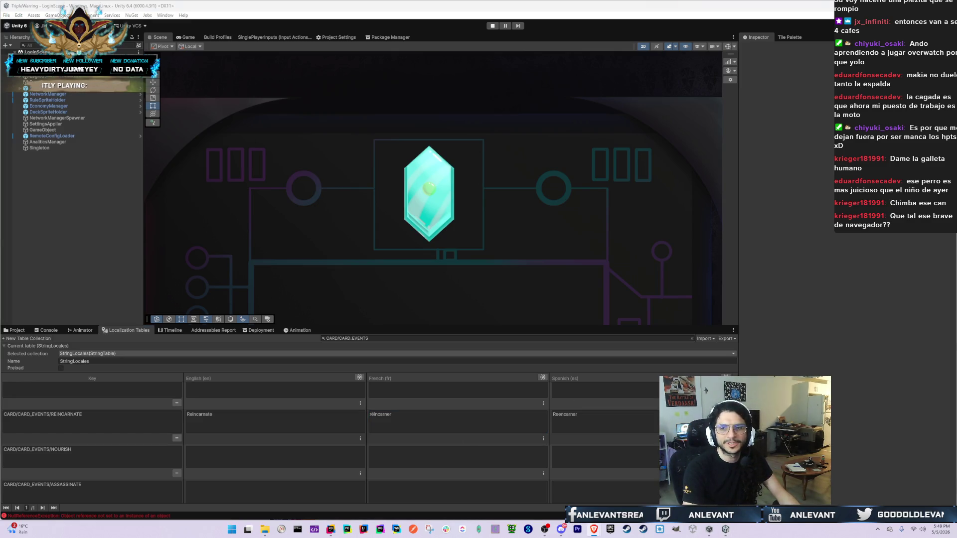
Fill NOURISH with English 'Nourish', Spanish 'Nutrir' and French 'Nourrir'
left_click(208, 459)
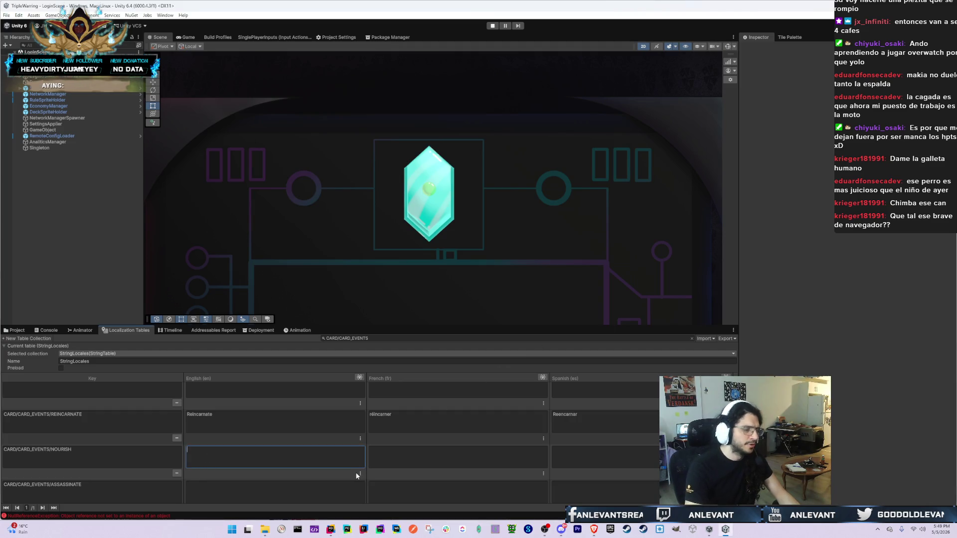
type("Nouri")
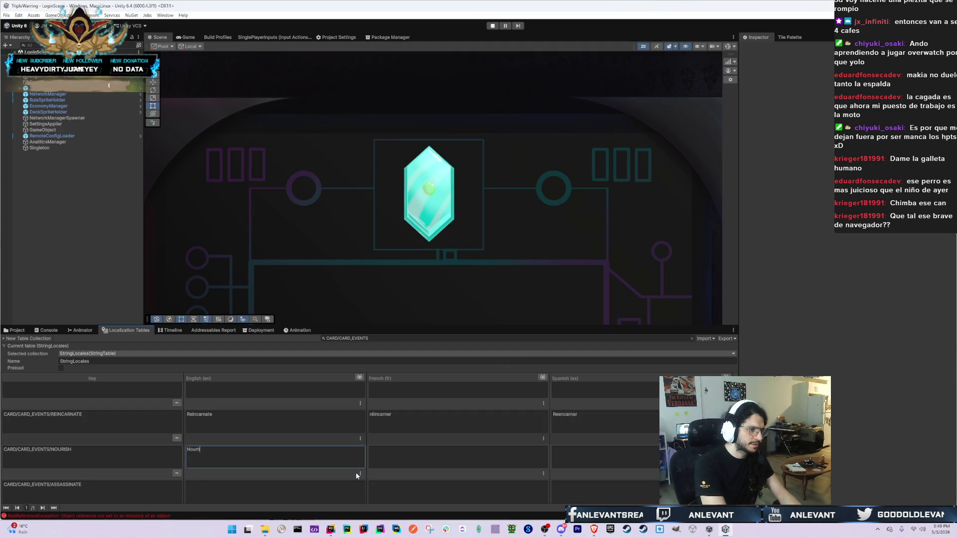
type("sh")
left_click(578, 467)
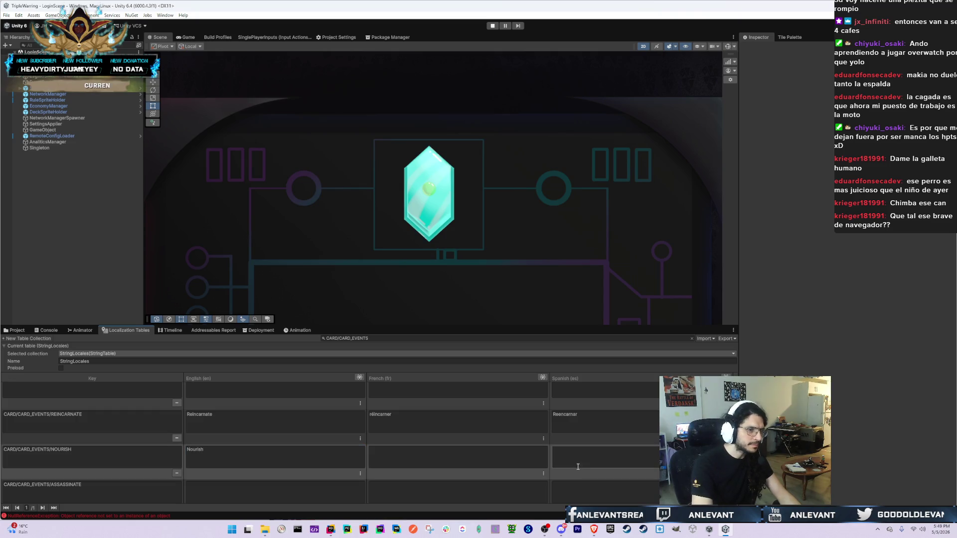
type("Nut")
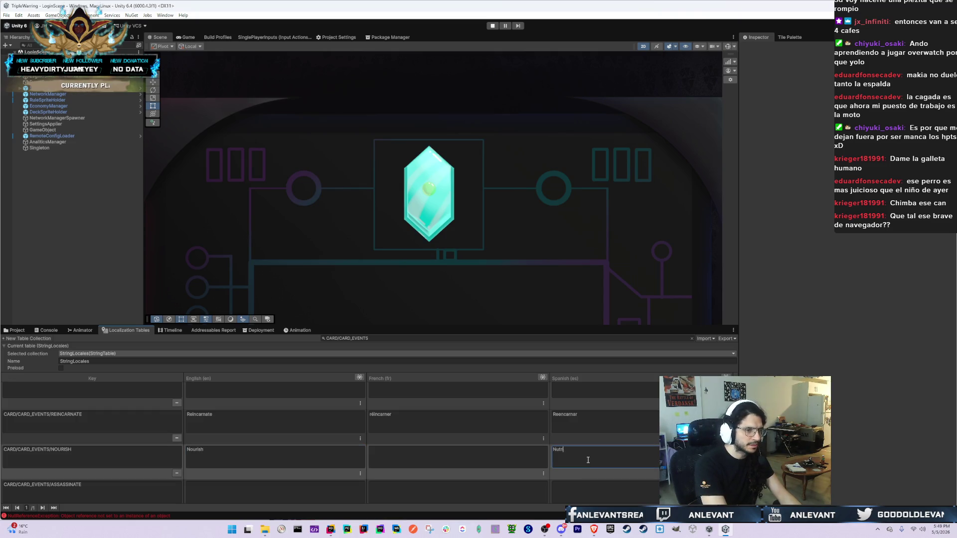
type("r")
left_click(492, 457)
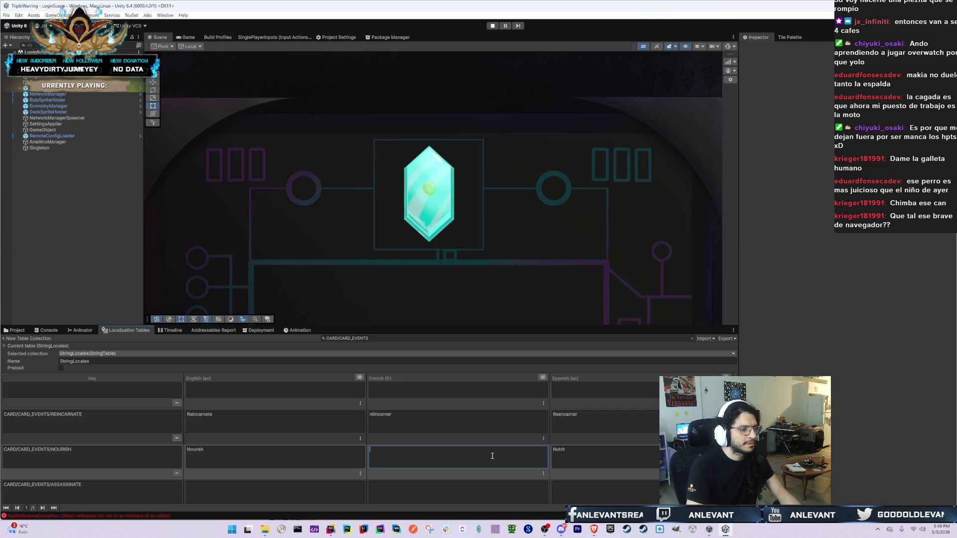
left_click(388, 428)
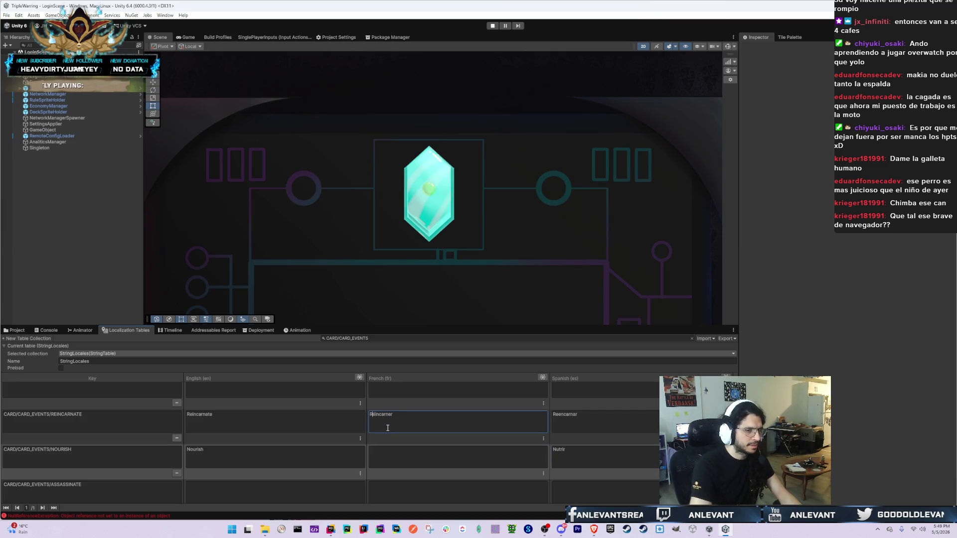
left_click(430, 463)
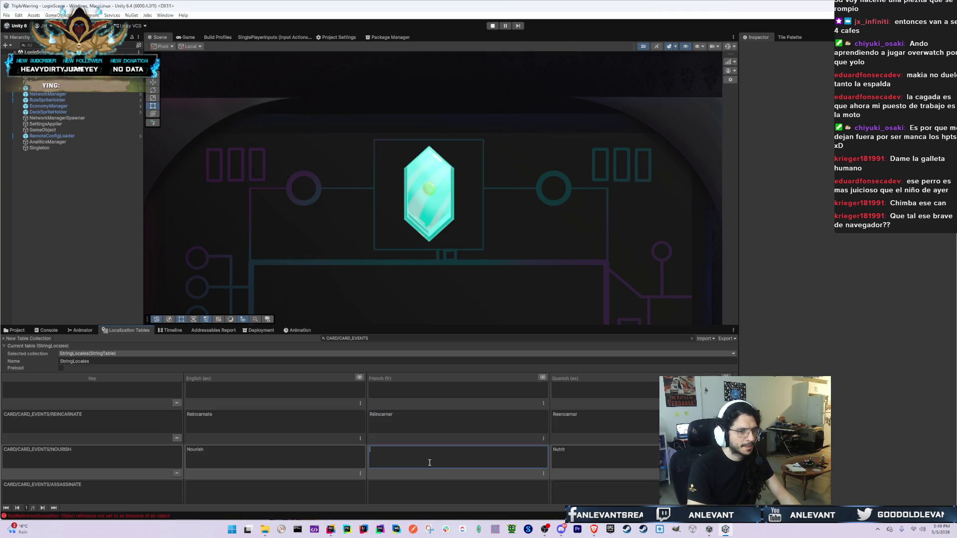
type("Nourr")
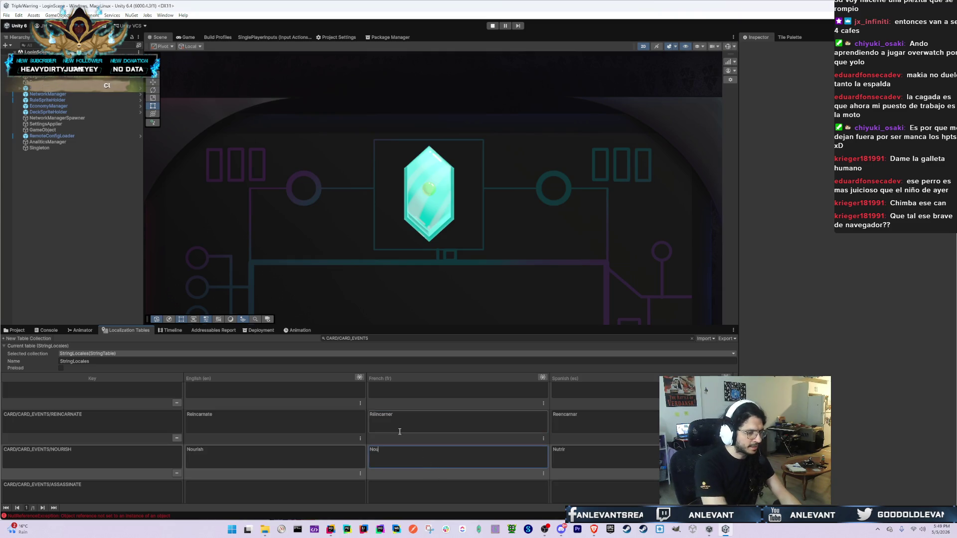
type("ir")
Fill ASSASSINATE with 'Assassinate', Spanish 'Asesinar' and French 'Assassiner', correcting the French spelling
scroll(209, 459, "down", 1)
left_click(210, 464)
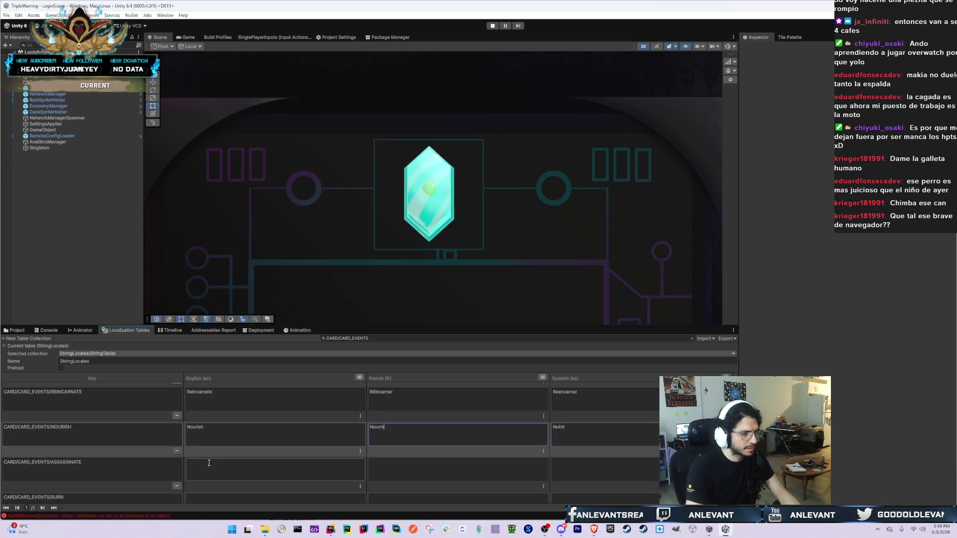
type("ssa")
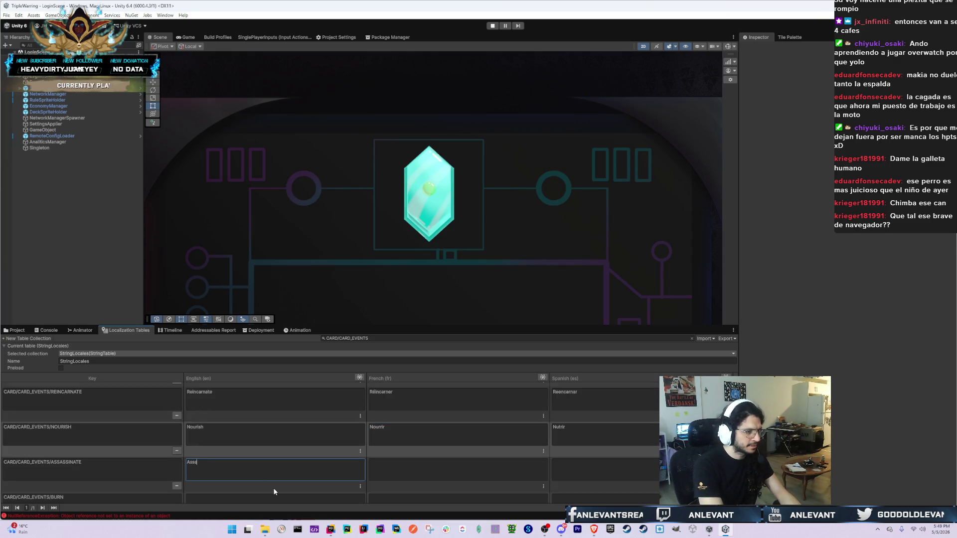
type("ssinate")
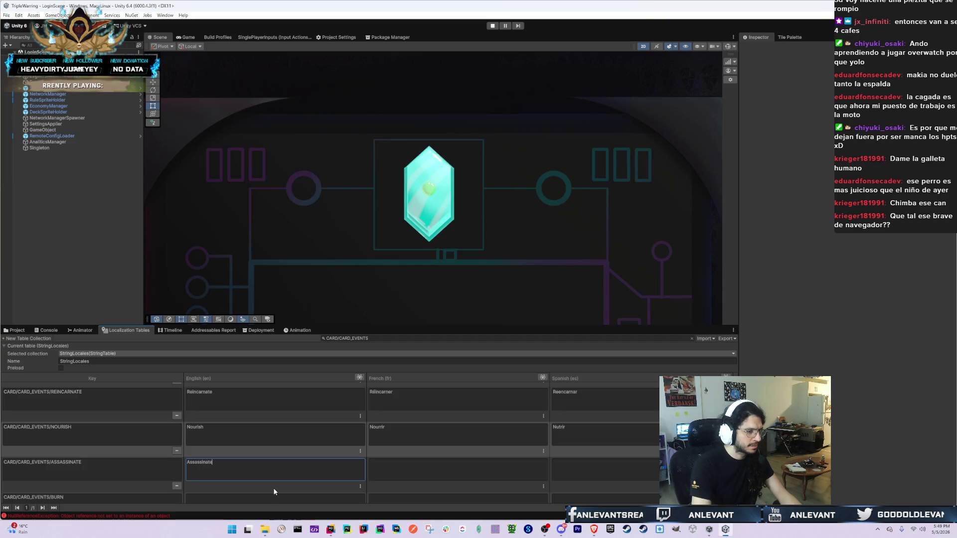
left_click(582, 461)
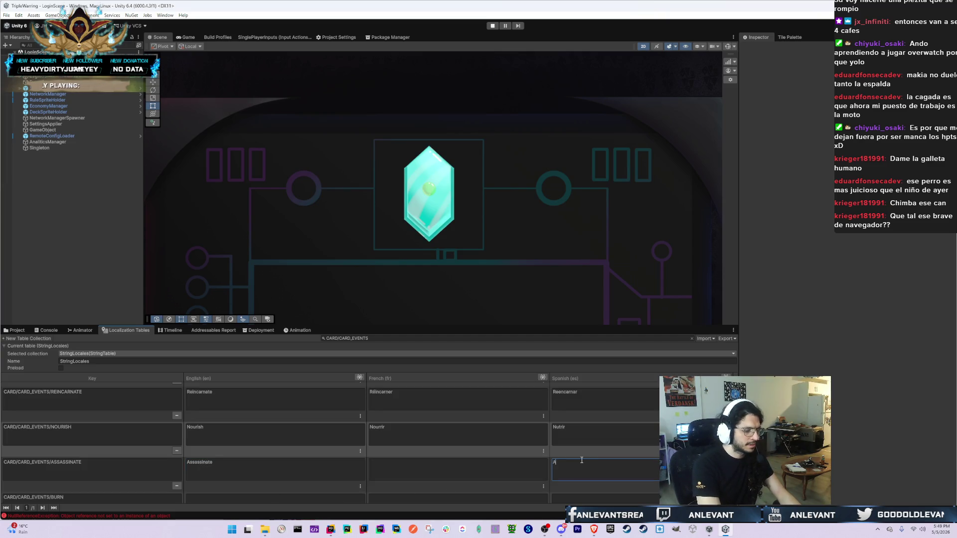
type("ar")
left_click(449, 476)
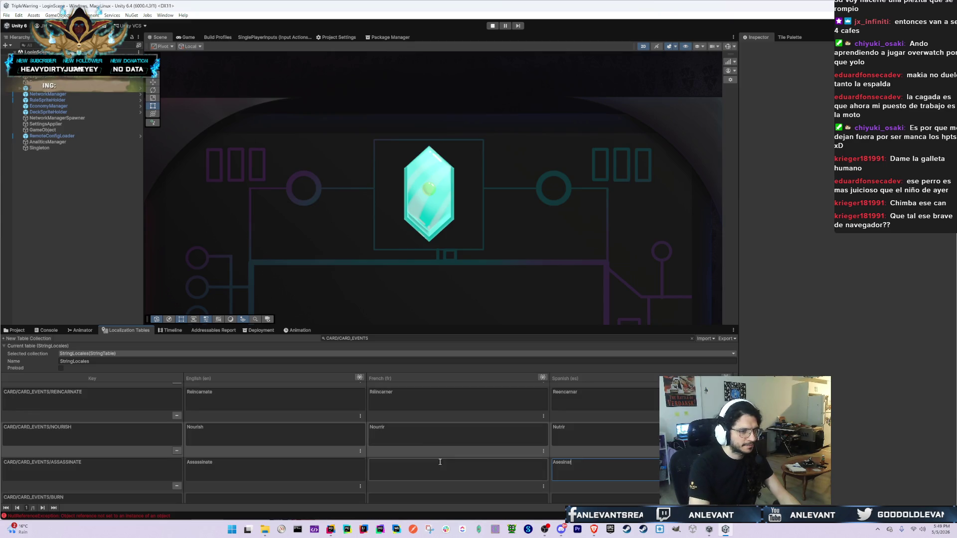
type("sasine")
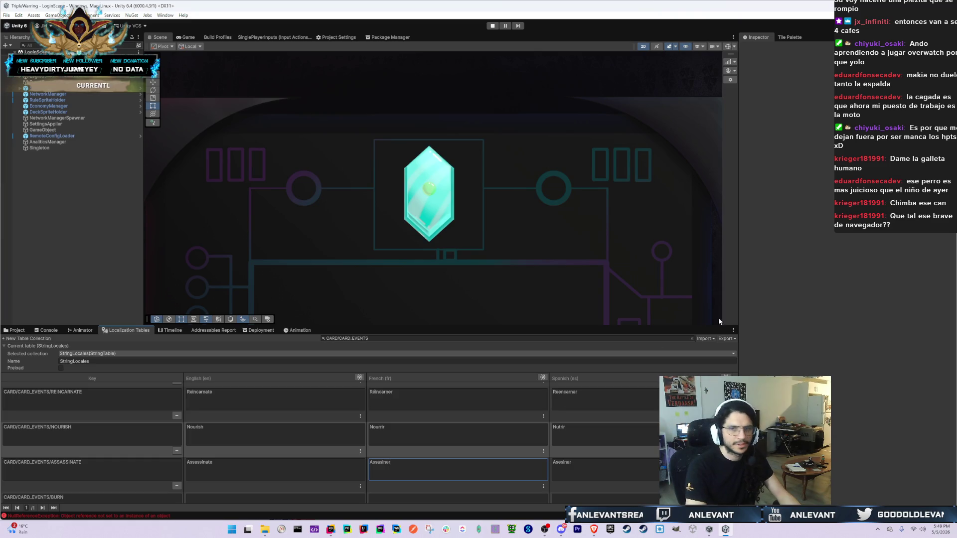
type("r")
key("Return")
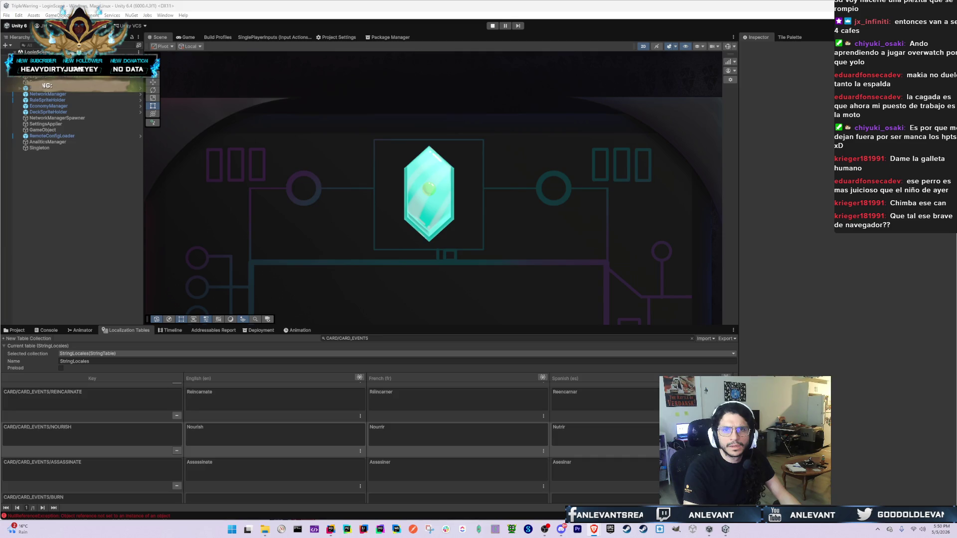
left_click(384, 466)
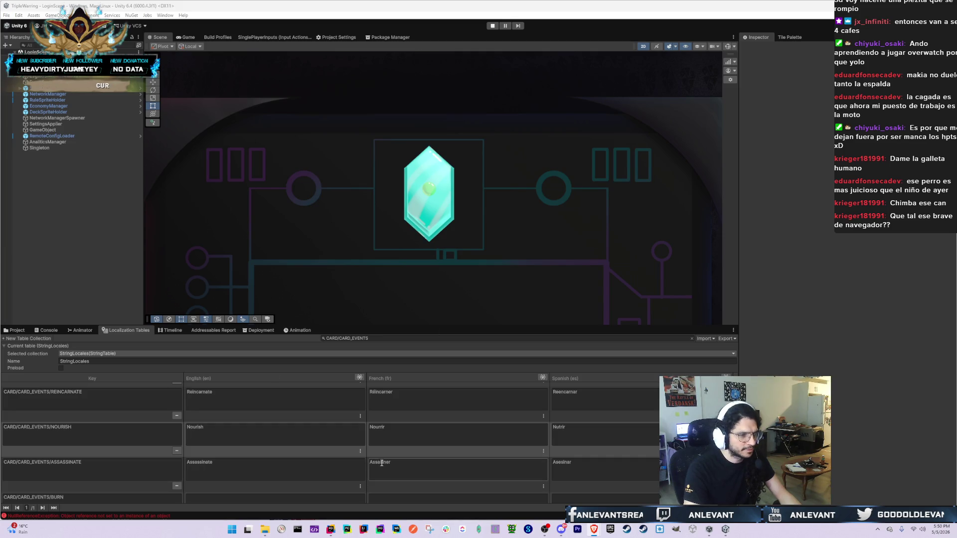
left_click(380, 463)
scroll(381, 480, "down", 1)
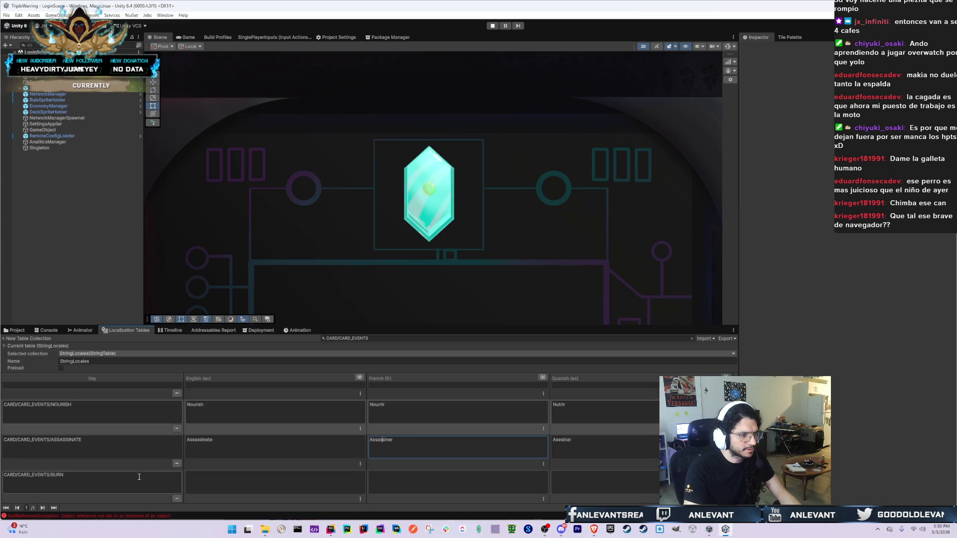
Fill BURN with English 'Burn', French 'Brûler' and Spanish 'Quemar'
left_click(333, 477)
type("urn")
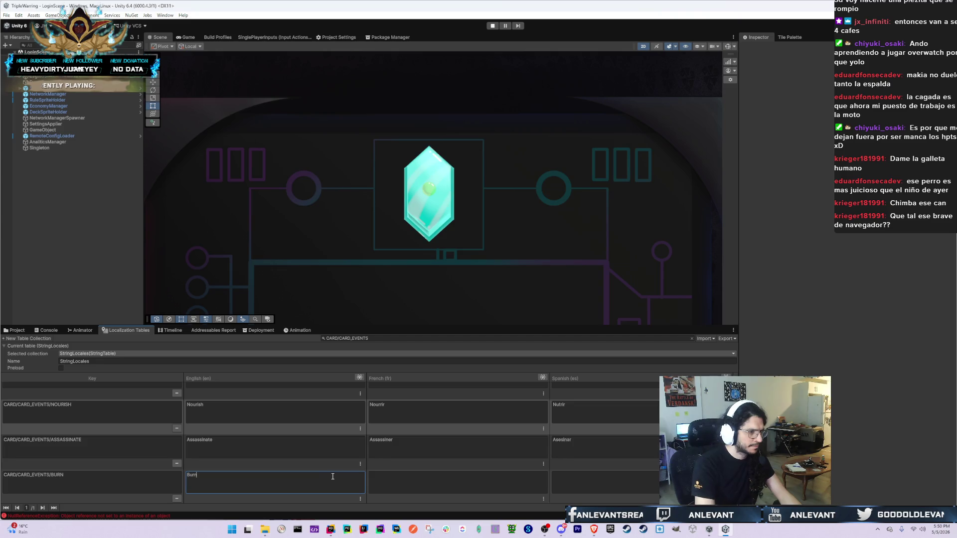
left_click(373, 480)
type("Br&u")
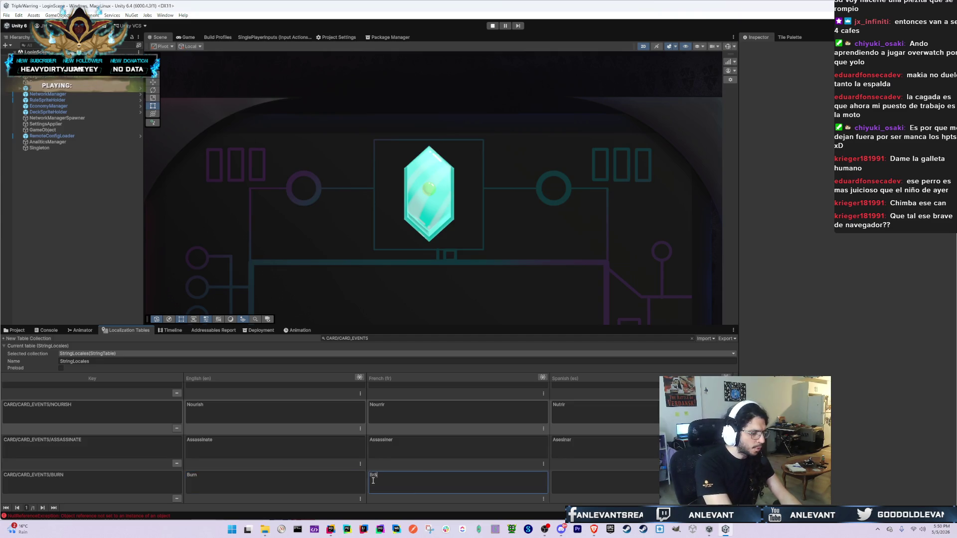
type("ler")
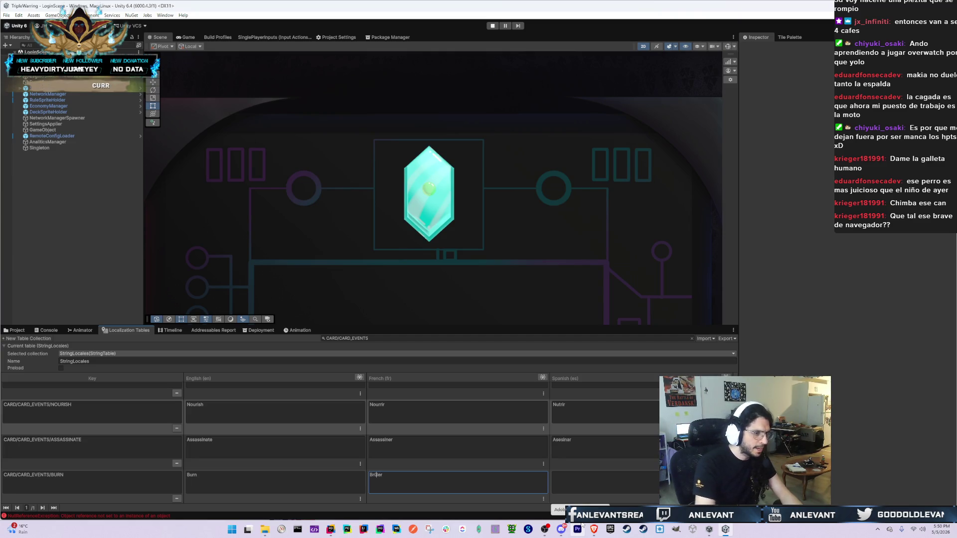
left_click(643, 482)
type("Quemar")
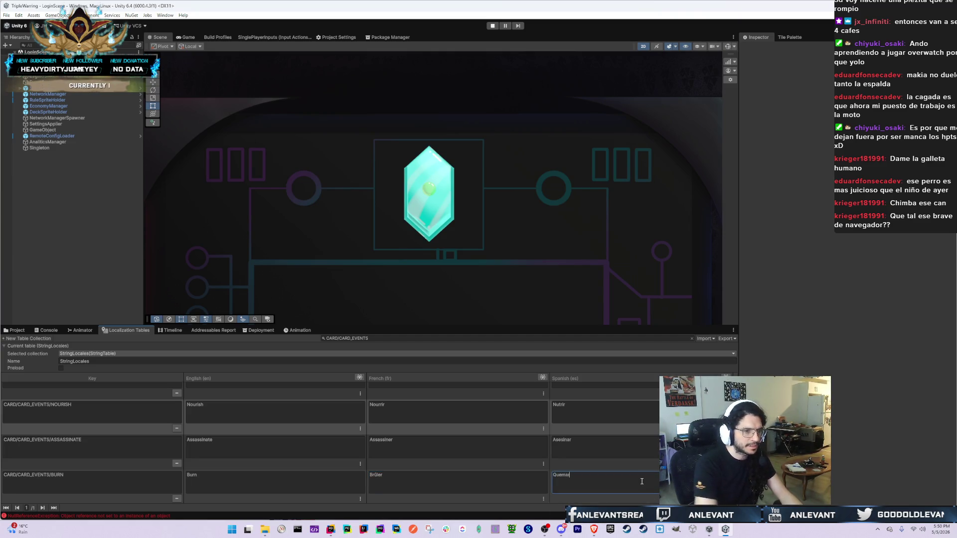
key("Return")
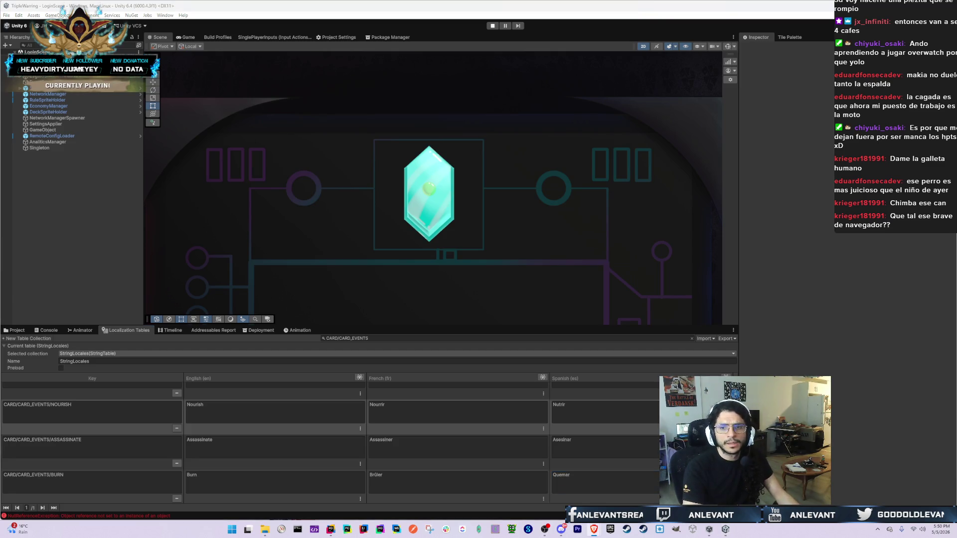
scroll(225, 450, "down", 3)
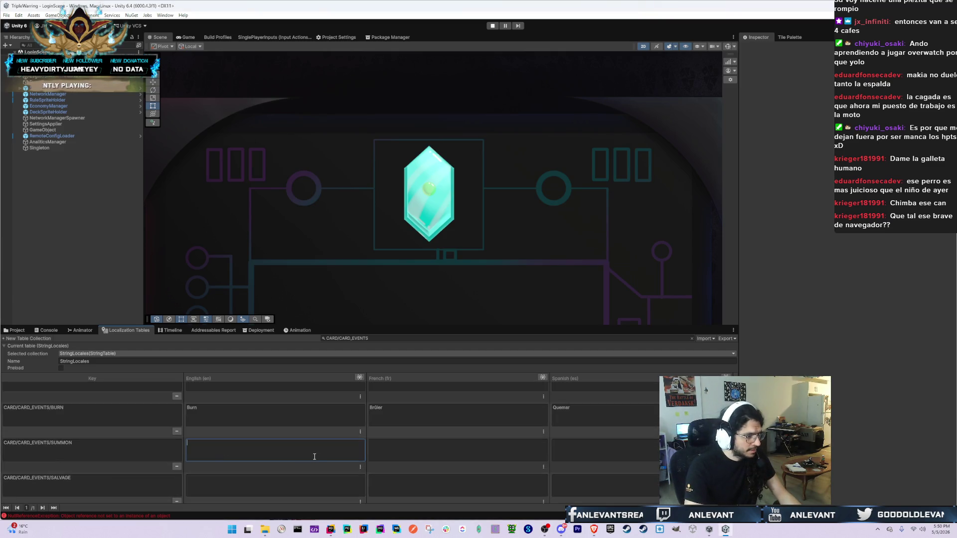
Fill SUMMON with English 'Summon', French 'Invoquer' and Spanish 'Invocar'
left_click(316, 457)
type("Summon")
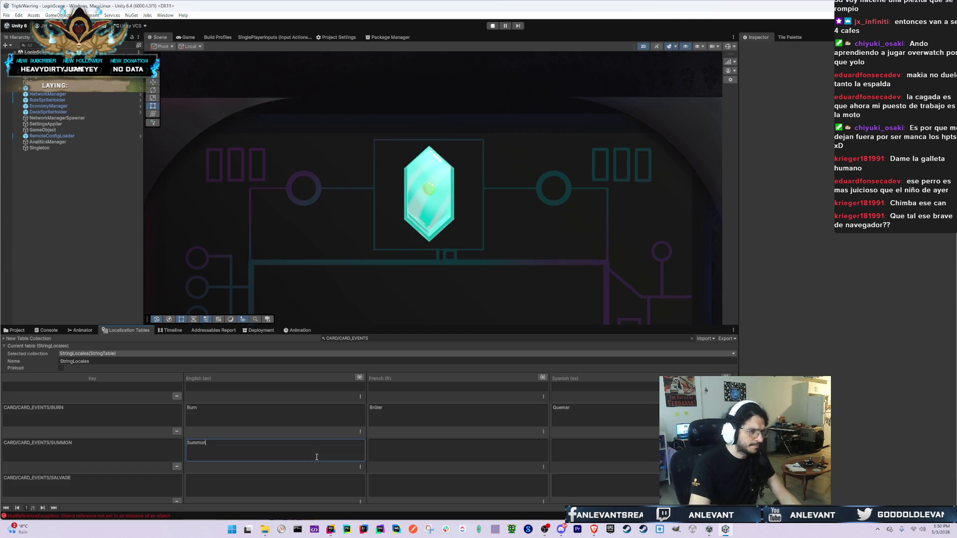
left_click(413, 446)
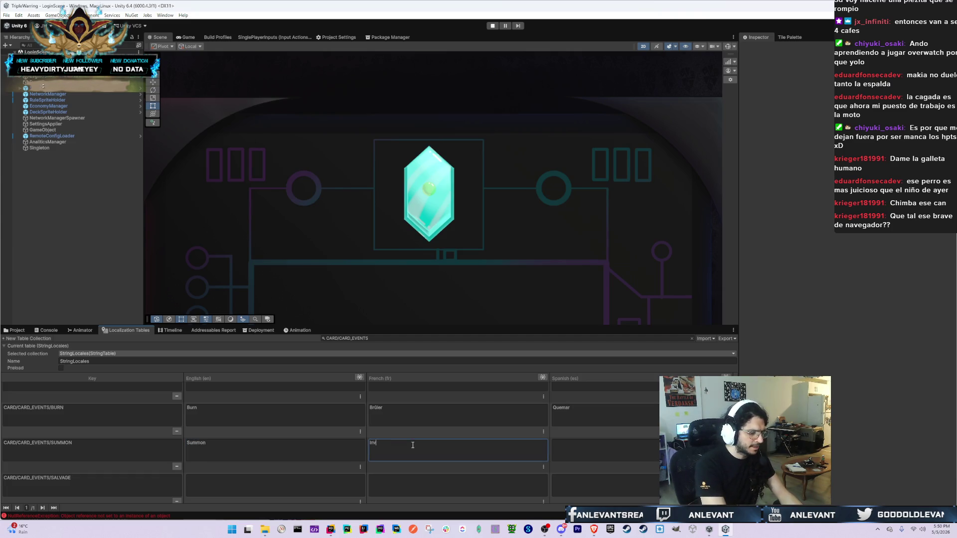
type("oquer")
left_click(600, 454)
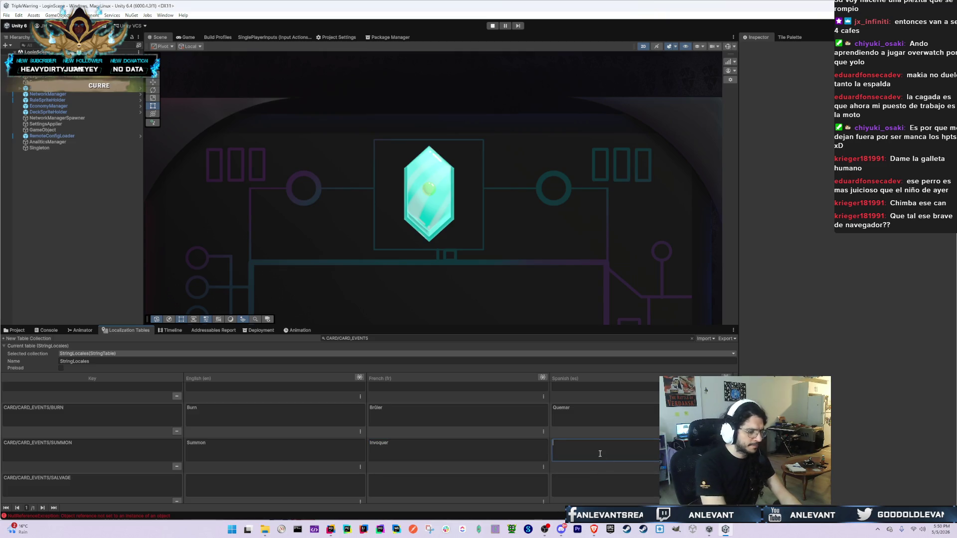
type("Invocar")
Give SALVAGE English 'Salvage' and Spanish 'Rescatar'
left_click(240, 486)
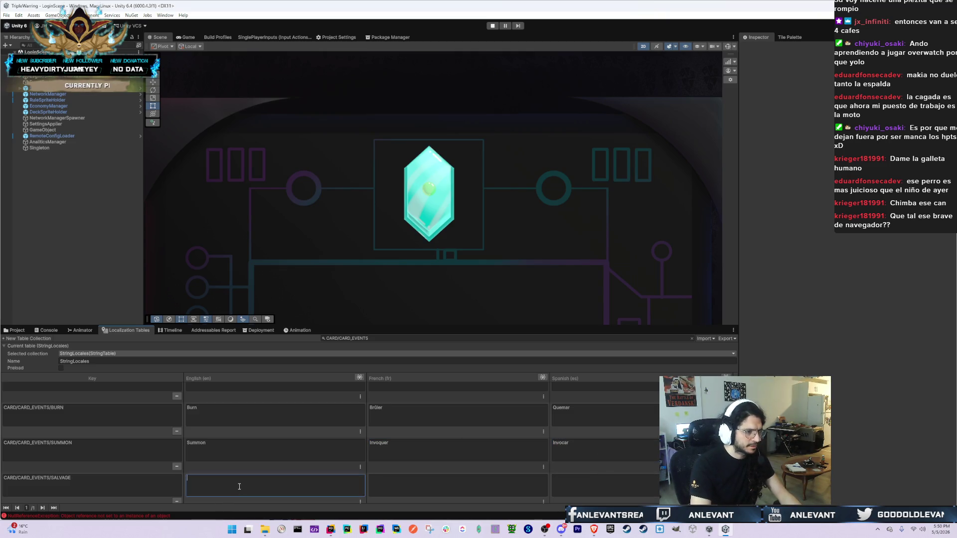
type("Salvage")
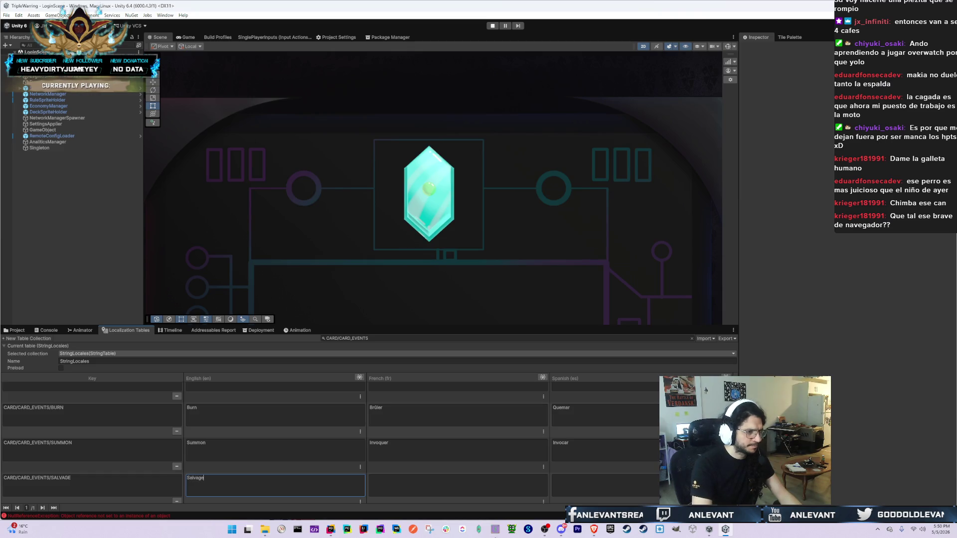
left_click(605, 487)
type("Rescata")
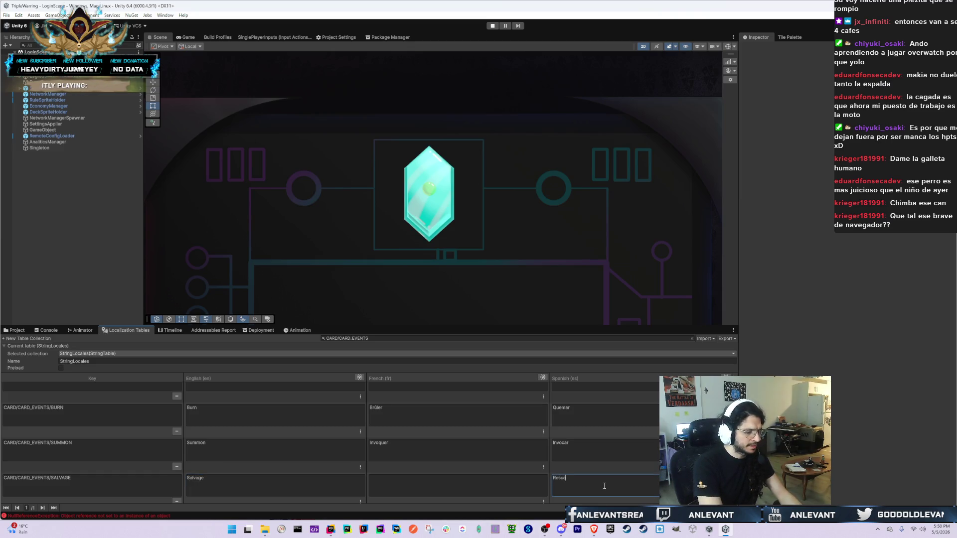
type("r")
left_click(474, 496)
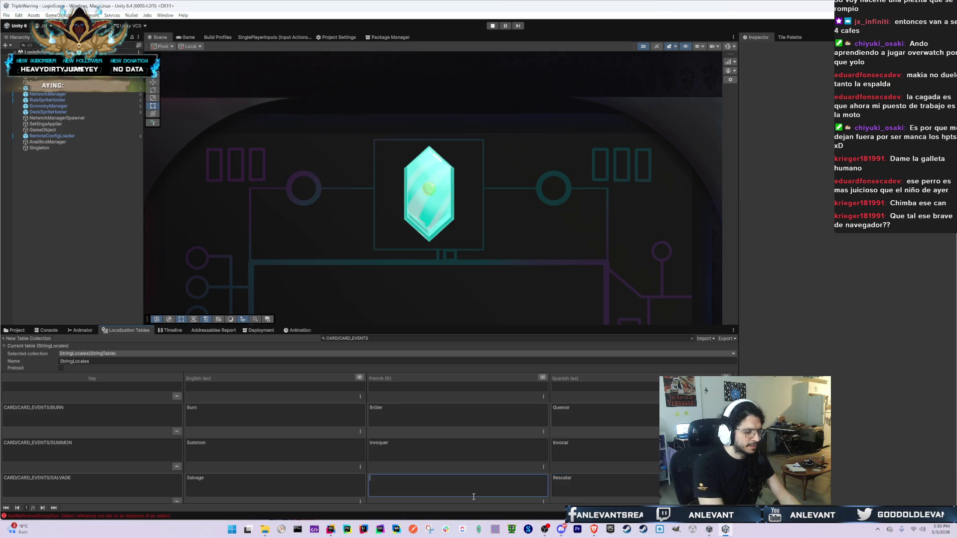
left_click(297, 484)
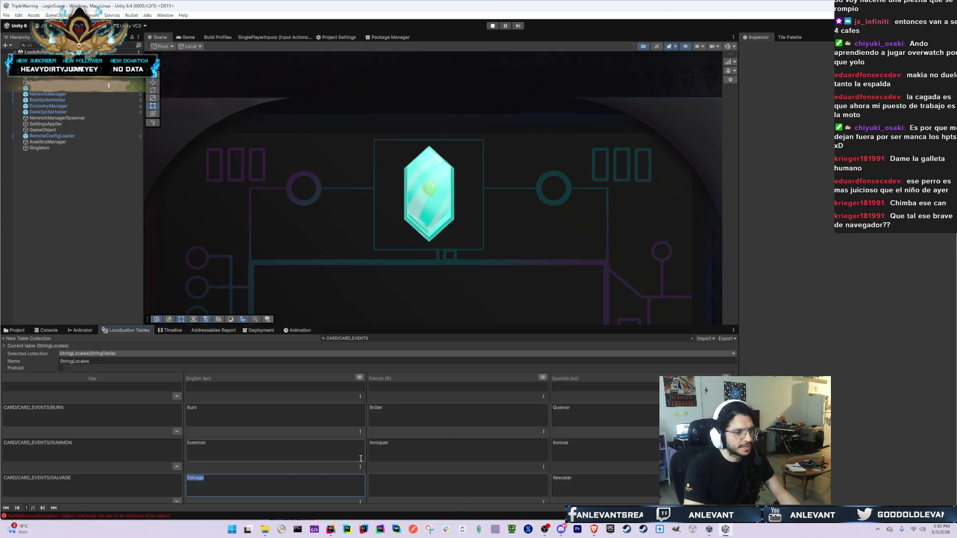
key("Escape")
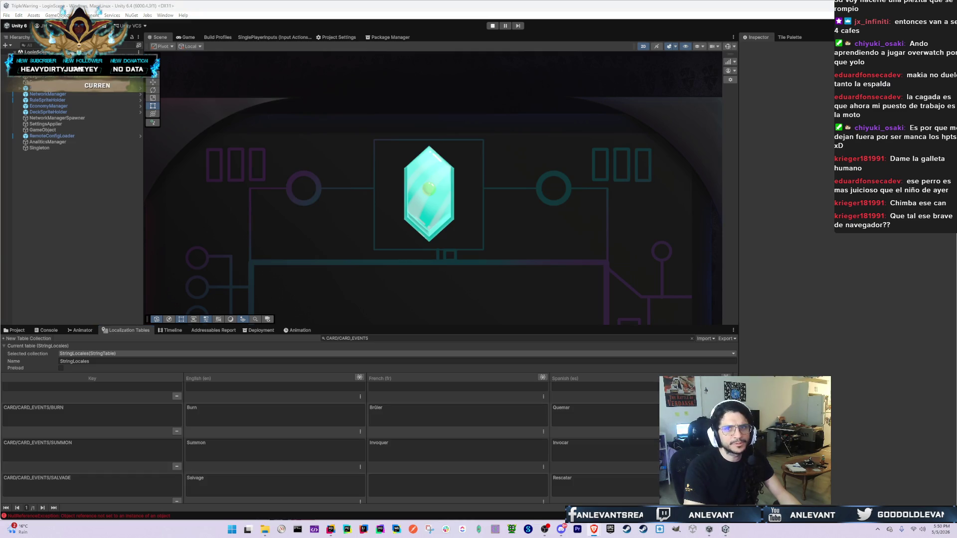
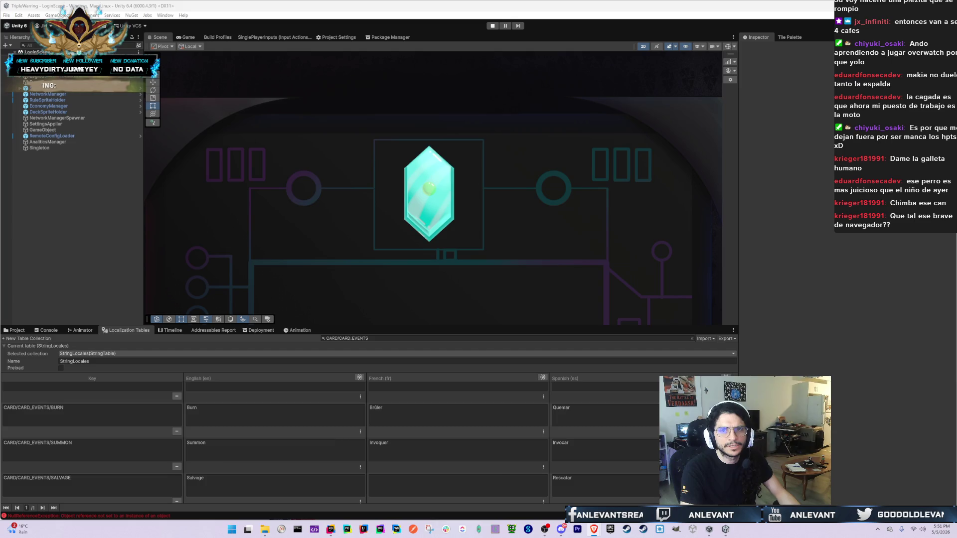
Enter 'Sauvetage' as the French SALVAGE translation, correcting the first letter to a capital S
left_click(411, 484)
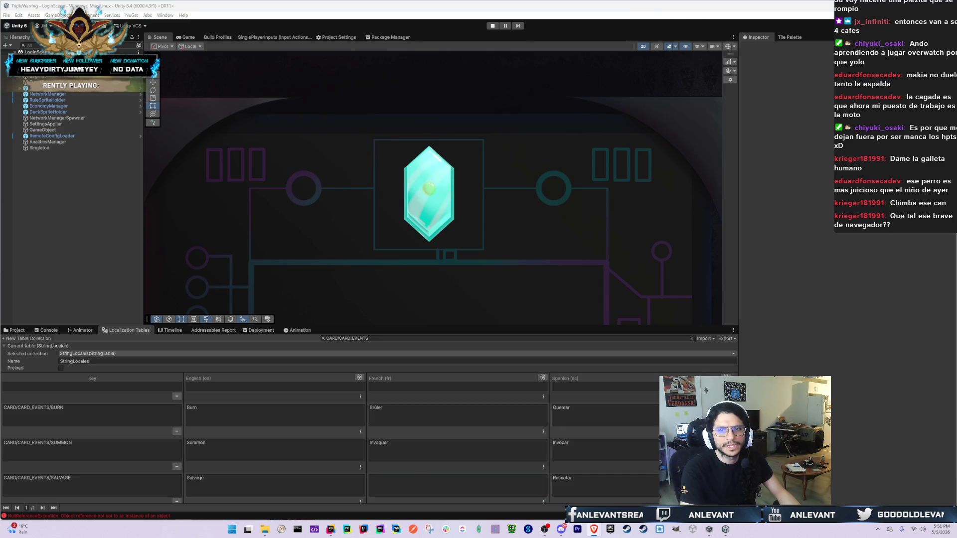
left_click(429, 492)
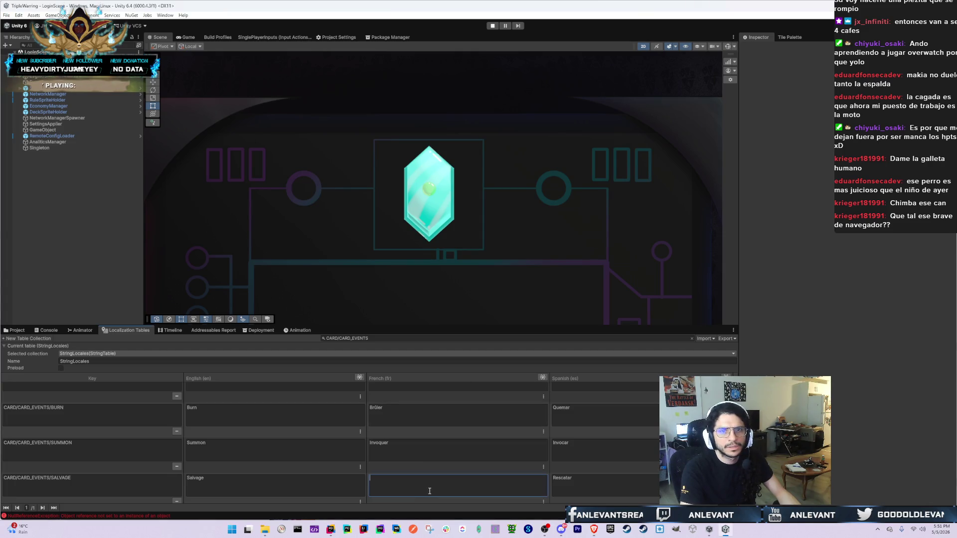
type("sauvetage")
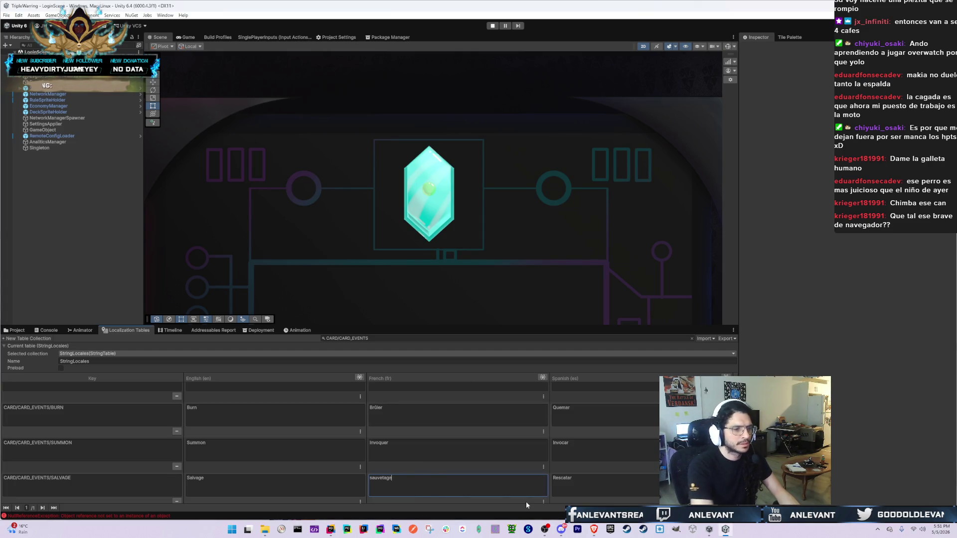
key("Home")
key("Delete")
type("S")
scroll(436, 444, "down", 5)
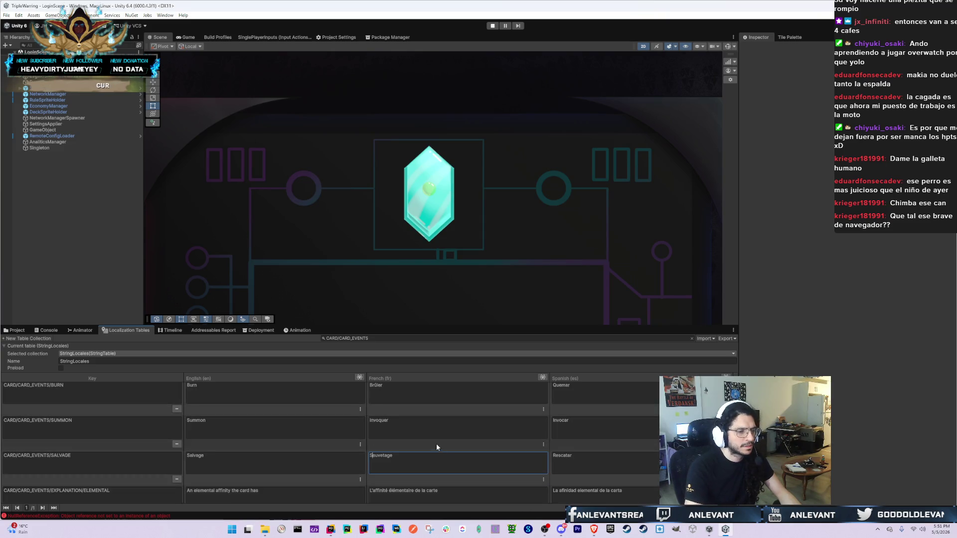
scroll(288, 473, "down", 5)
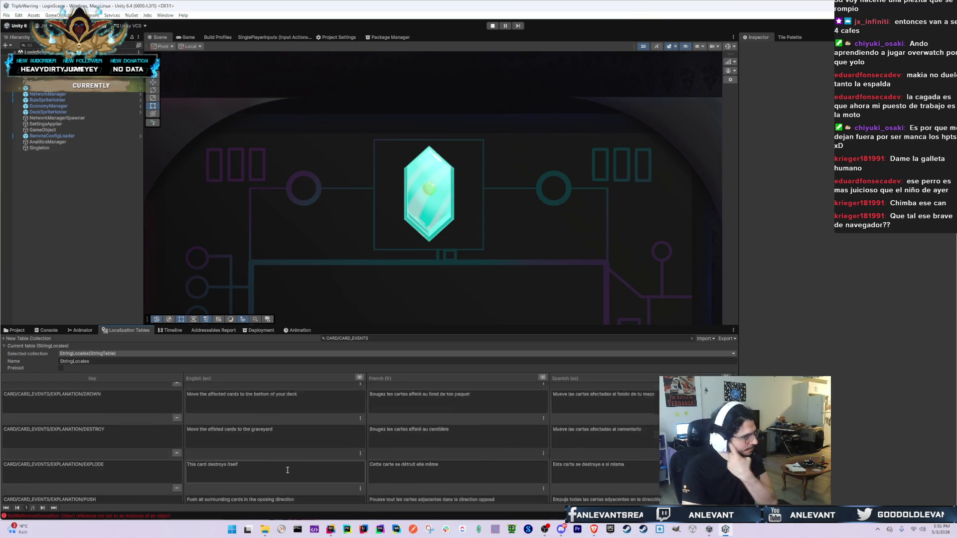
Write the English REINCARNATE explanation, 'This card turns to your color again'
left_click(271, 444)
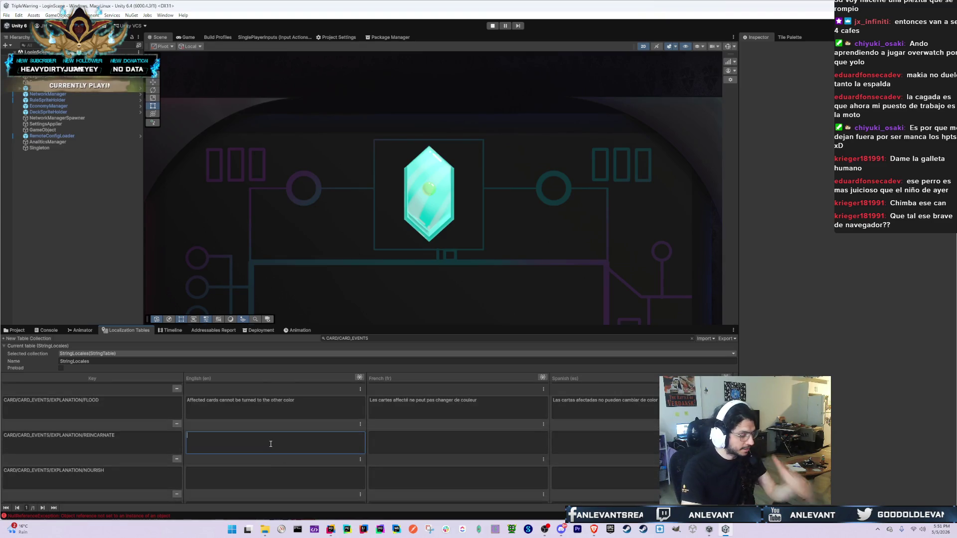
type("This card turns")
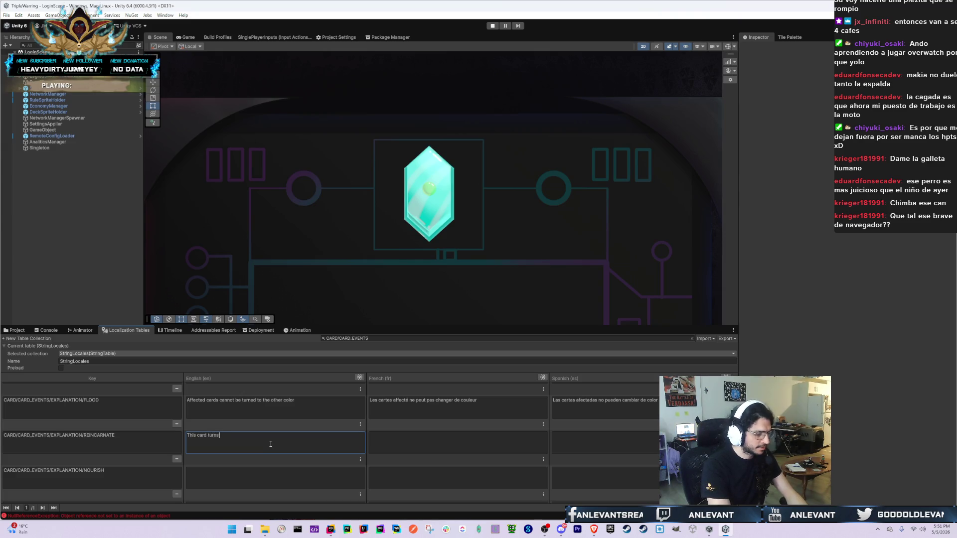
type(" to your")
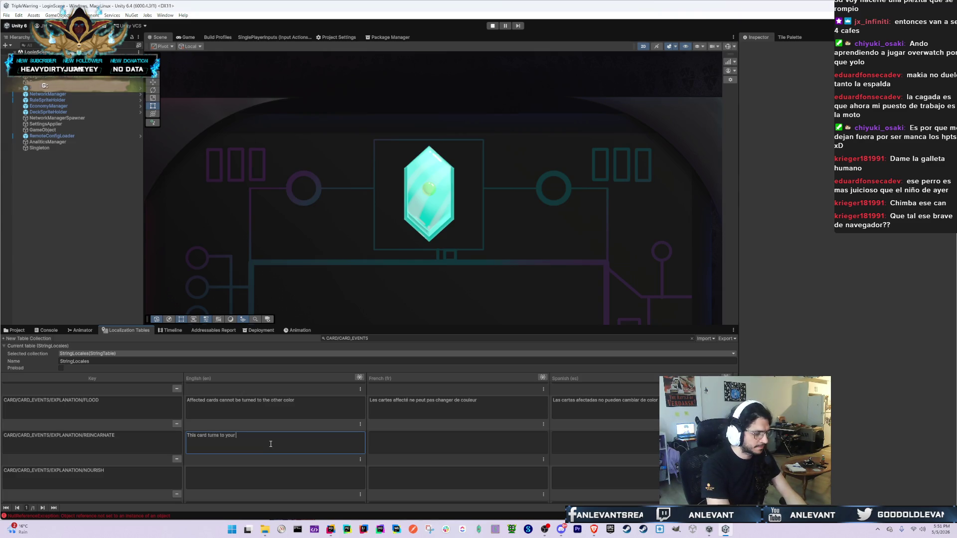
type(" color again at th")
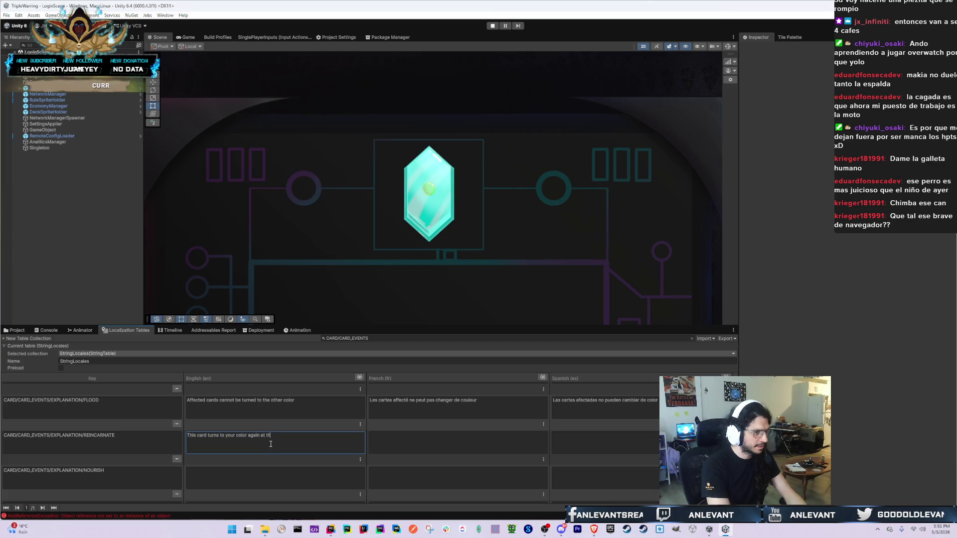
key("BackSpace")
key("BackSpace")
key("ctrl+a")
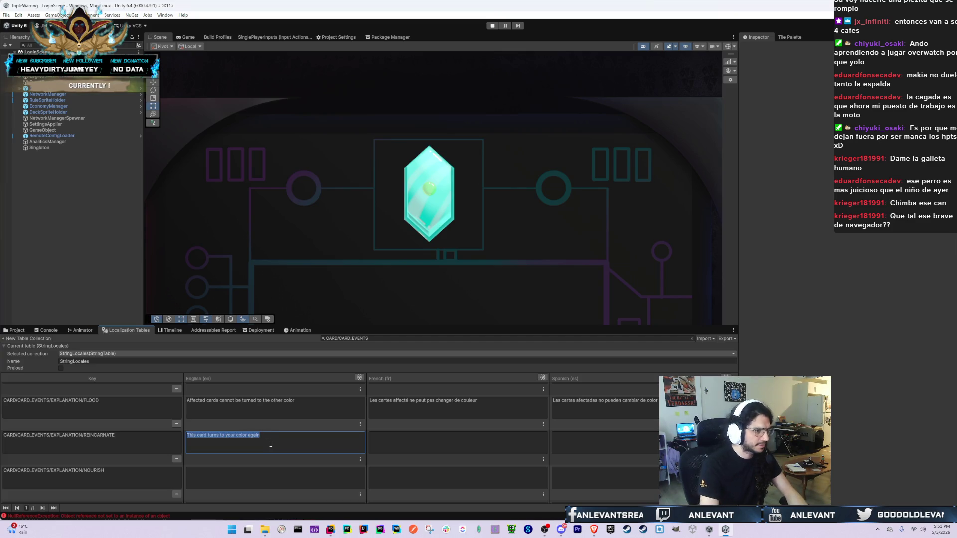
Add the Spanish 'Esta carta vuelve a ser de tu color' and the French REINCARNATE explanation
left_click(622, 445)
type("Esta carta ")
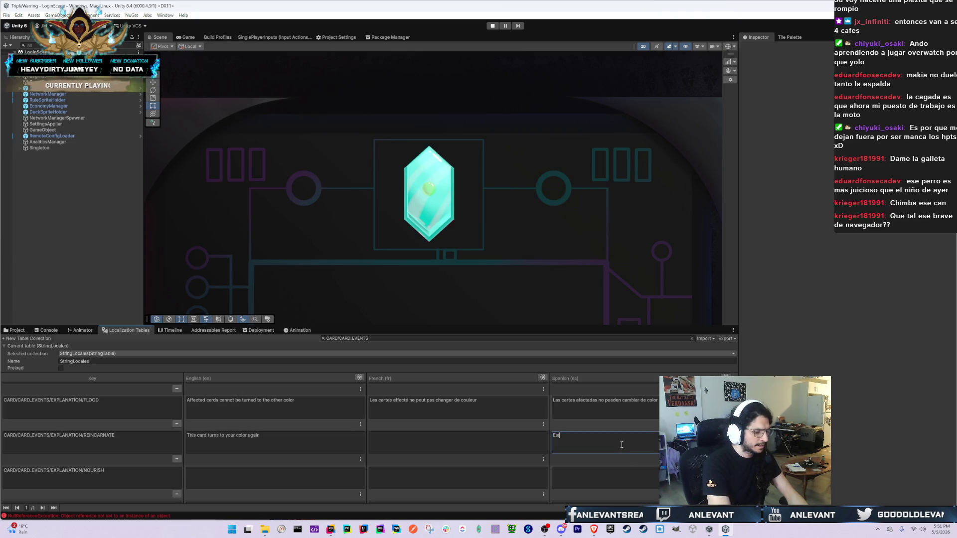
type("vuelve a ser de tu")
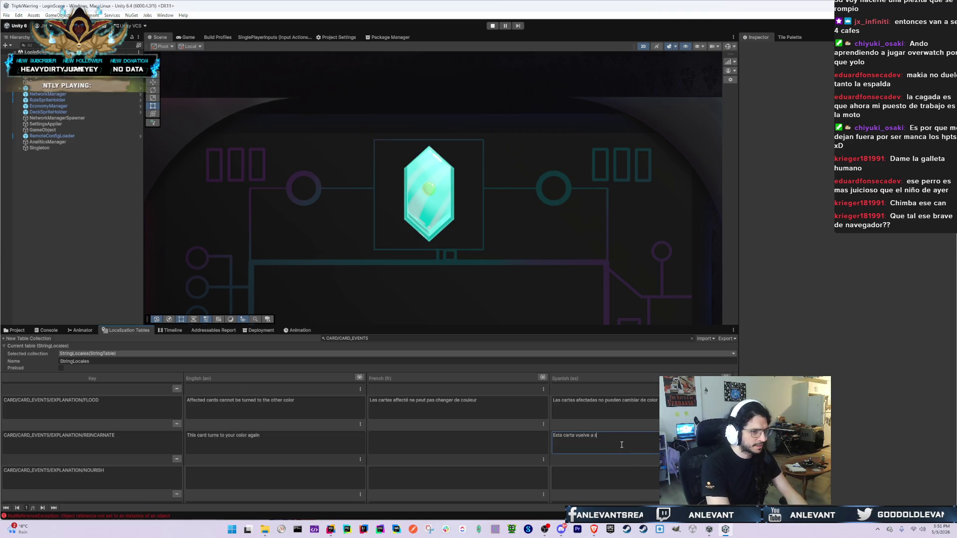
type(" color")
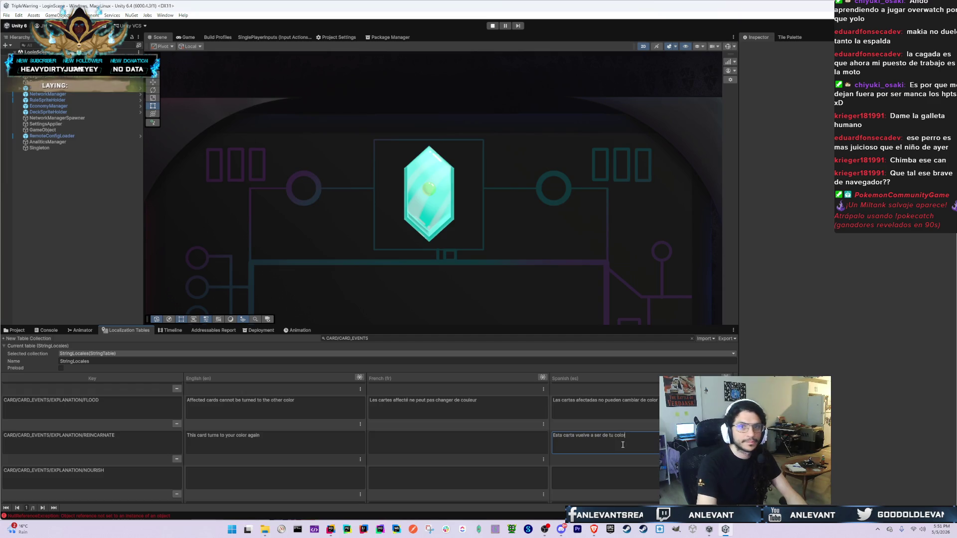
key("Return")
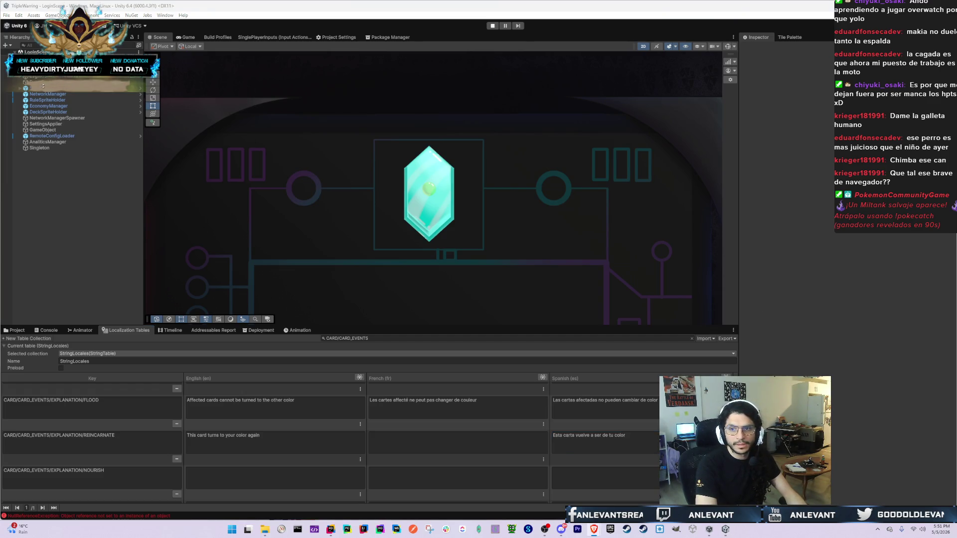
left_click(424, 447)
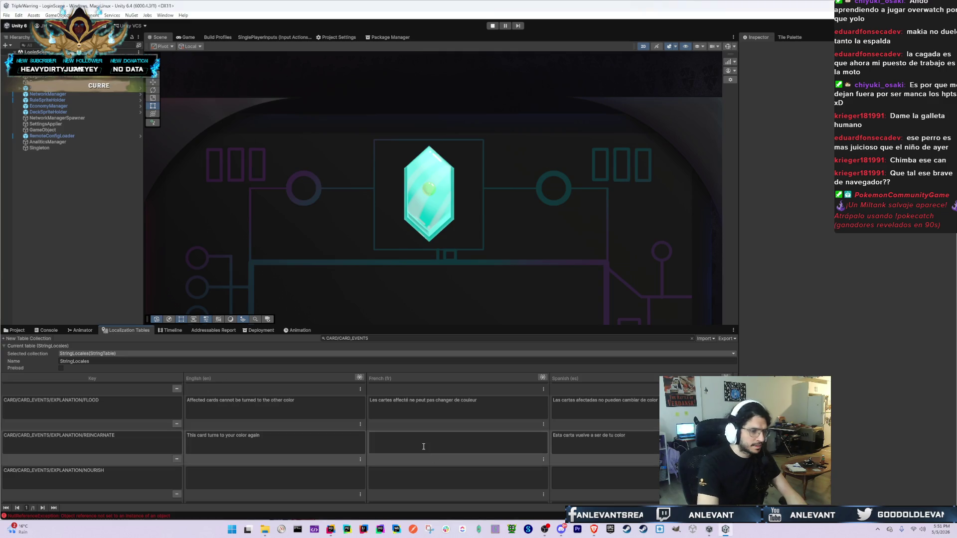
type("ette carte r")
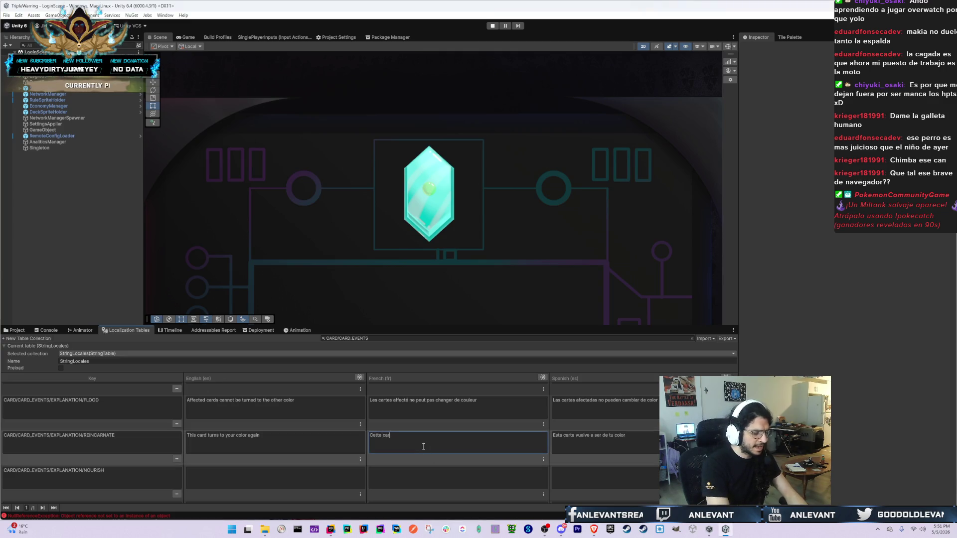
type("edeviens d")
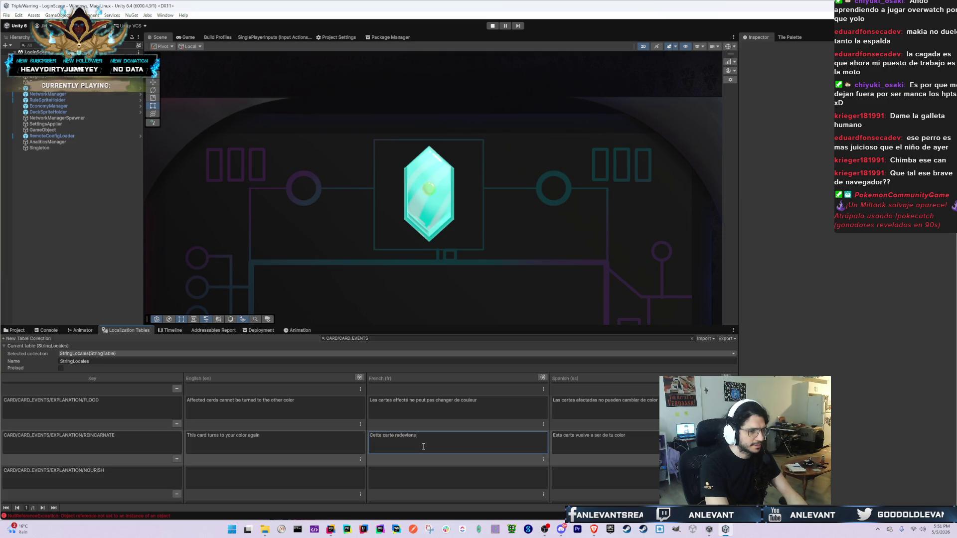
type("e votre coule")
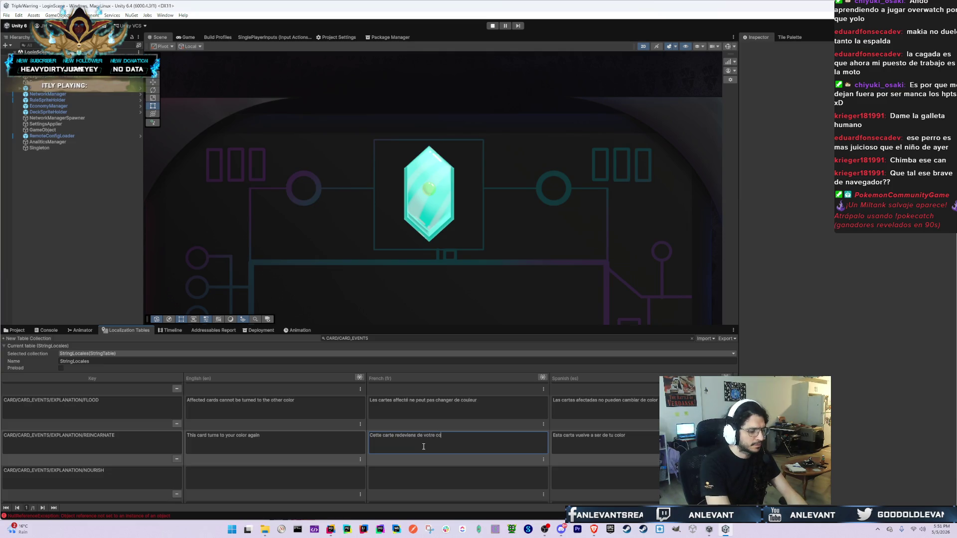
type("ur")
left_click(266, 480)
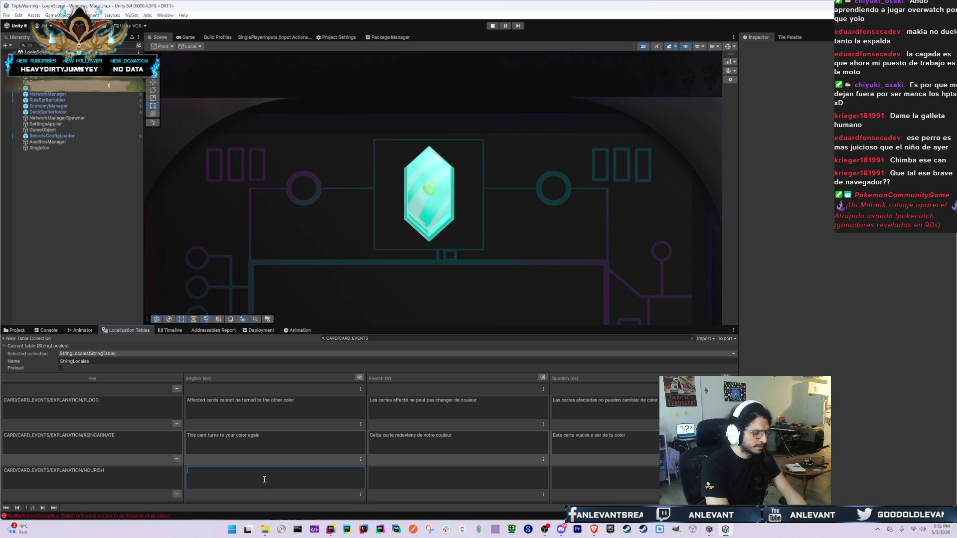
Write the Spanish NOURISH explanation about raising affected cards' power and move it into the Spanish cell
type("Aumenta")
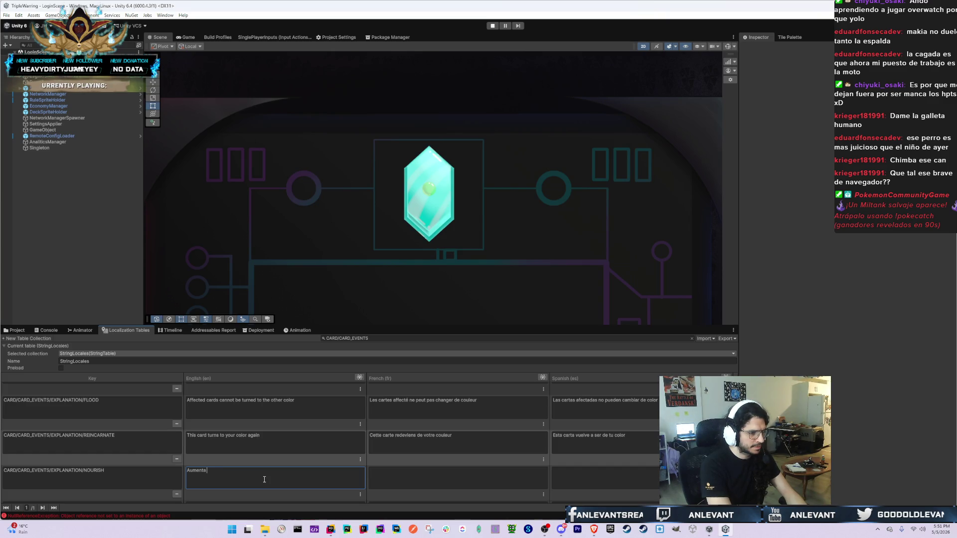
type("el poder ")
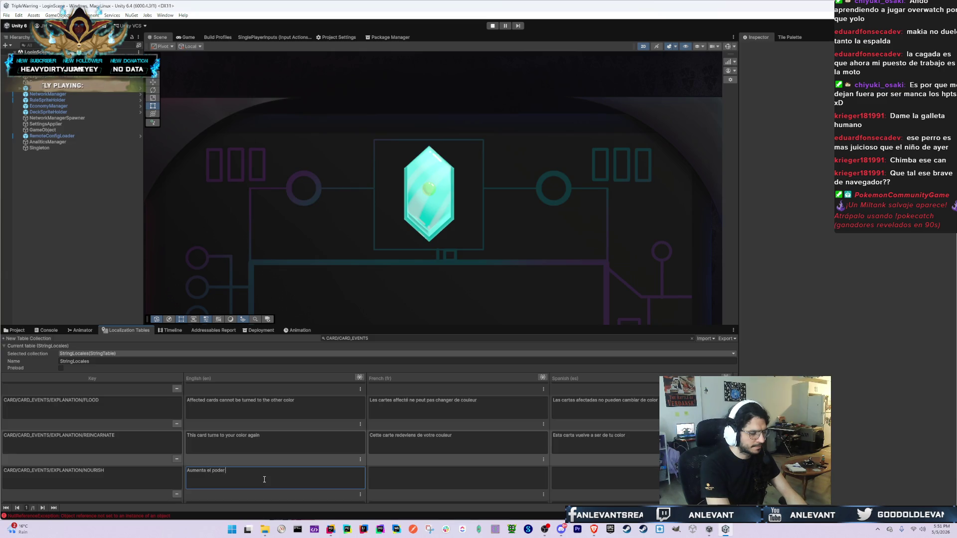
type("de los bordes d")
type("e esta")
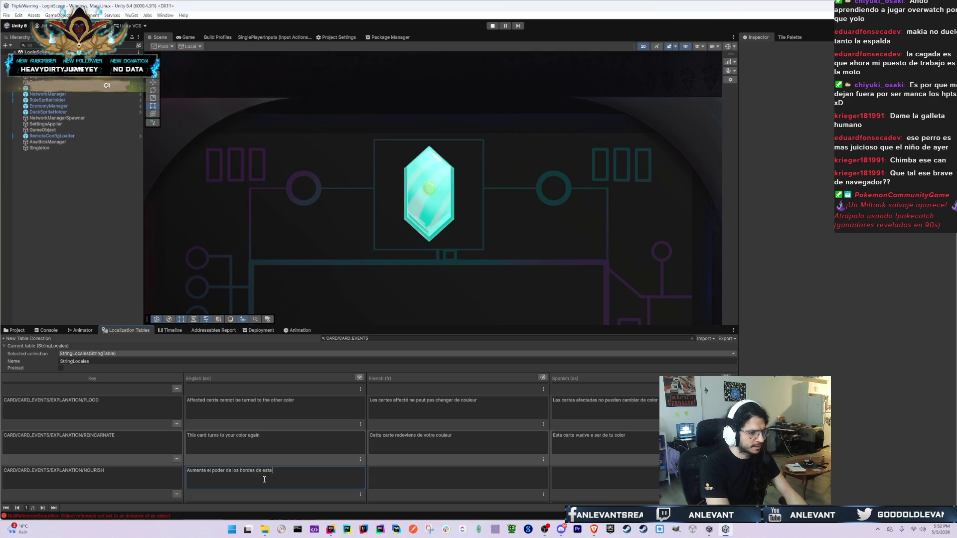
key("BackSpace")
key("BackSpace")
key("BackSpace")
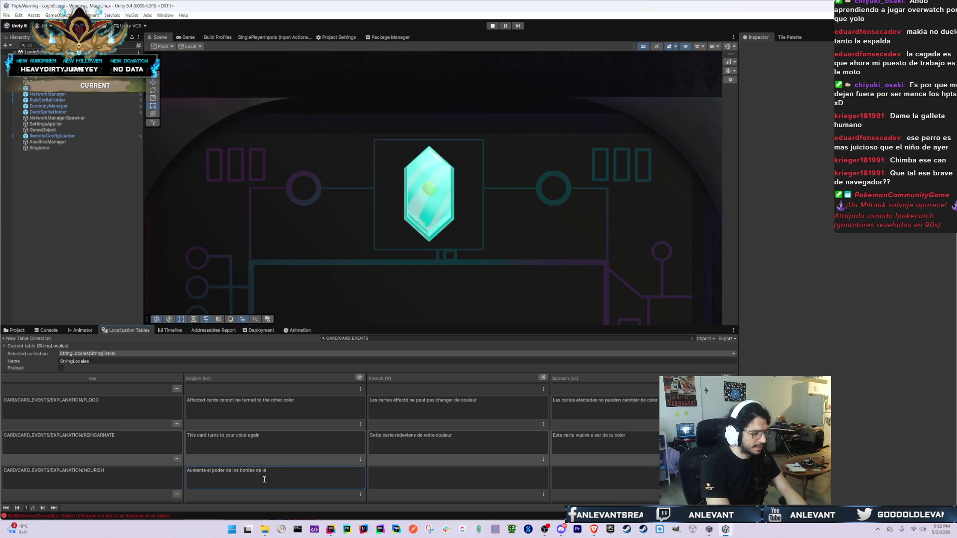
type("s cartas afectasa")
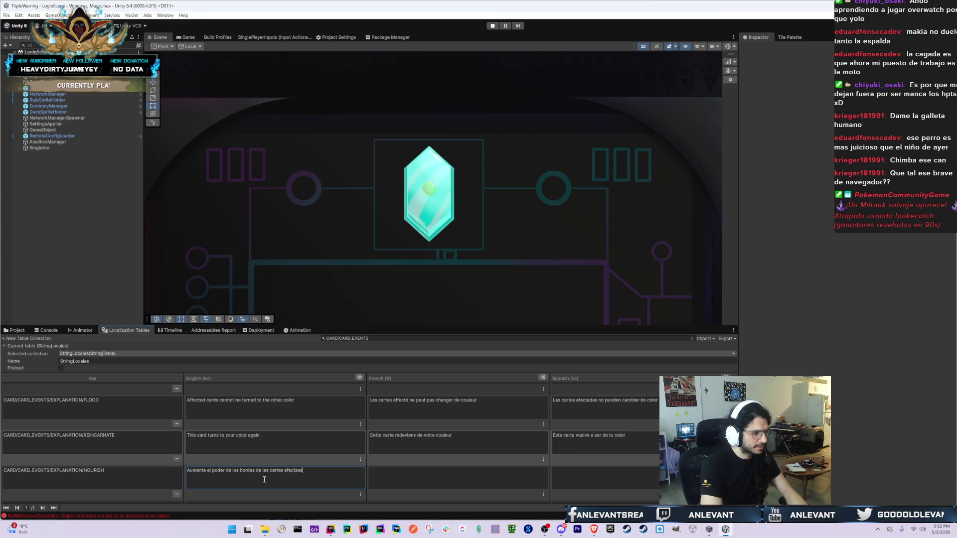
key("BackSpace")
key("BackSpace")
type("das")
key("Home")
key("ctrl+Right")
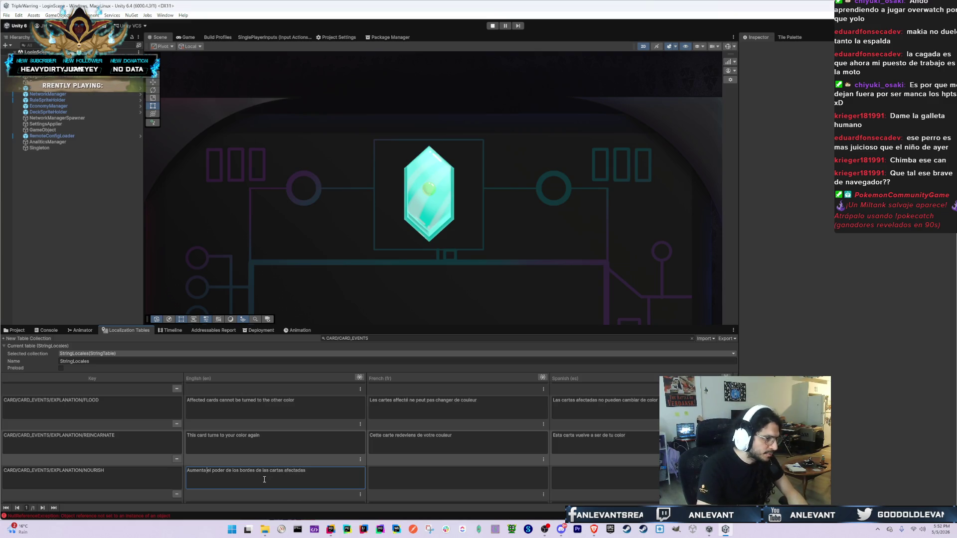
key("ctrl+a")
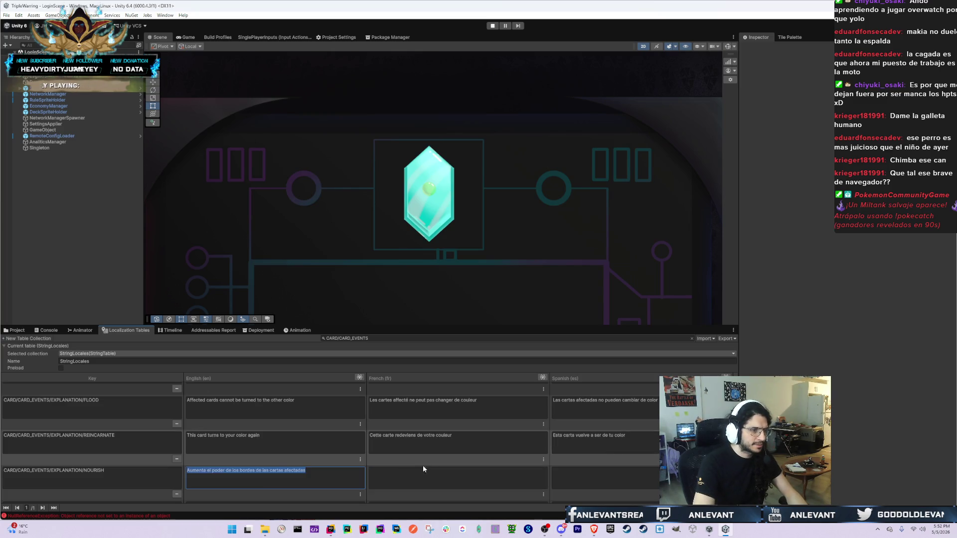
key("ctrl+x")
left_click(591, 482)
key("ctrl+v")
Write the English NOURISH explanation 'Increment the power of the affected cards'
left_click(272, 471)
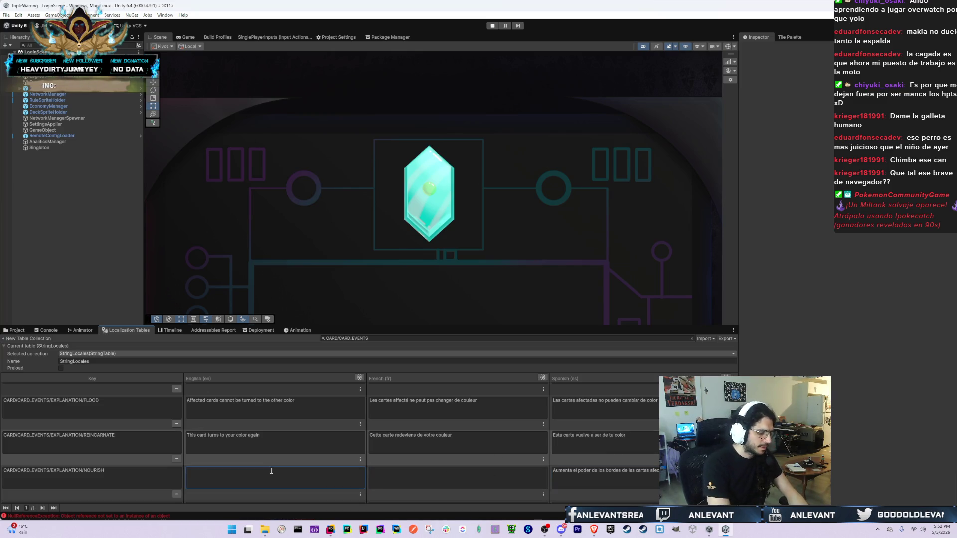
type("Increment the po")
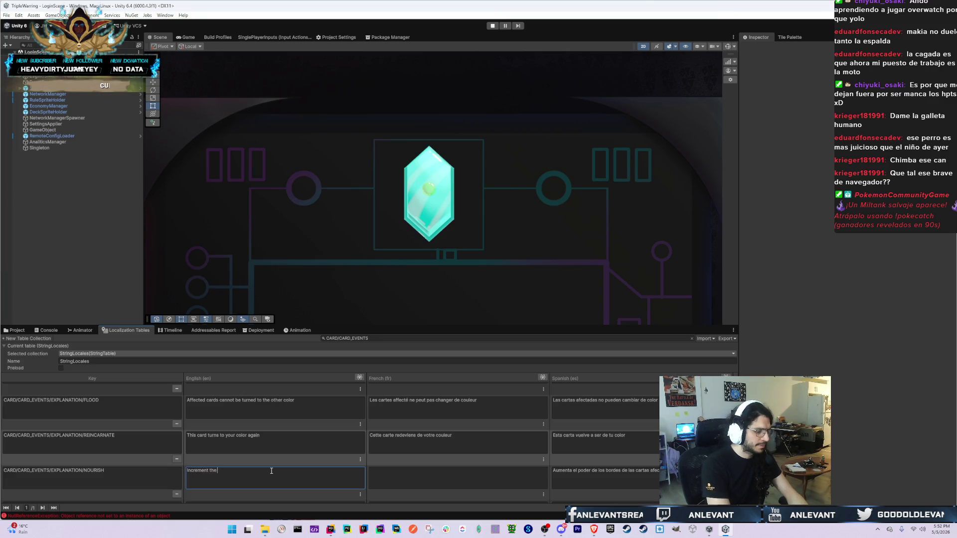
type(" edge power")
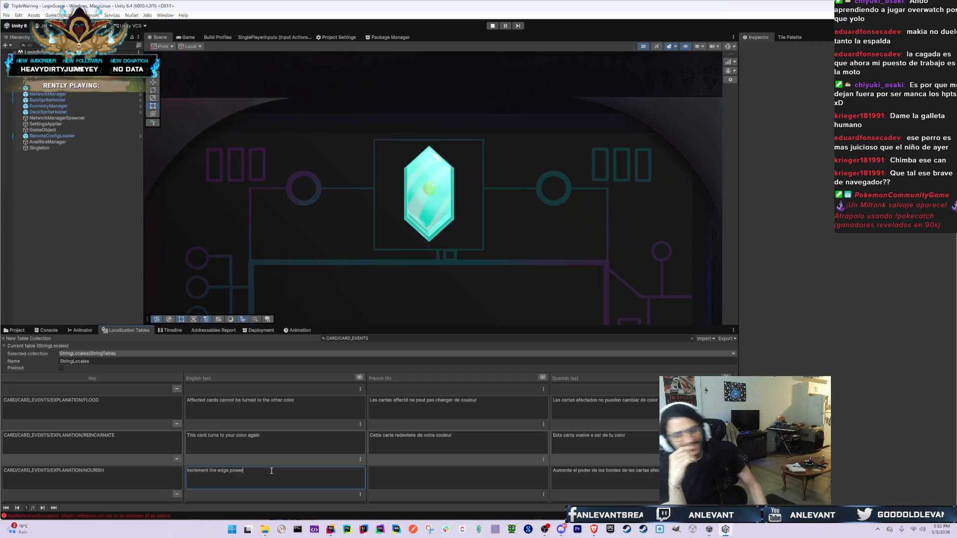
key("ctrl+BackSpace")
key("ctrl+BackSpace")
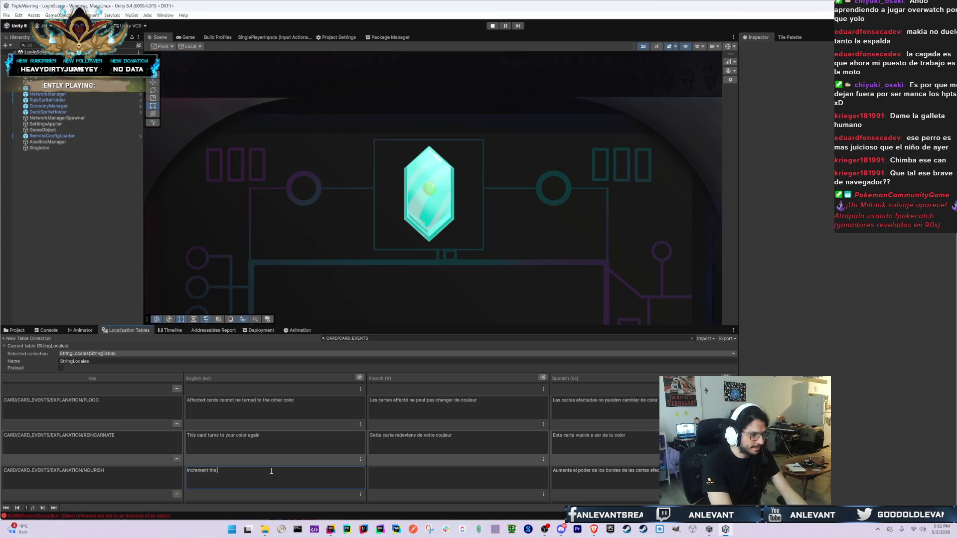
type("edge")
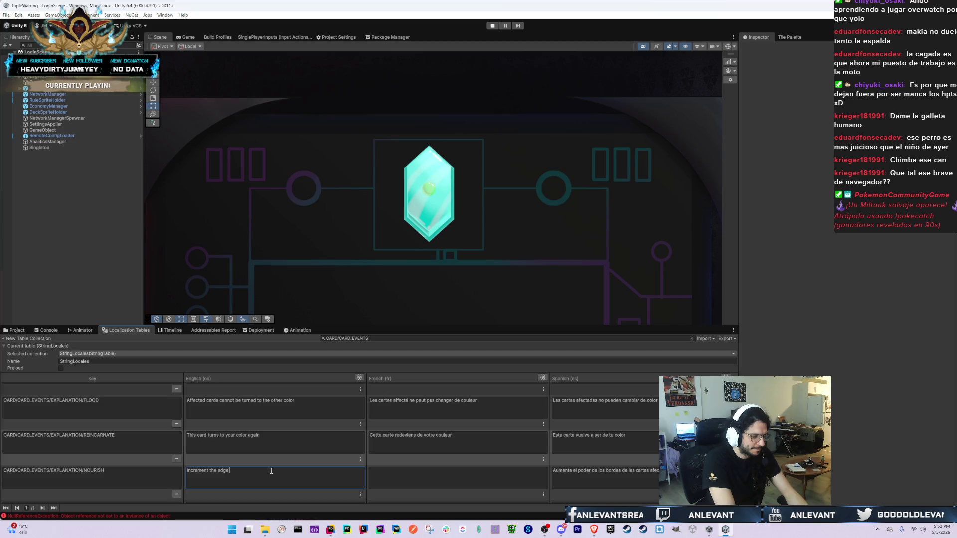
key("BackSpace")
key("BackSpace")
key("BackSpace")
type("power of th")
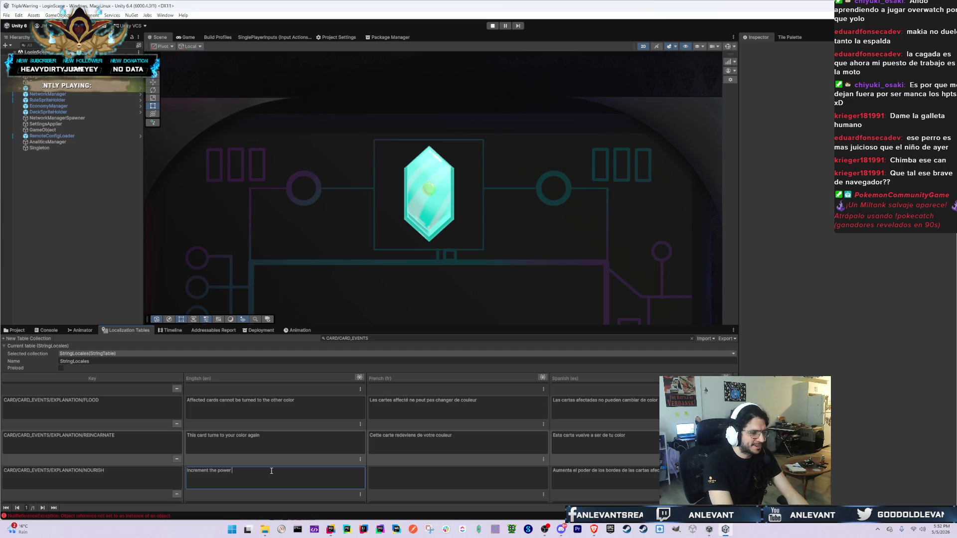
type("e ")
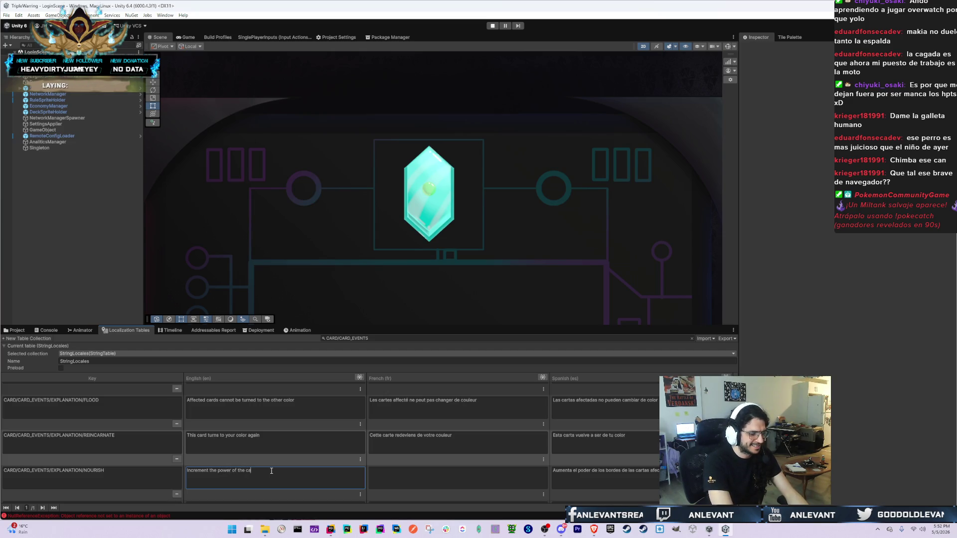
type("affeted card")
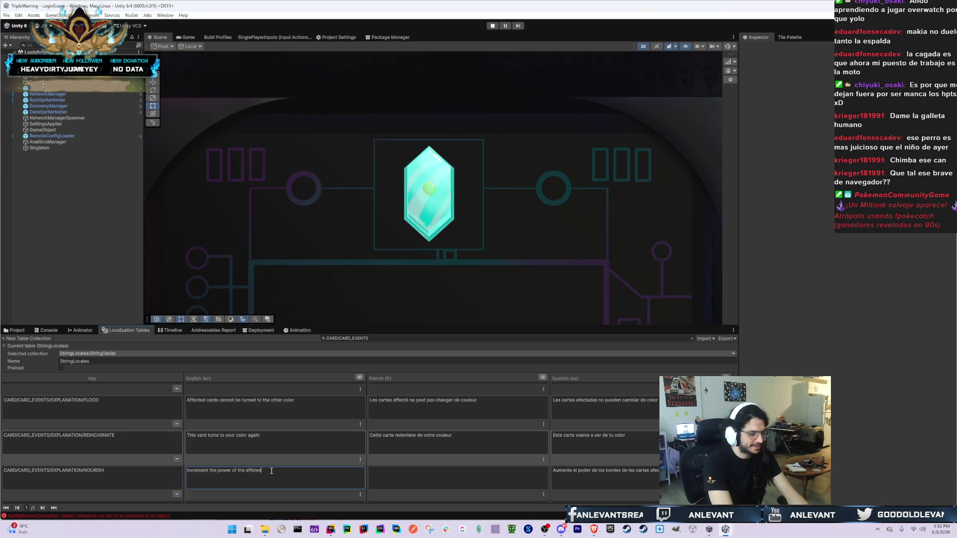
type("s")
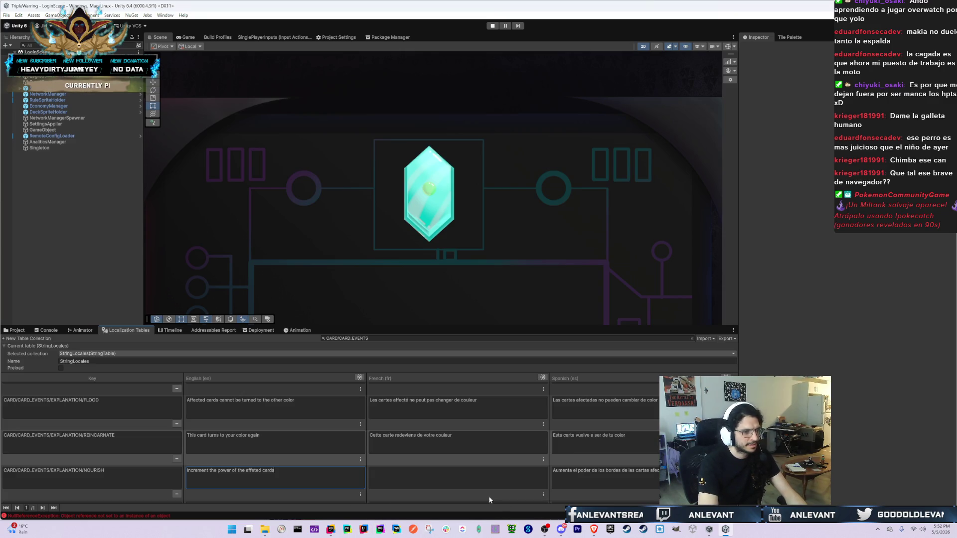
Add the French NOURISH translation 'Incrementez le pouvoirs des bord de les carte affectés'
left_click(463, 474)
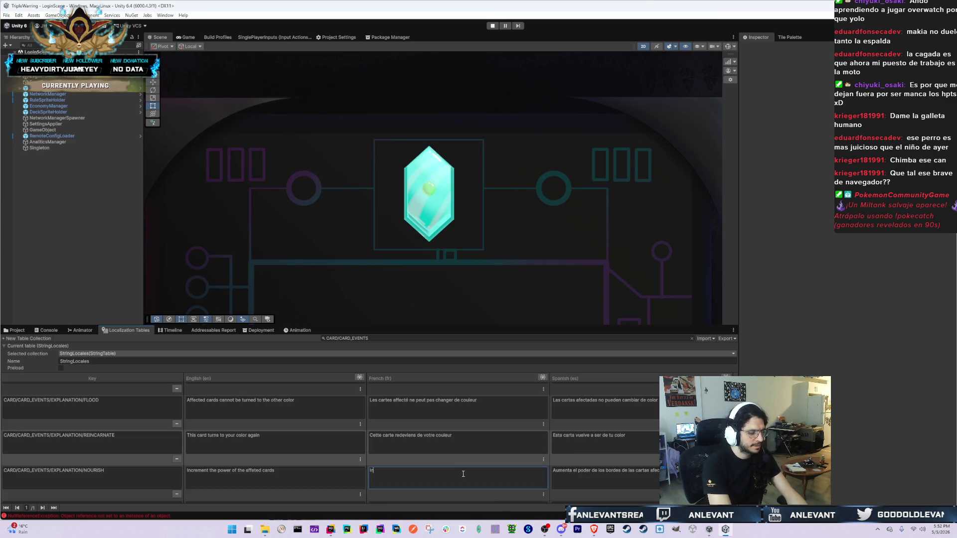
type("Incrementez")
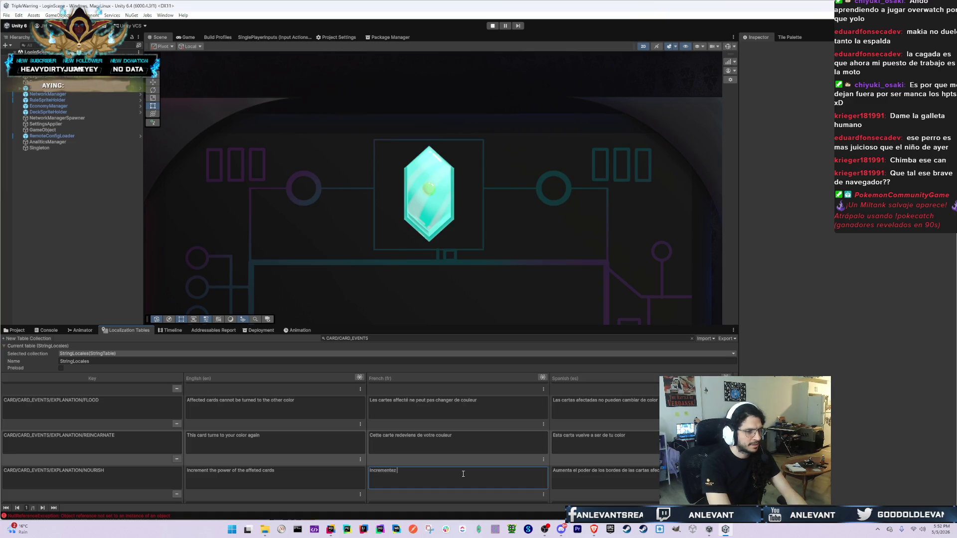
type(" le pou")
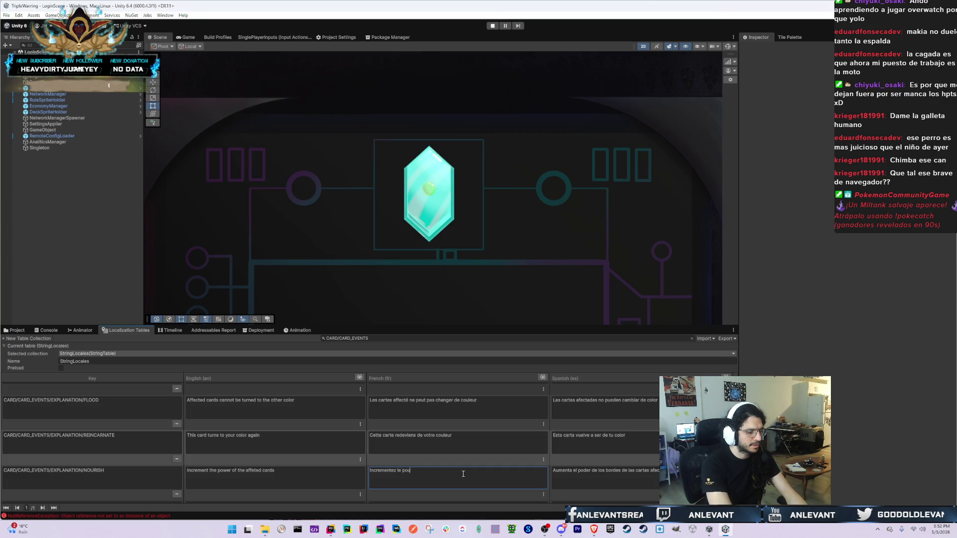
type("voirs des bo")
type("rd de ")
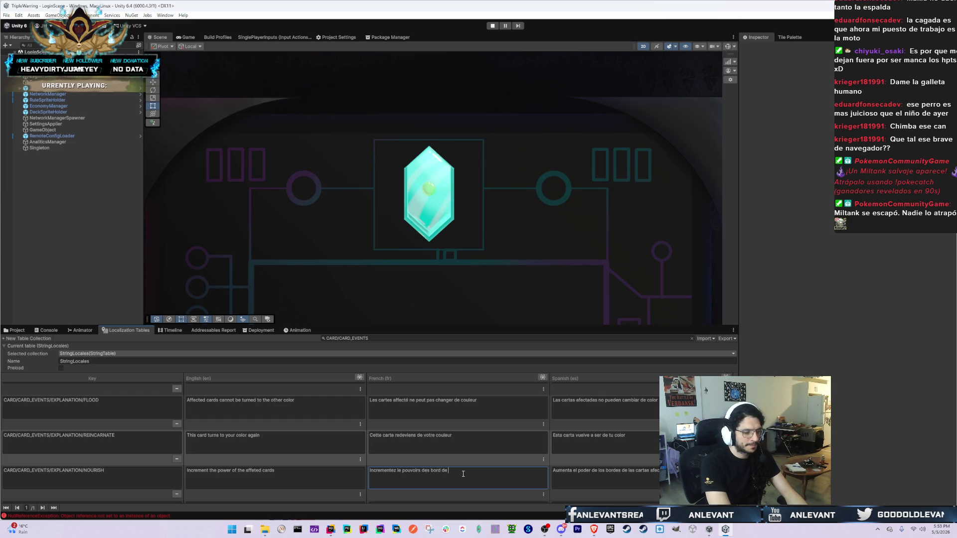
type("les carte aff")
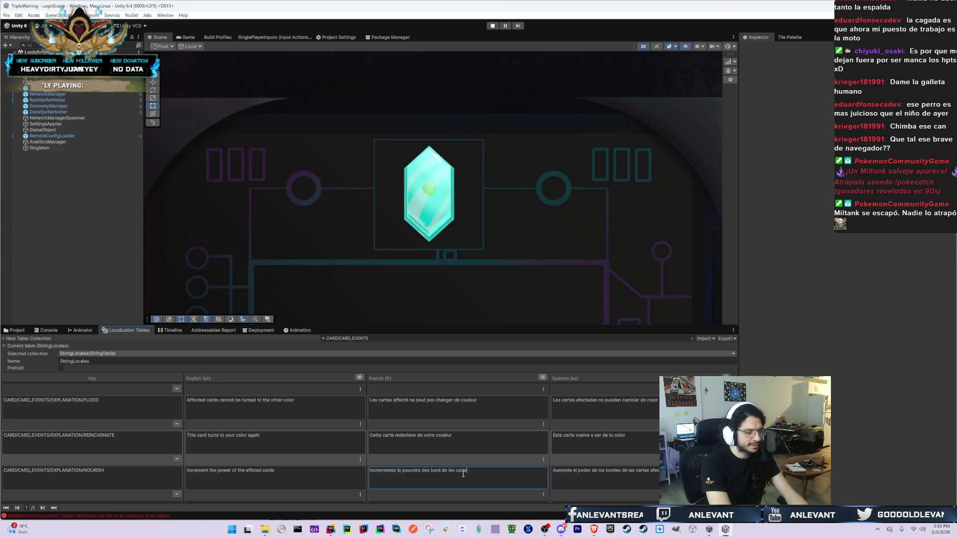
type("ectés")
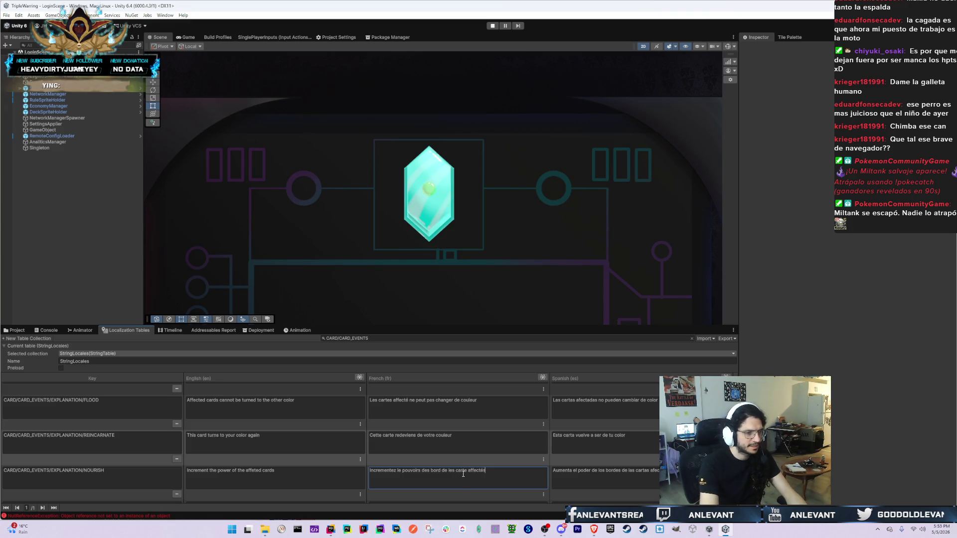
scroll(372, 450, "down", 1)
scroll(372, 449, "down", 1)
Type the English and Spanish ASSASSINATE explanations, copying the Spanish text out for translation
left_click(279, 469)
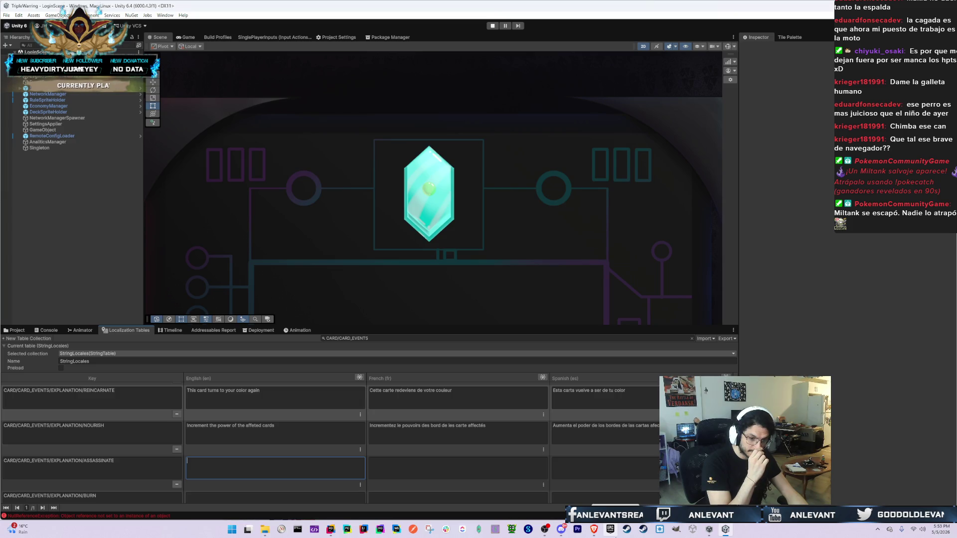
type("Destroy")
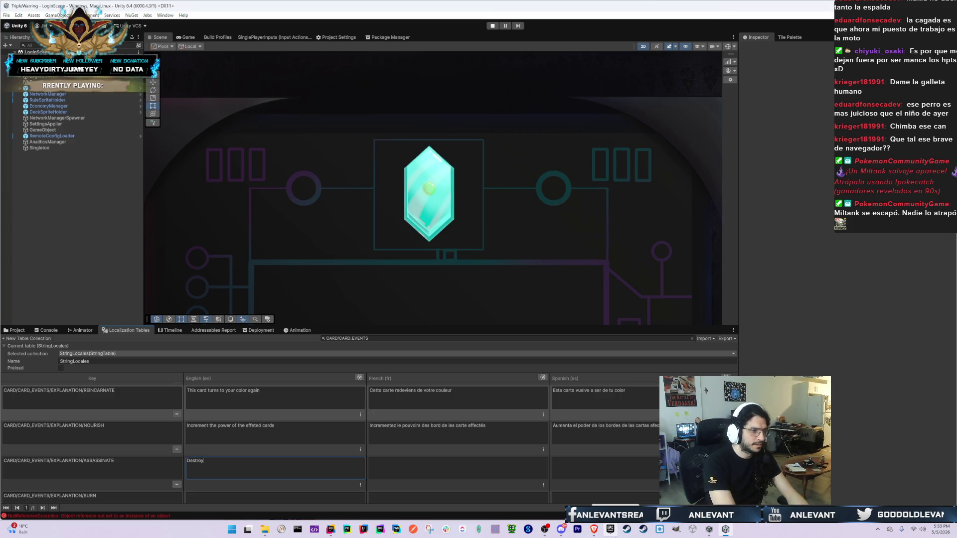
type(" a")
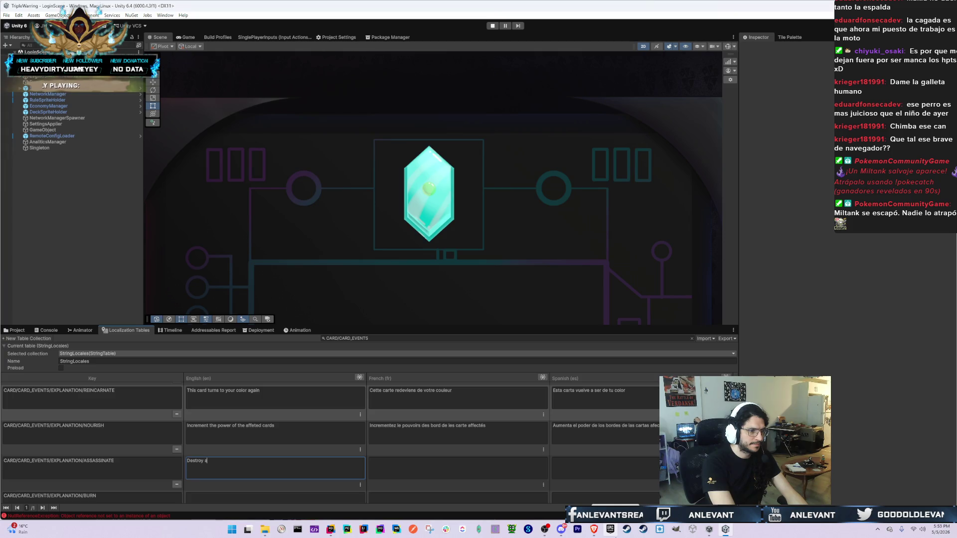
type(" ca")
type("rd from")
type("the c")
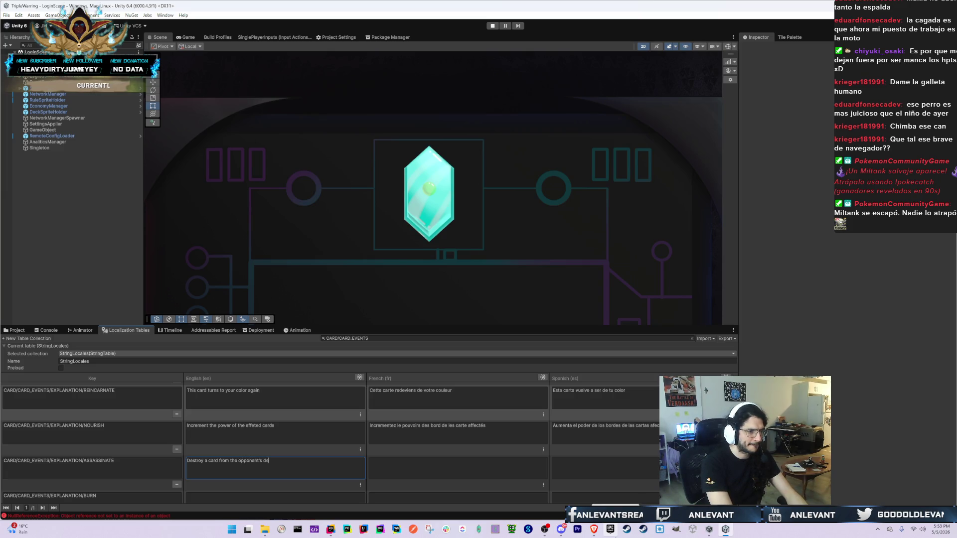
type(" top deck")
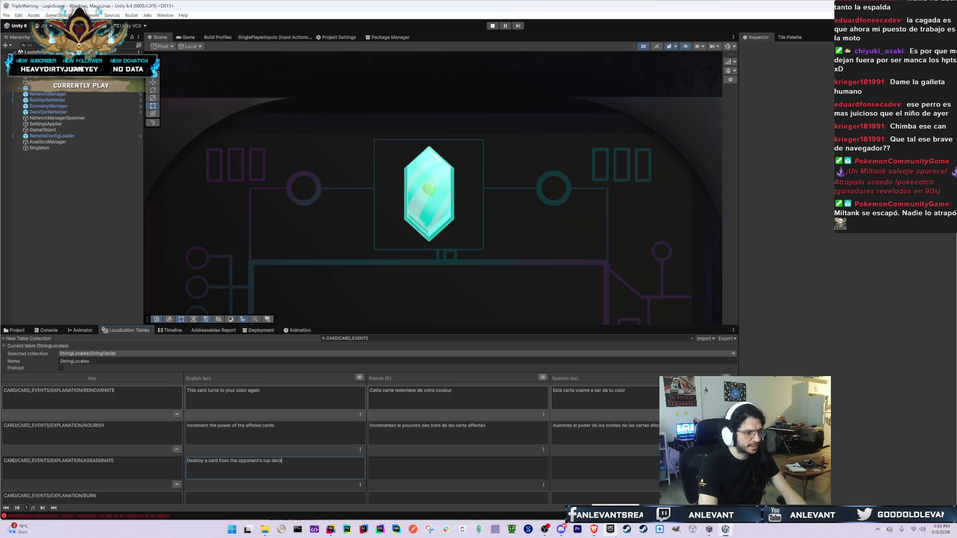
left_click(651, 464)
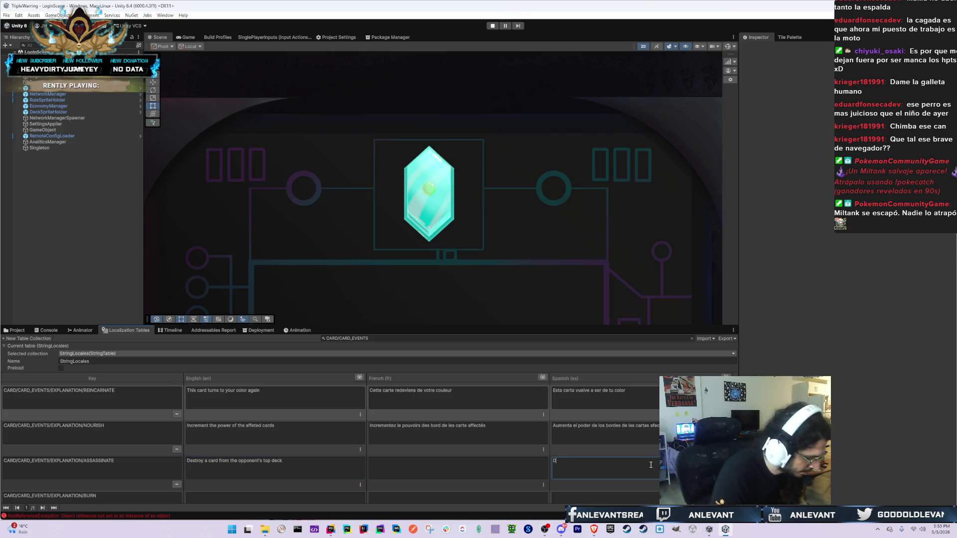
type("Destruye una carda c")
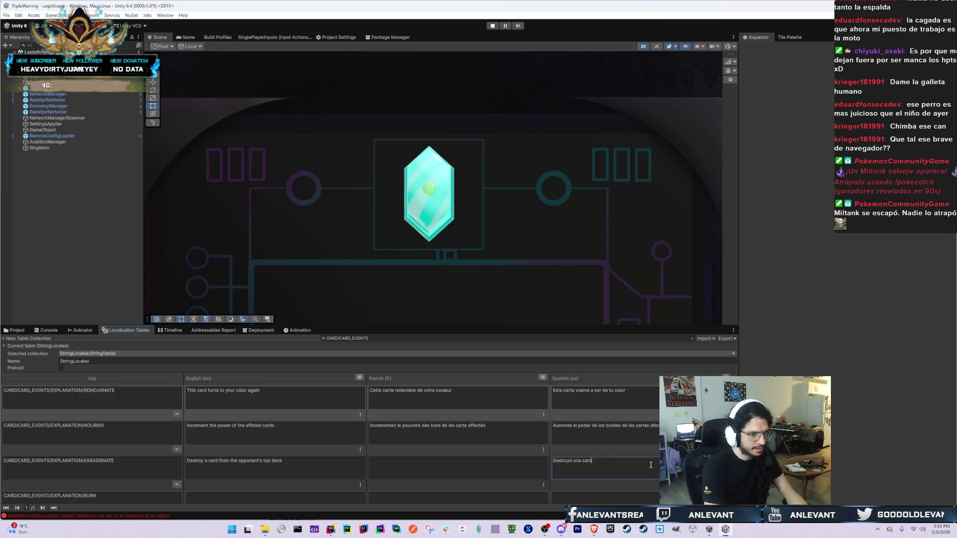
type("e de la baraja del opone")
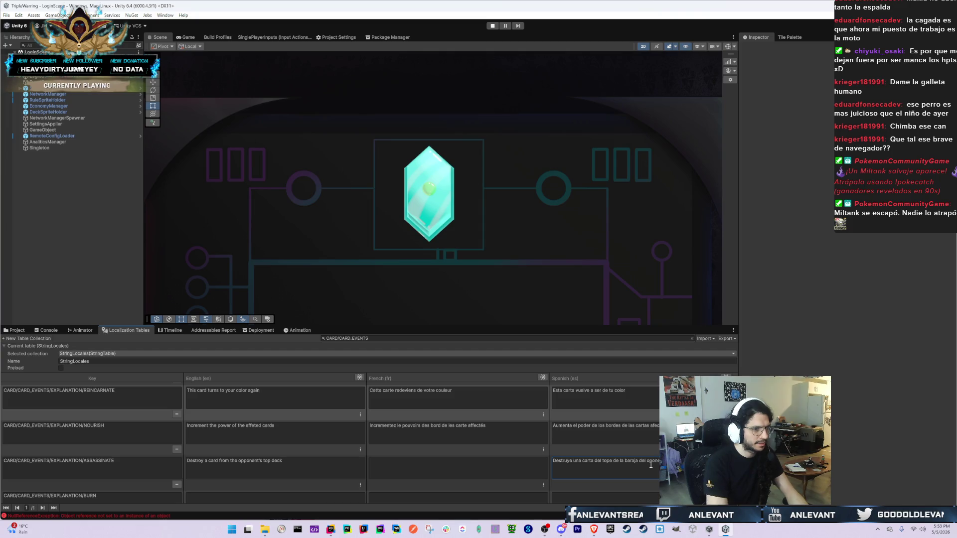
key("ctrl+a")
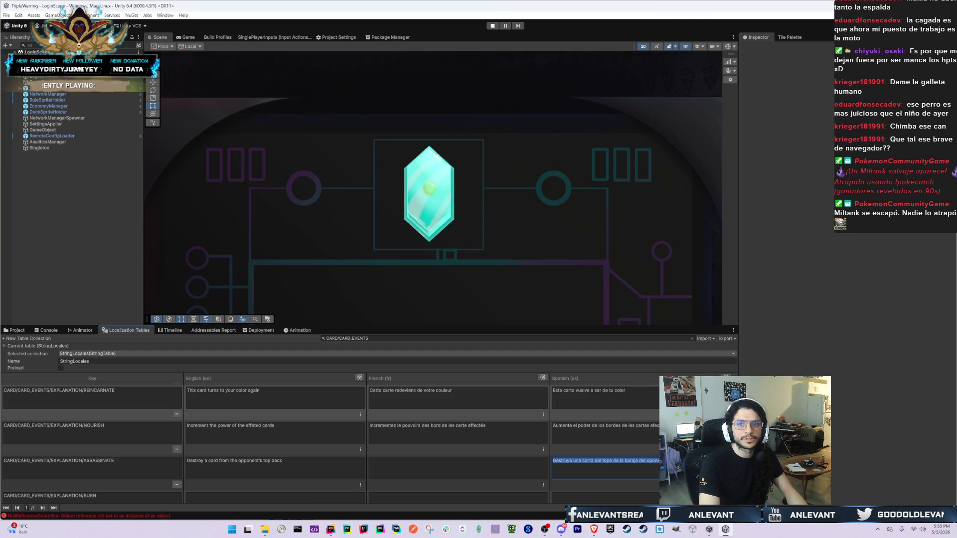
key("alt+Tab")
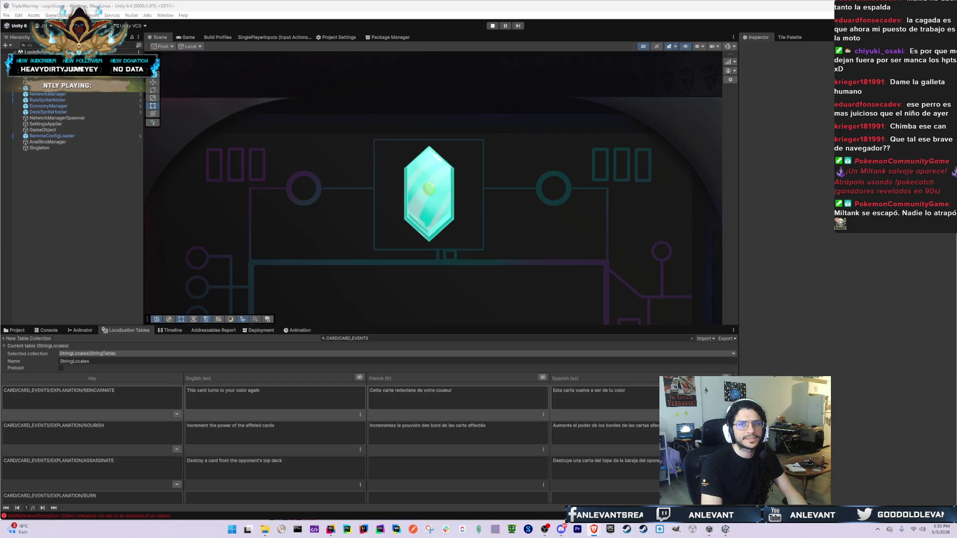
Paste the French ASSASSINATE text 'Détruisez une carte du haut de la pioche de l'adversaire'
left_click(435, 475)
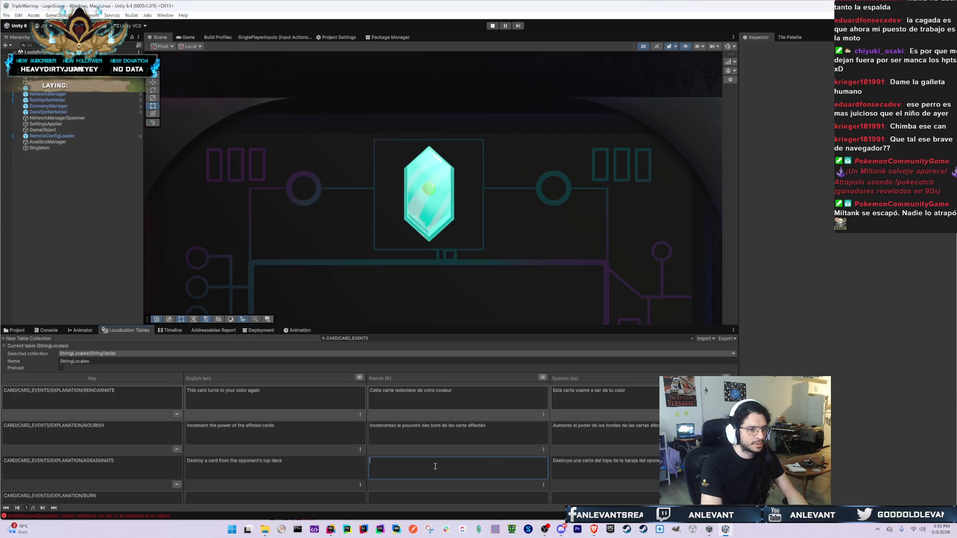
type("Détruisez une carte du haut de la pioche de l'adversaire")
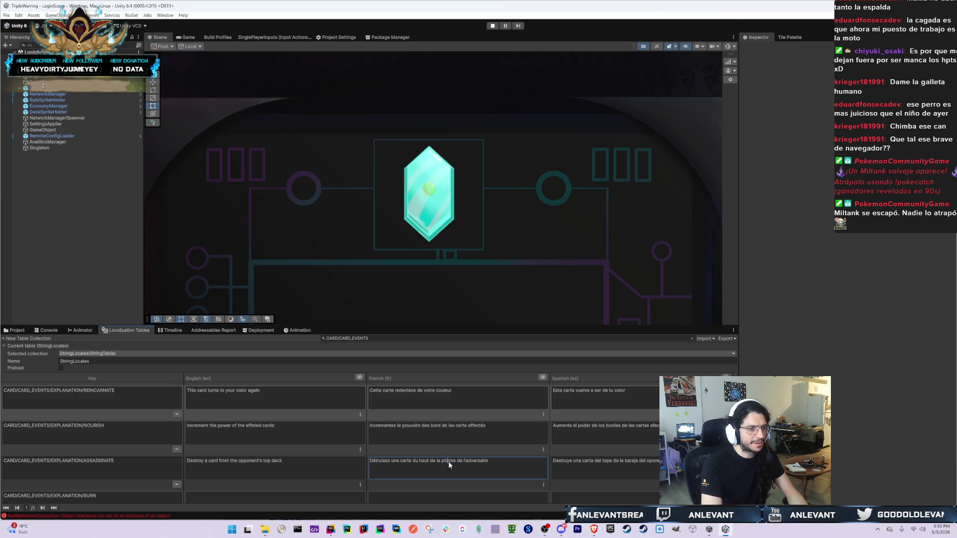
double_click(448, 461)
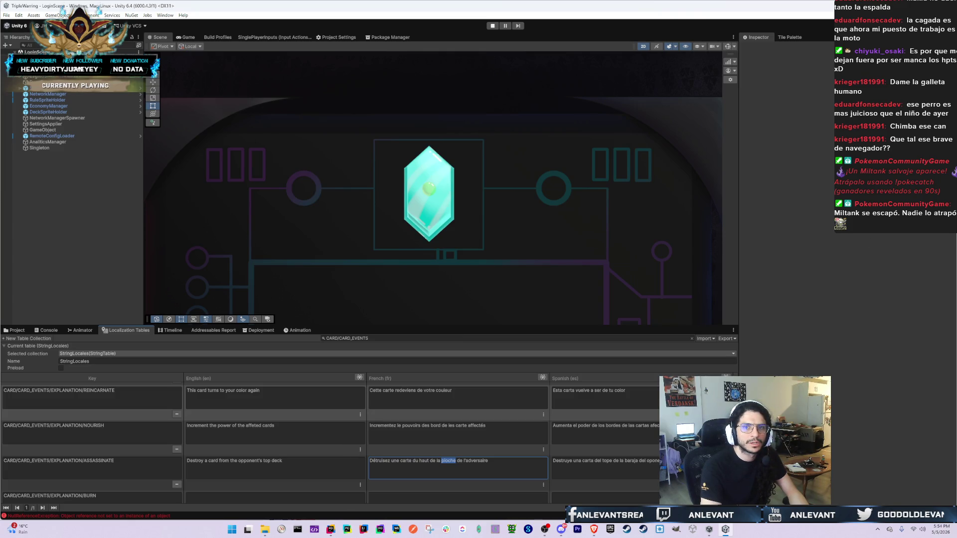
scroll(223, 479, "down", 1)
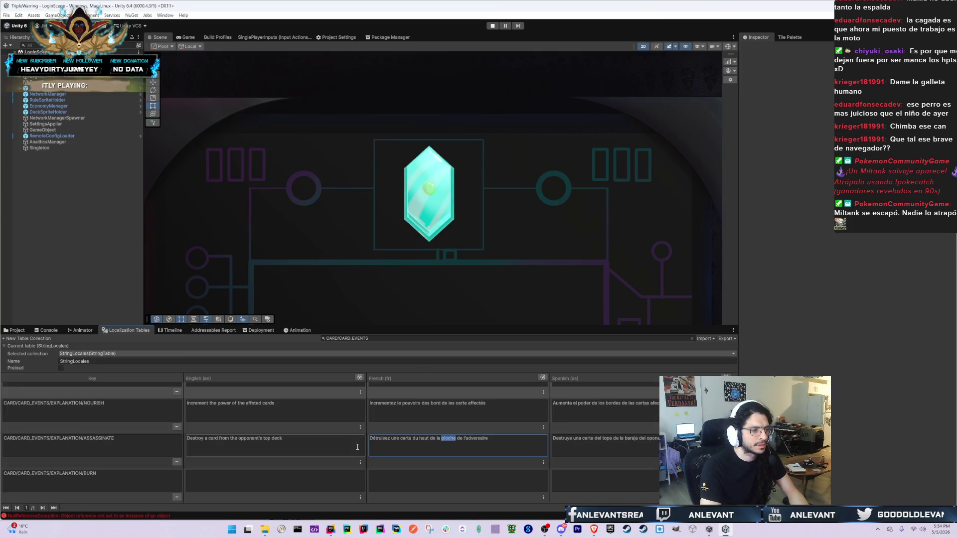
Enter English BURN text 'Reduce the power of the affected cards' and reuse the French NOURISH wording for French BURN
left_click(222, 479)
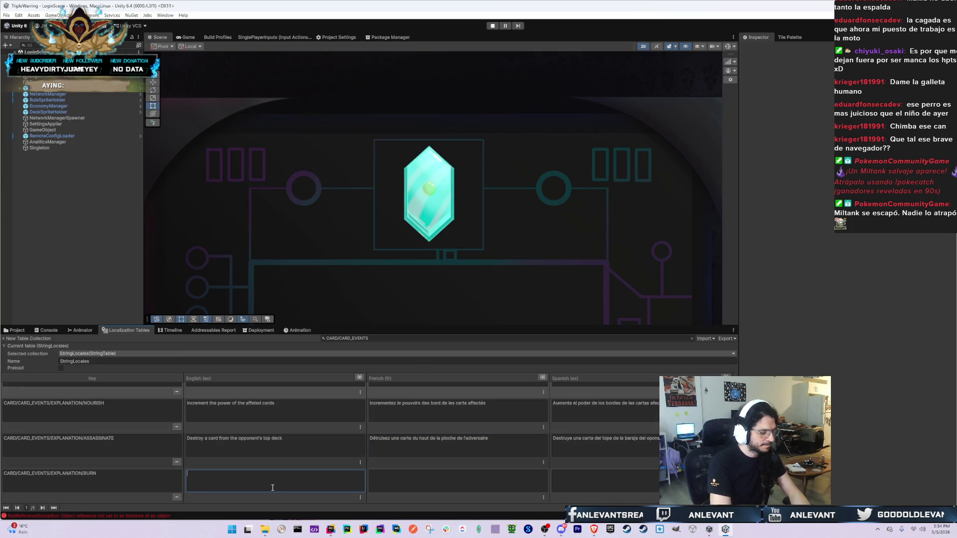
type("Red")
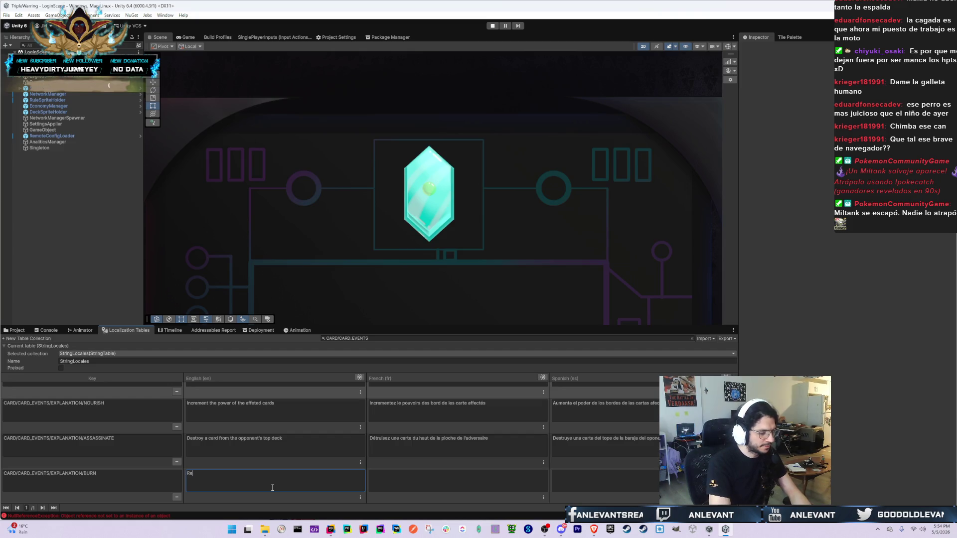
type("uce the p")
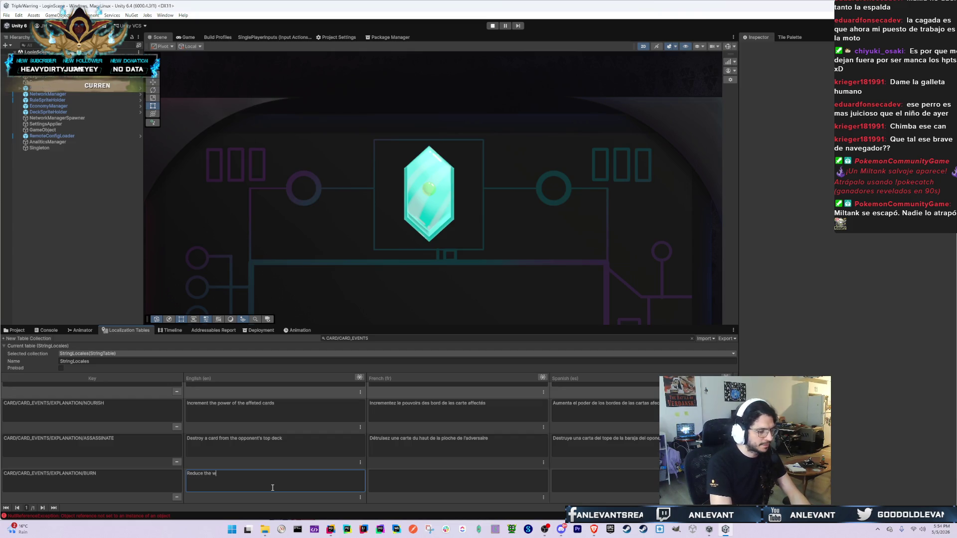
type("ower of ")
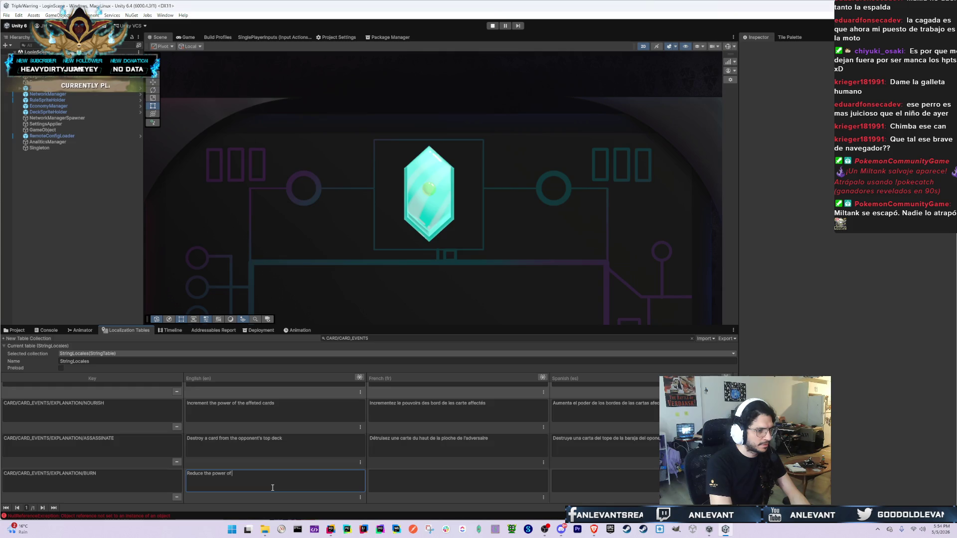
type("the affected cards")
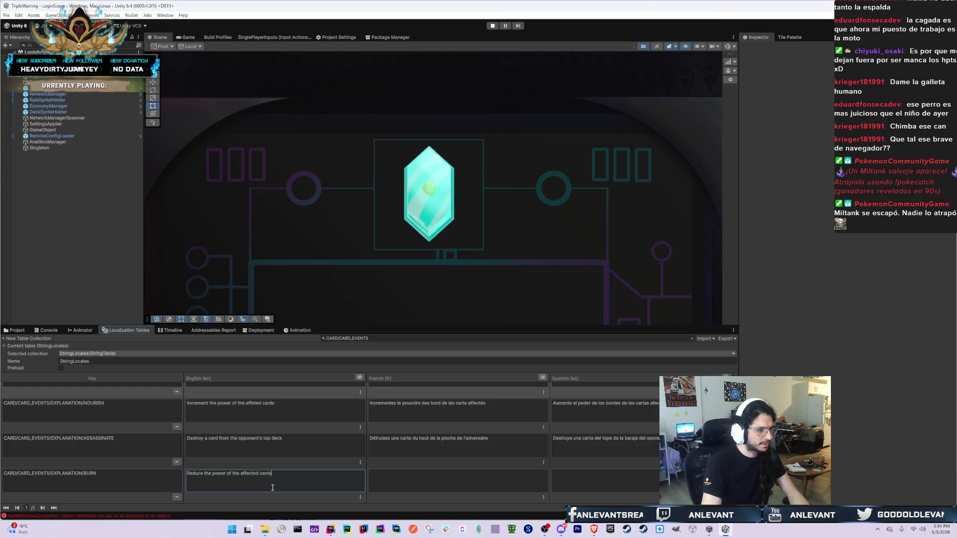
left_click(417, 482)
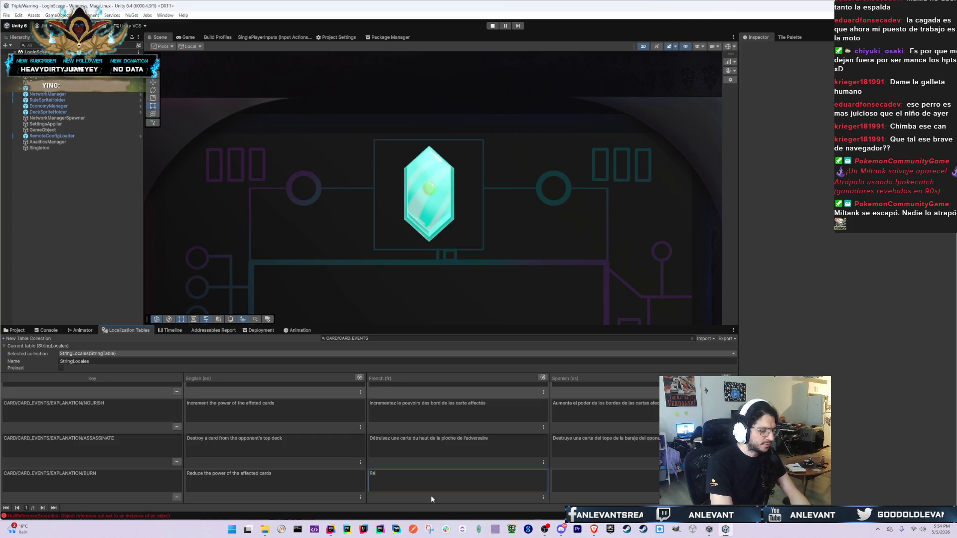
type("duit le po")
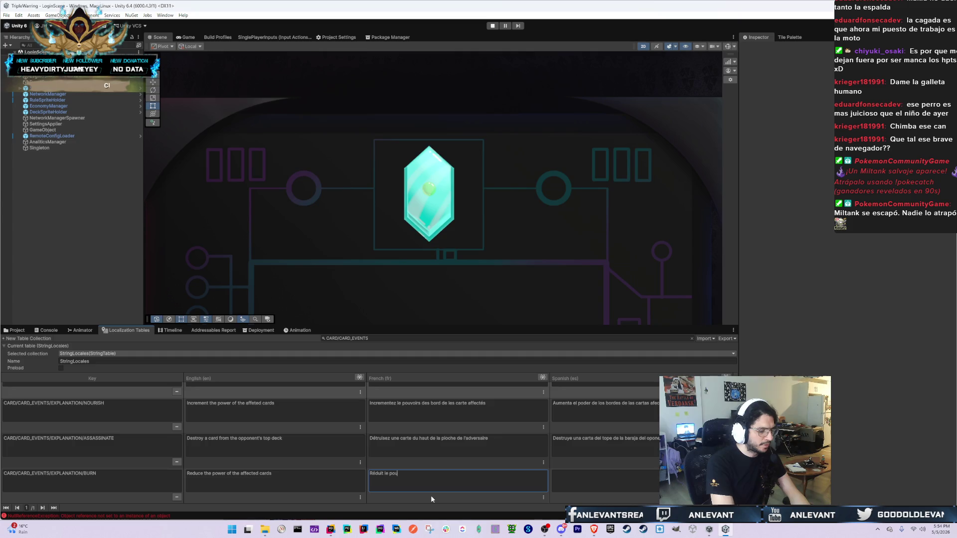
left_click(429, 406)
key("ctrl+a")
key("ctrl+c")
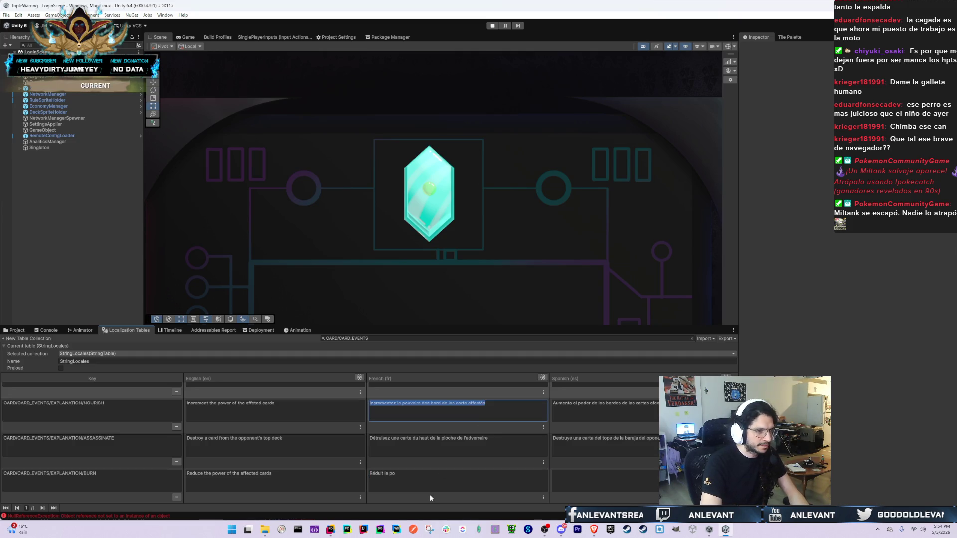
left_click(392, 483)
key("ctrl+a")
key("ctrl+v")
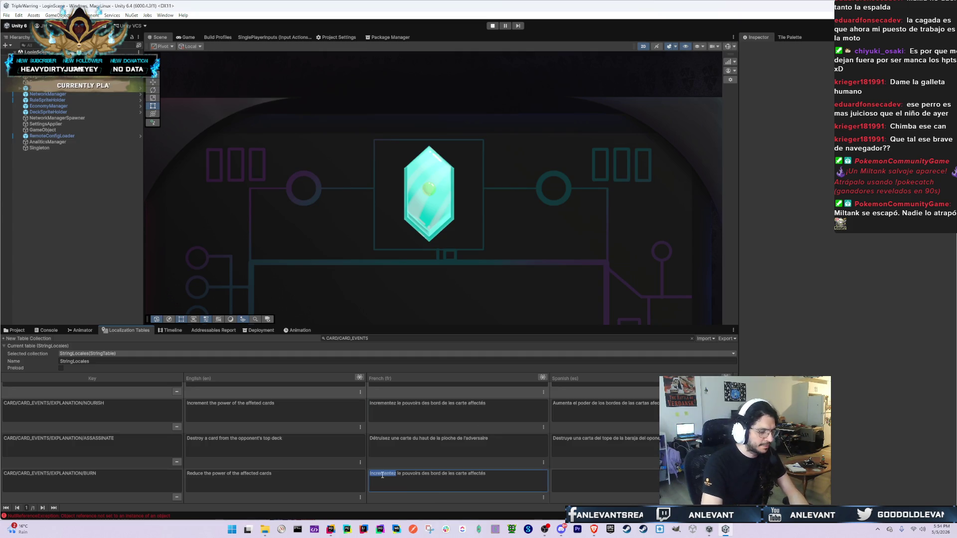
Change the French BURN verb to reduce and correct 'pouvoirs' in the French texts
type("Réduite")
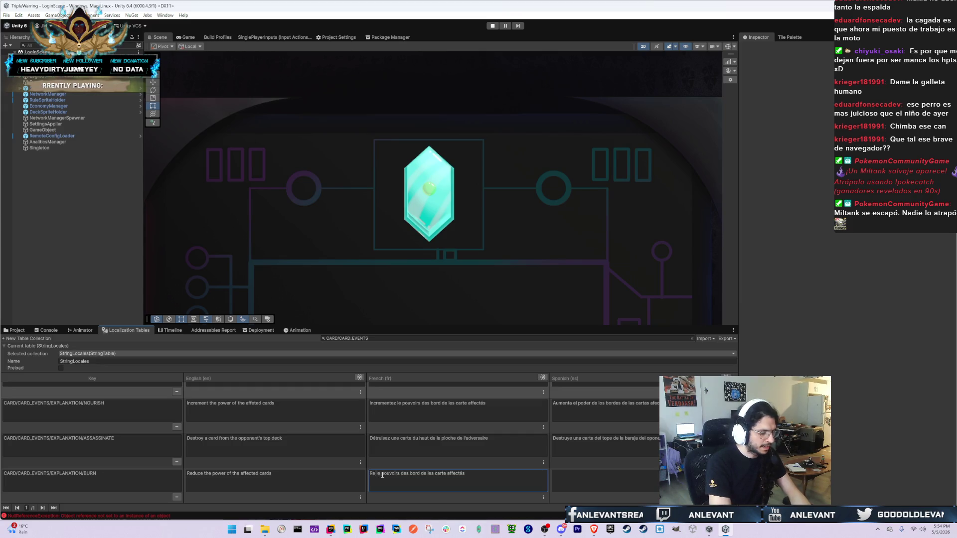
key("BackSpace")
key("BackSpace")
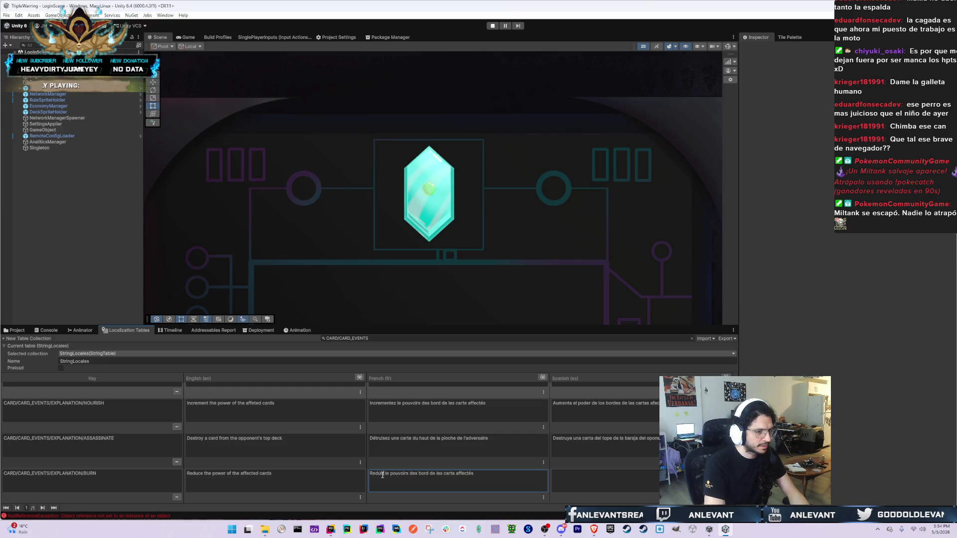
type("sez")
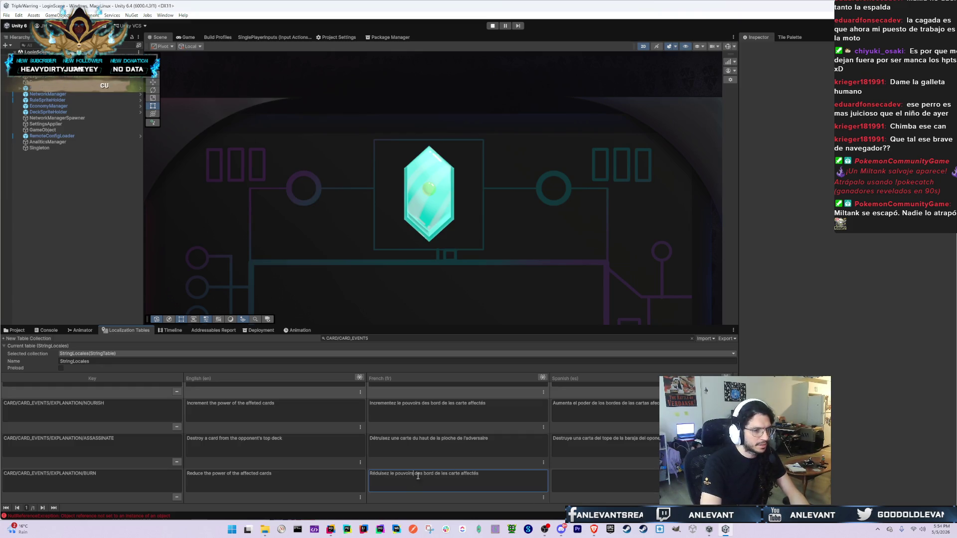
key("BackSpace")
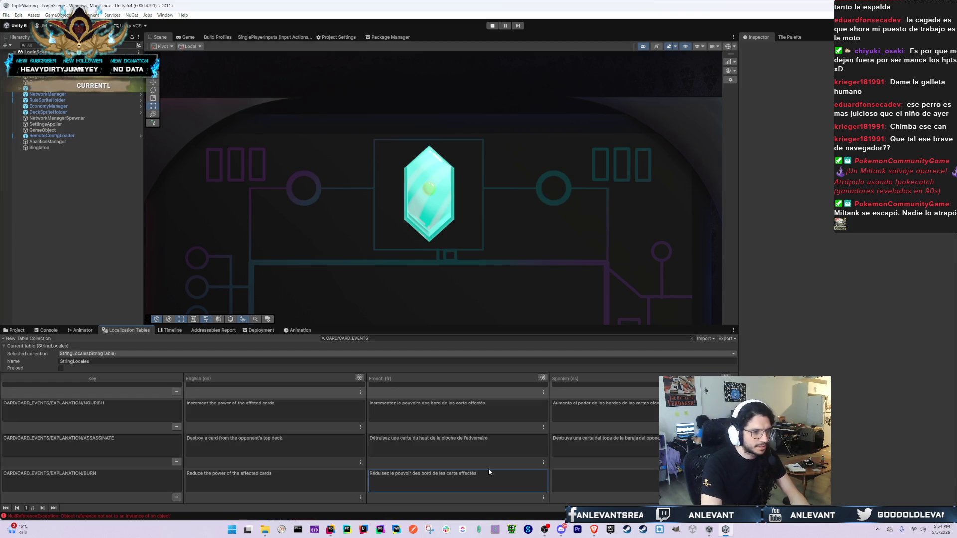
type("s")
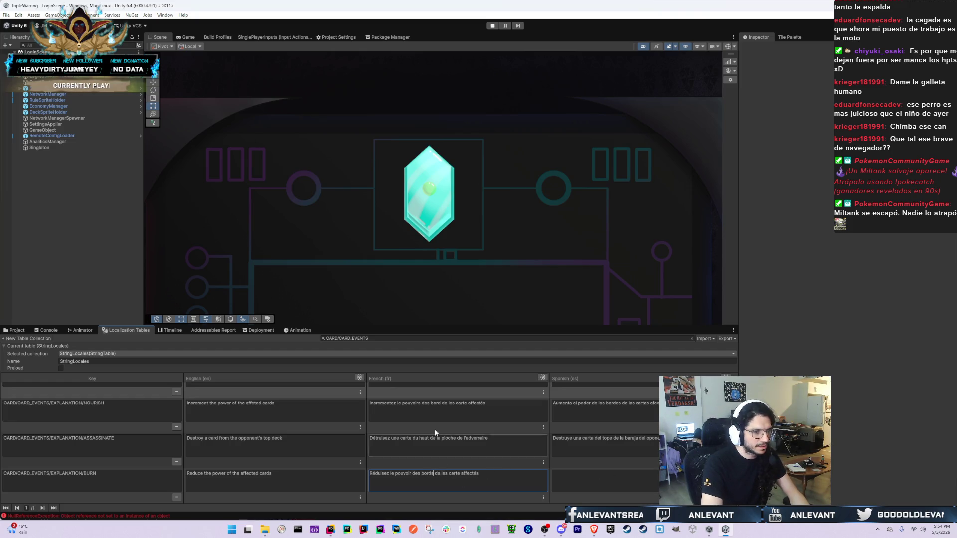
left_click(420, 403)
left_click(419, 404)
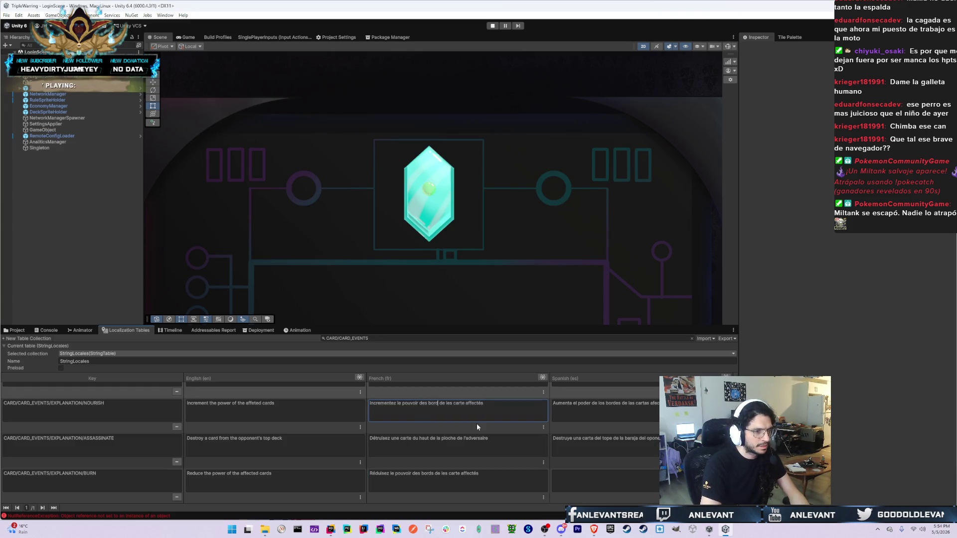
Fill the Spanish BURN explanation from the Spanish NOURISH text, changing the verb to 'Reduce'
scroll(597, 478, "down", 2)
left_click(596, 436)
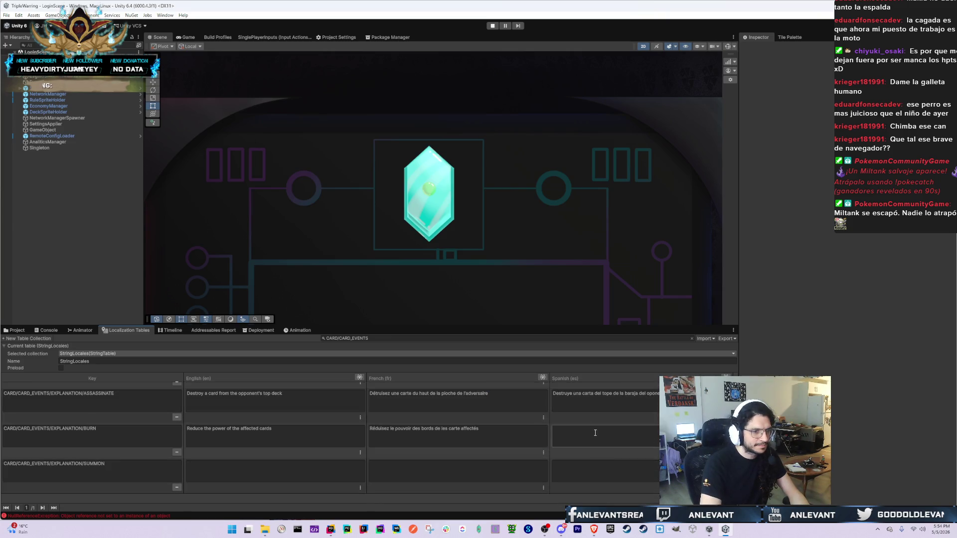
scroll(596, 434, "up", 2)
left_click(593, 416)
key("ctrl+a")
key("ctrl+c")
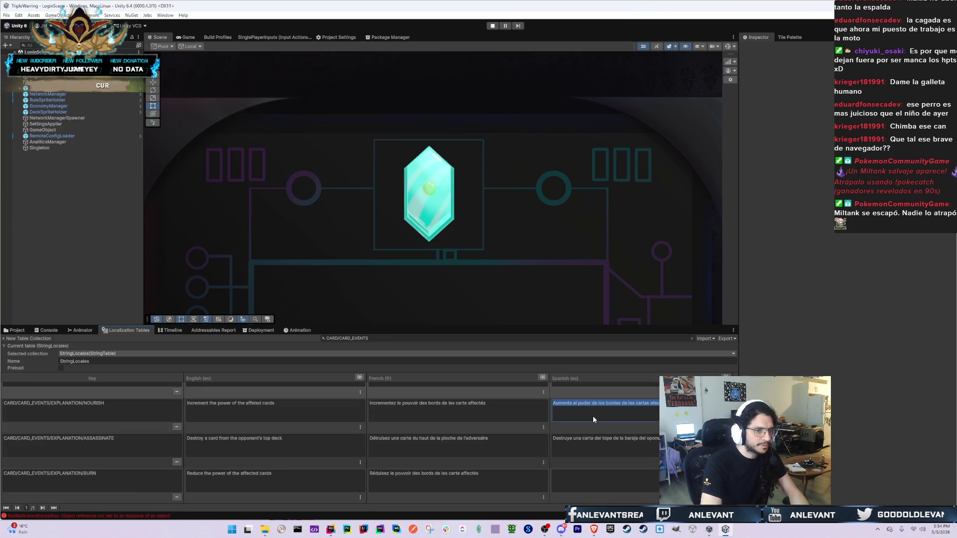
left_click(591, 482)
key("ctrl+v")
type("Reduce")
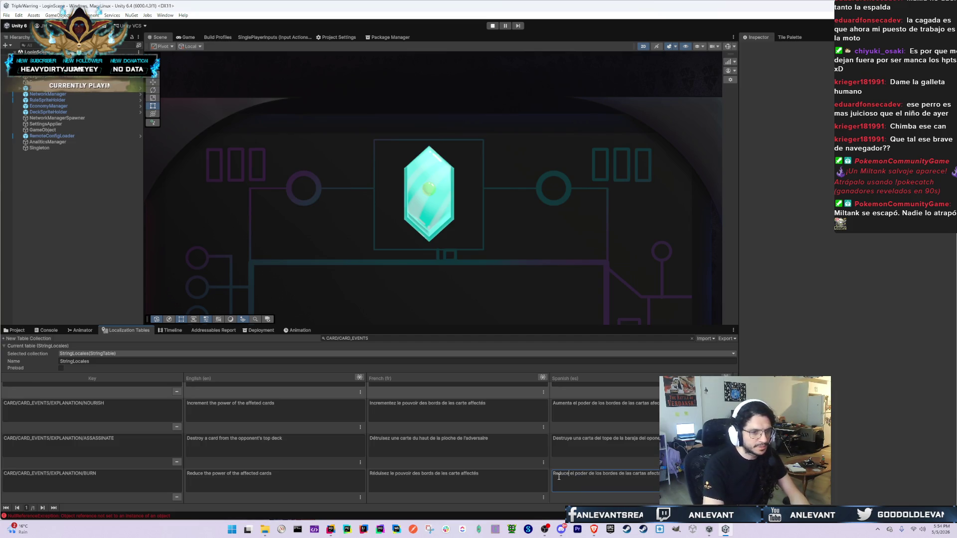
scroll(208, 440, "down", 3)
left_click(210, 464)
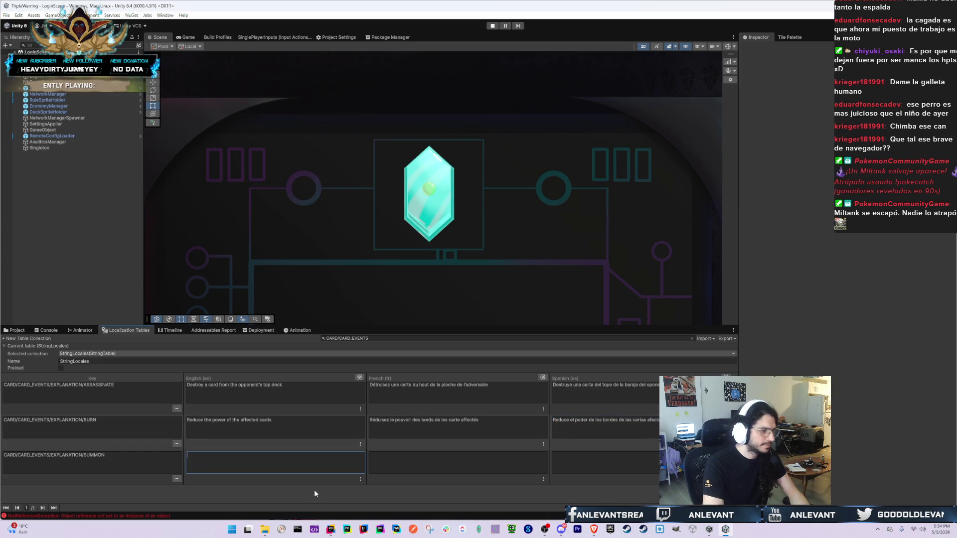
Put the French SUMMON text 'Invoqué une carte aleatoire de ta main' into the French cell
type("Invoqué une c")
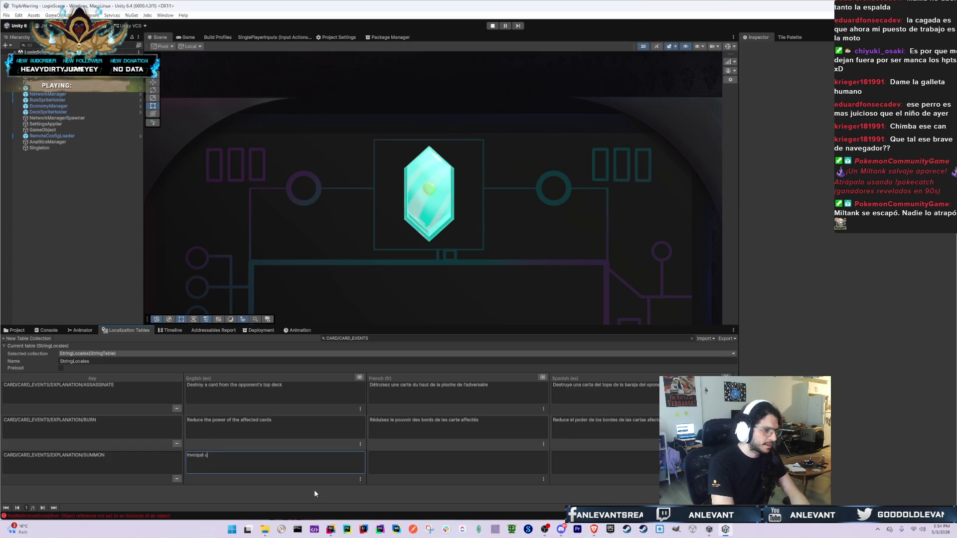
type("arte aleatoire ")
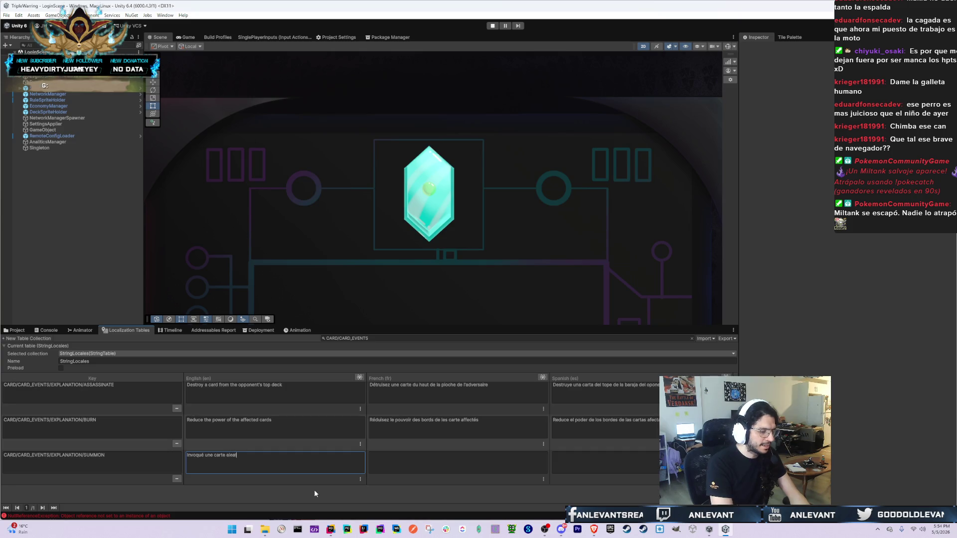
type("de ")
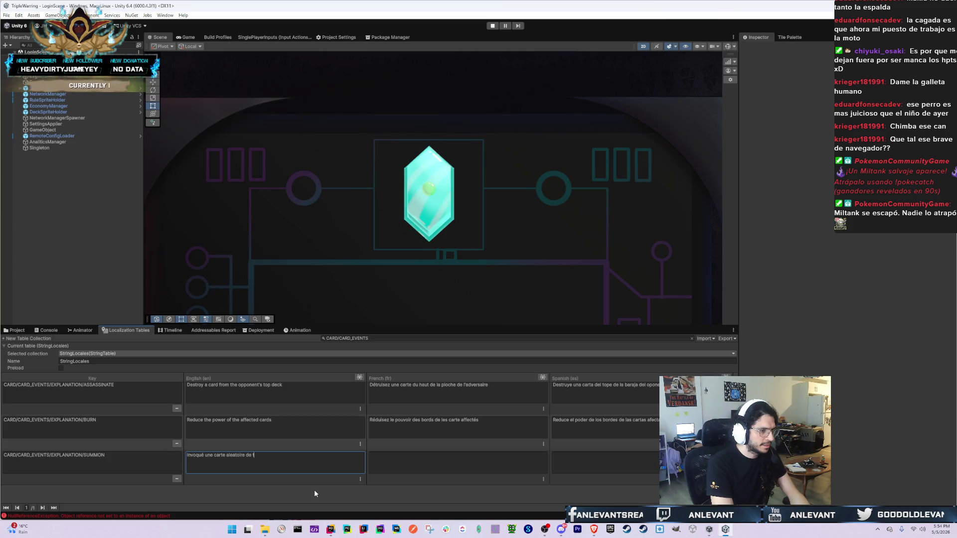
type("ta main")
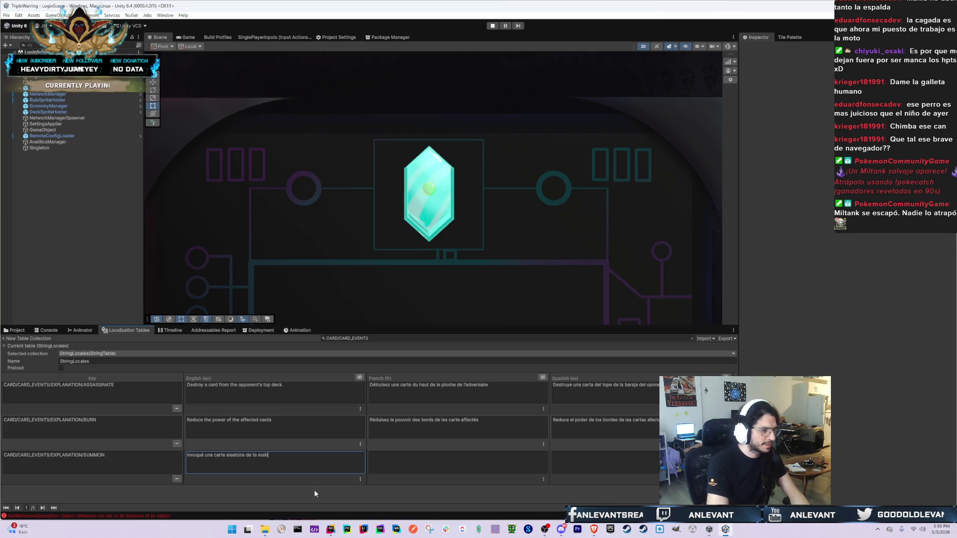
key("ctrl+a")
key("ctrl+x")
left_click(533, 470)
key("ctrl+v")
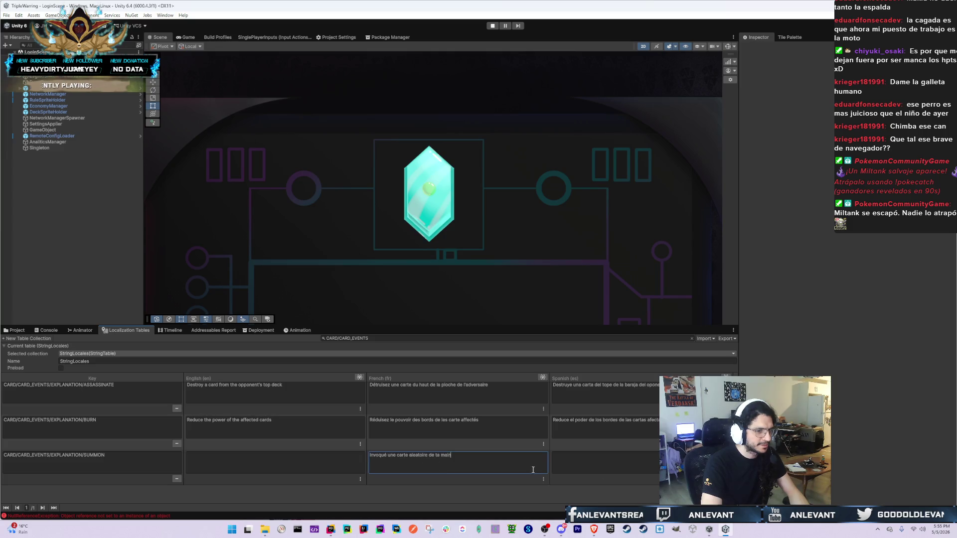
Add Spanish 'una carta aleatoria de tu mano' and English 'Summon a random card from your hand', then enter Play mode
left_click(577, 464)
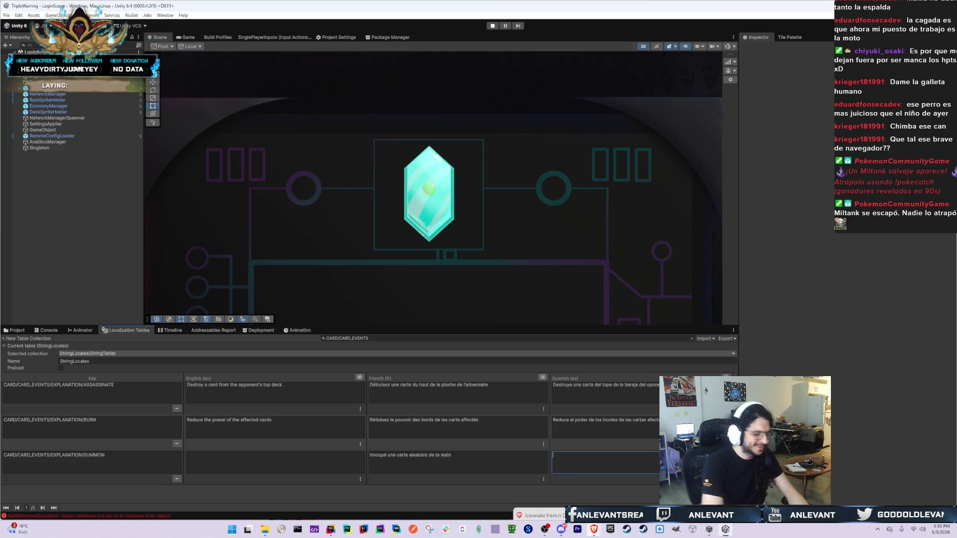
mouse_move(594, 530)
type("una carta ale")
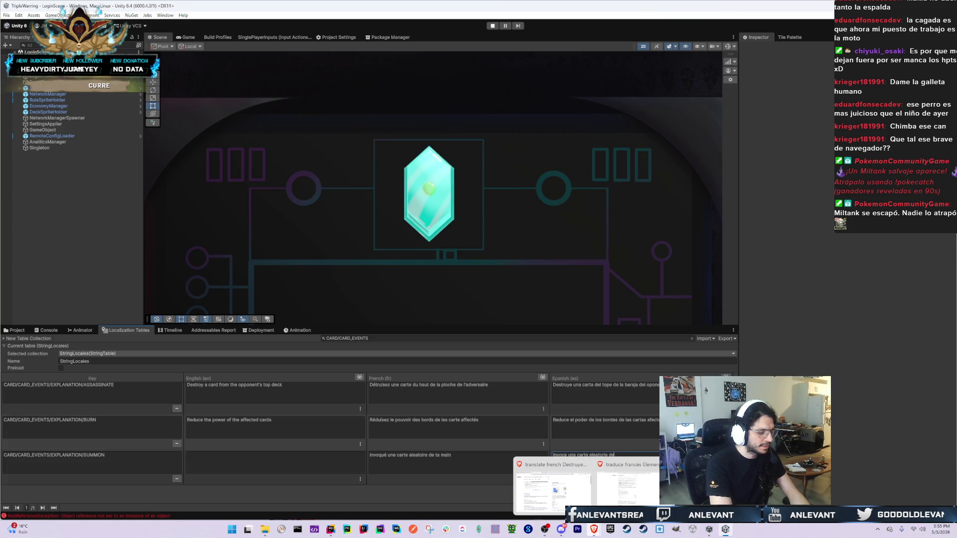
type("atoria de tu mano")
left_click(266, 463)
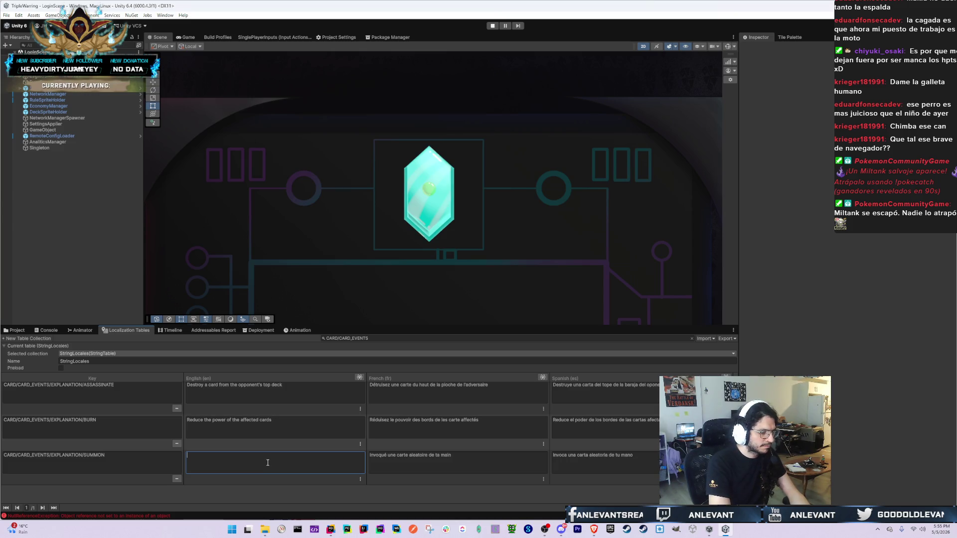
type("mmon a random car")
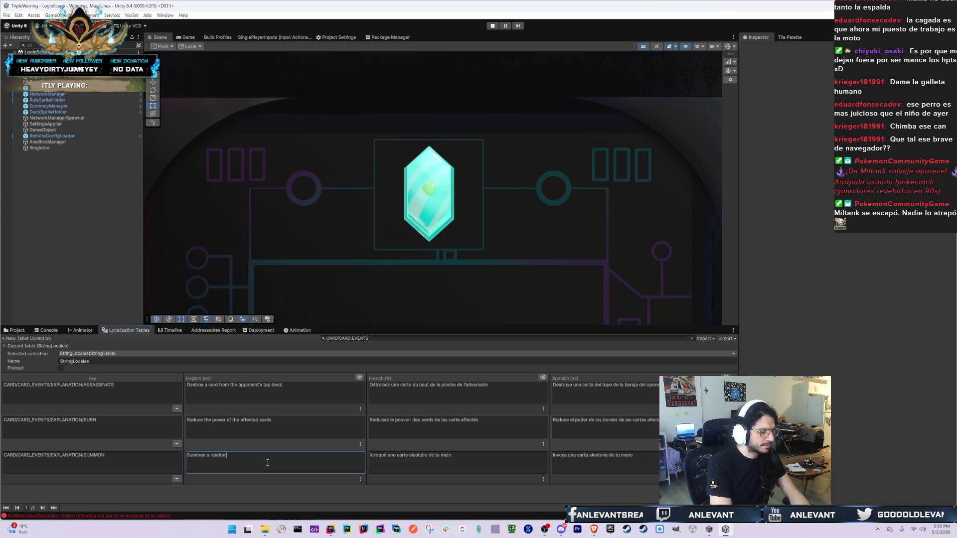
type("d from your ha")
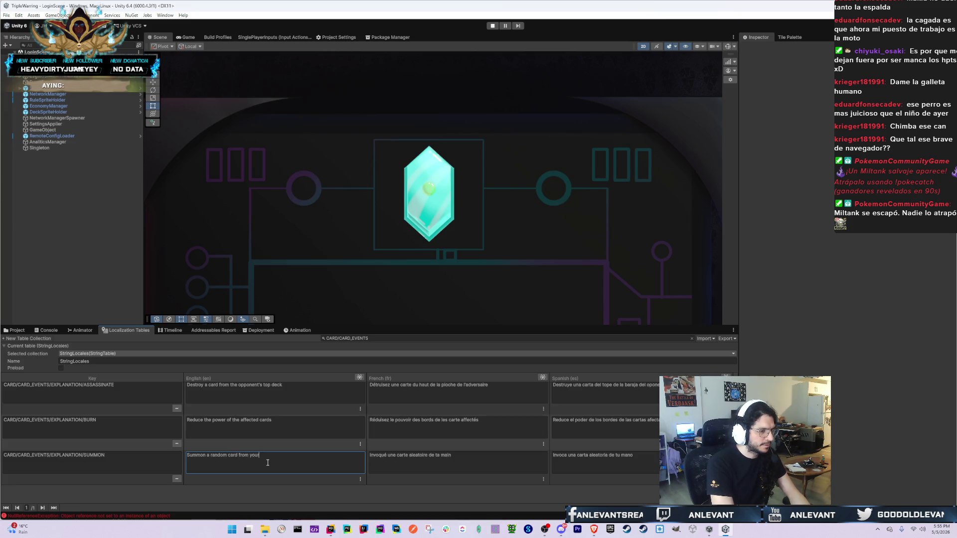
type("nd")
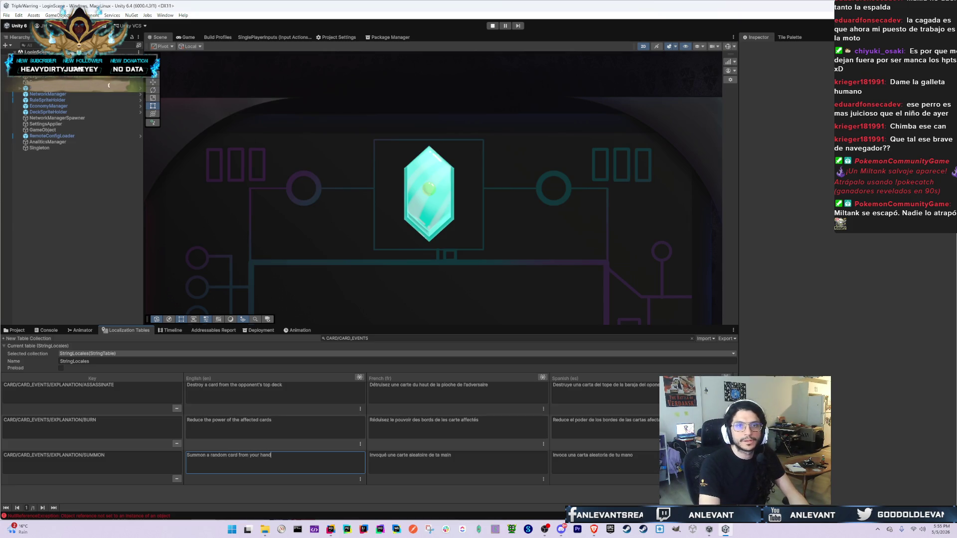
key("Return")
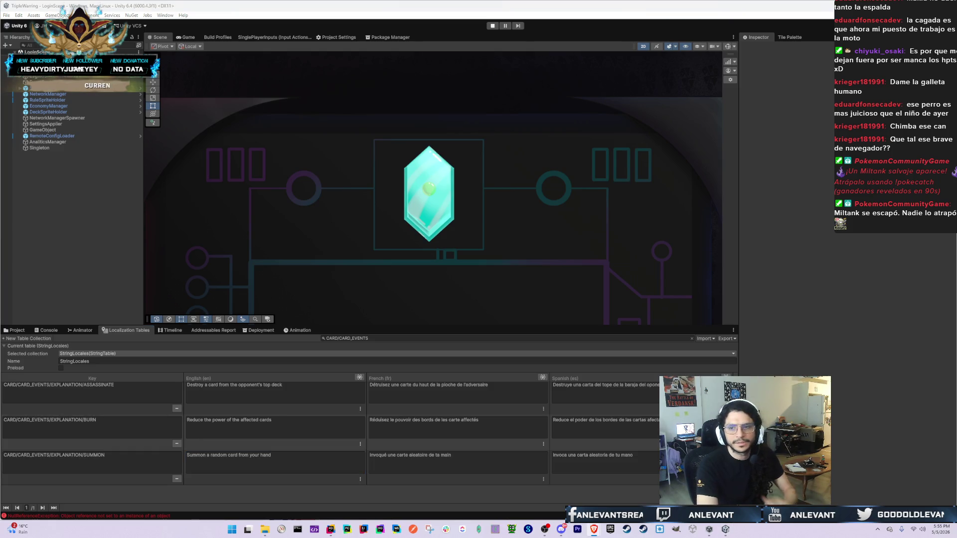
key("shift+Tab")
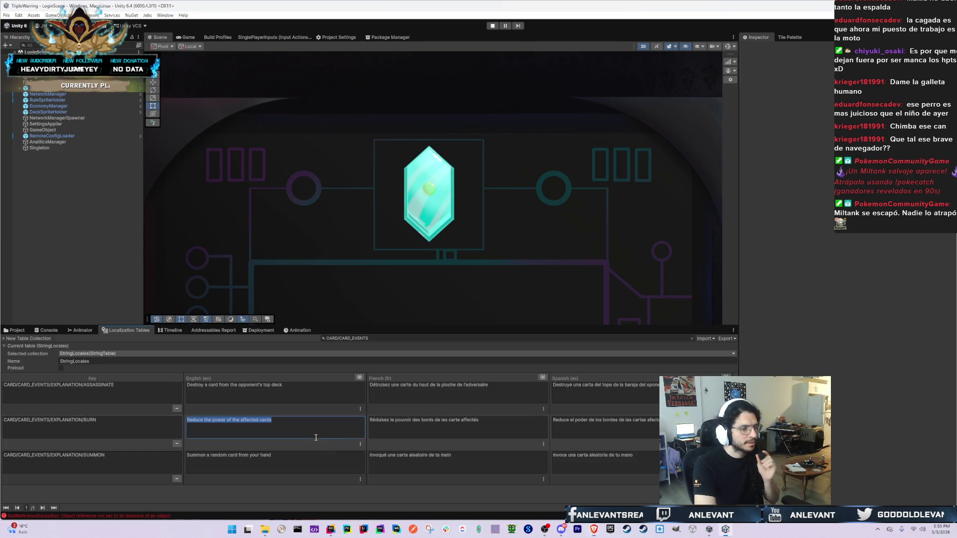
left_click(312, 472)
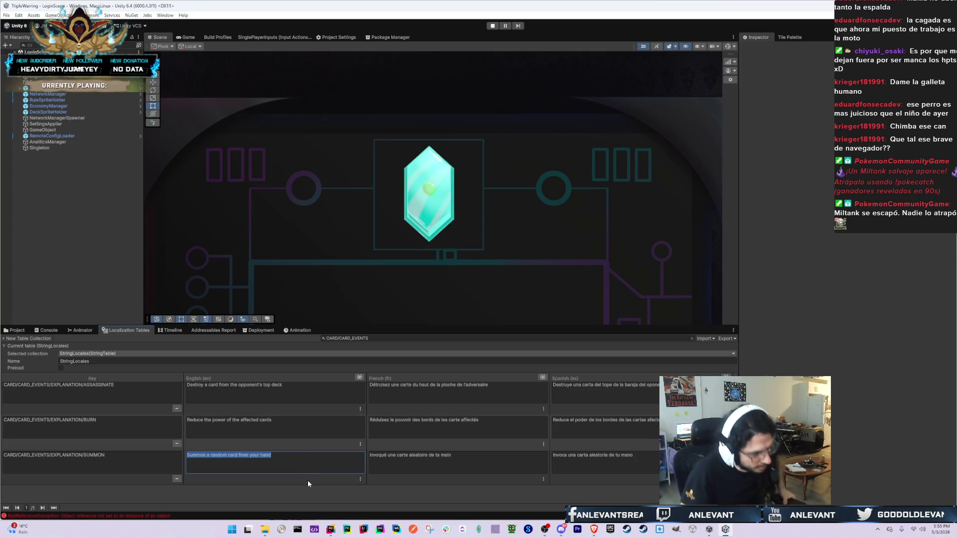
key("ctrl+p")
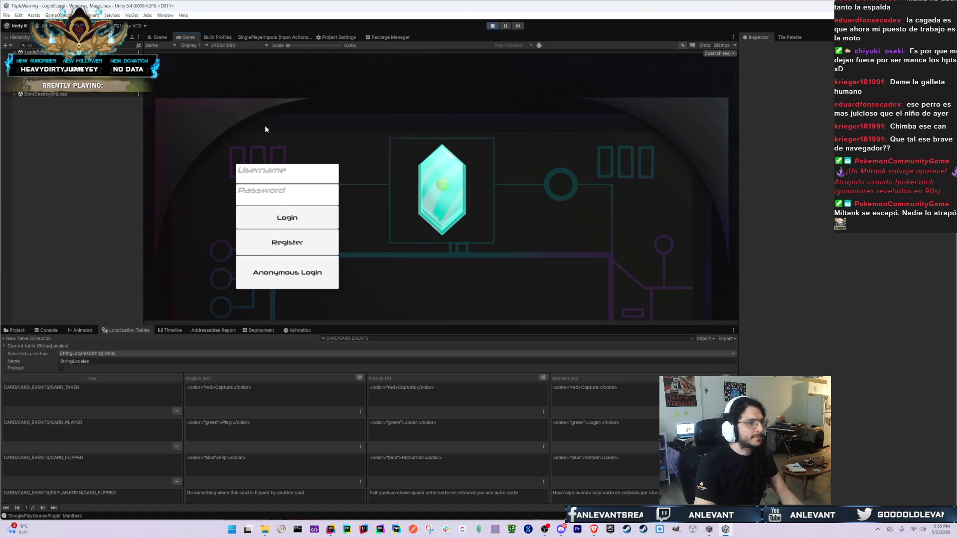
Log into the running game with the test account's username and password
type("admin")
left_click(287, 204)
type("**")
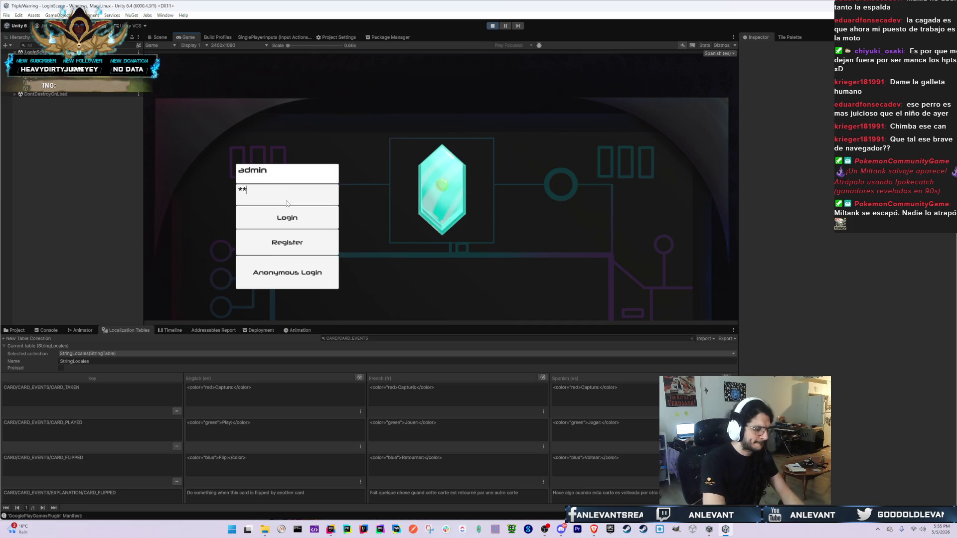
type("**********")
left_click(310, 223)
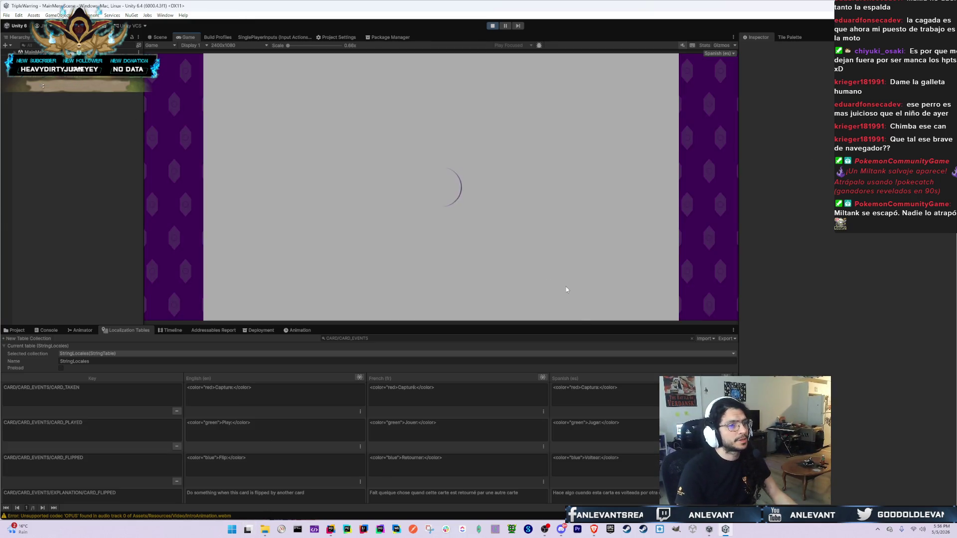
Review the Flame Blade, Strong Winds and High Tide card descriptions with the console shown
left_click(49, 330)
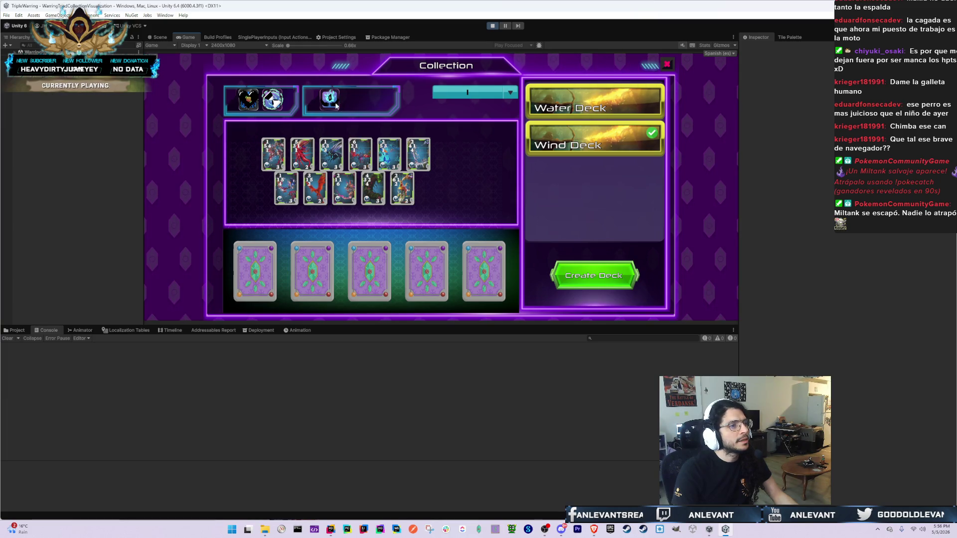
left_click(272, 158)
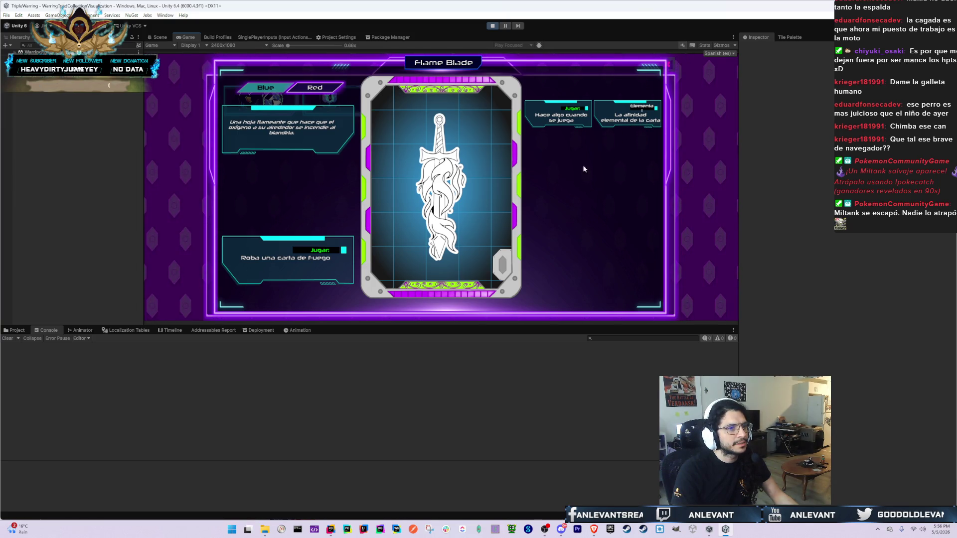
left_click(548, 169)
left_click(317, 168)
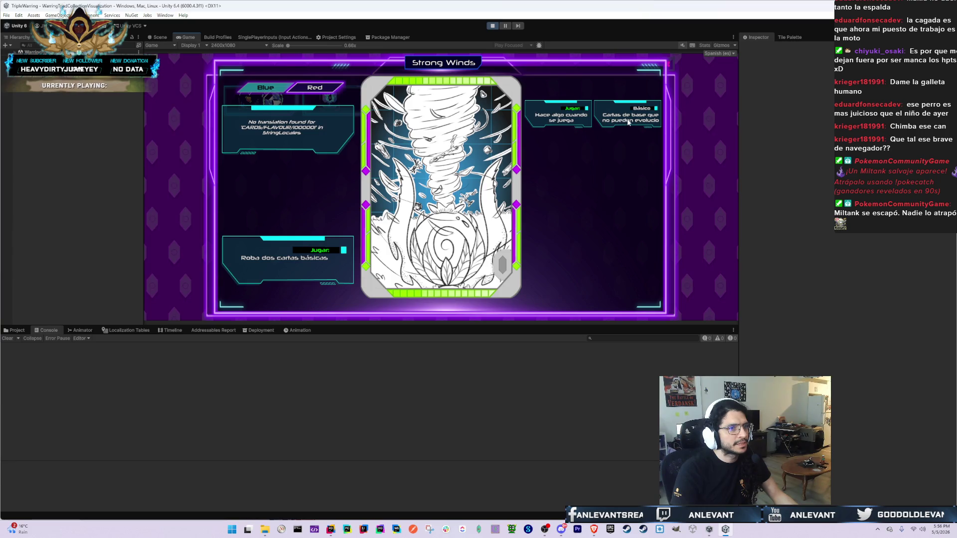
left_click(602, 148)
left_click(336, 154)
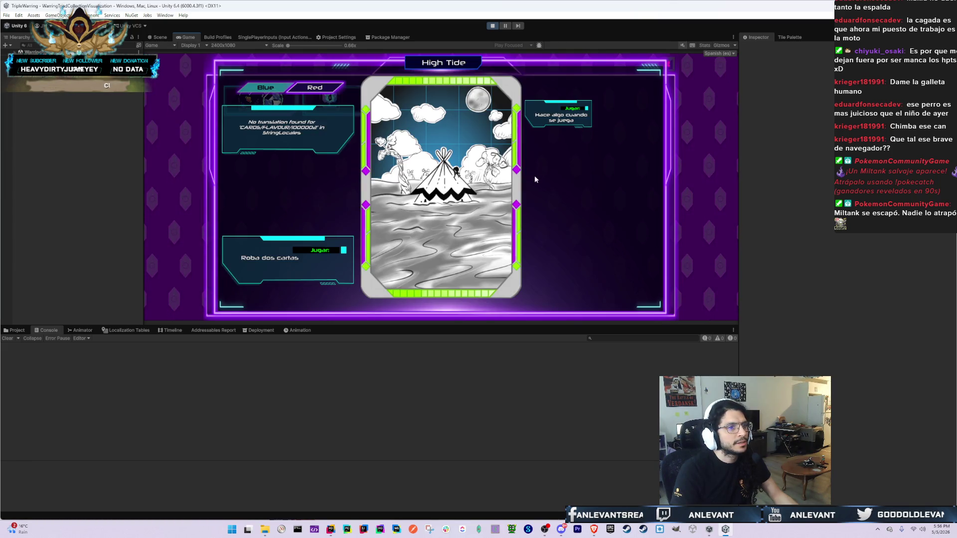
left_click(404, 166)
Check level 3 cards Fire Slug, Flashbird and Depth's Squid, enlarging the Game view
left_click(446, 132)
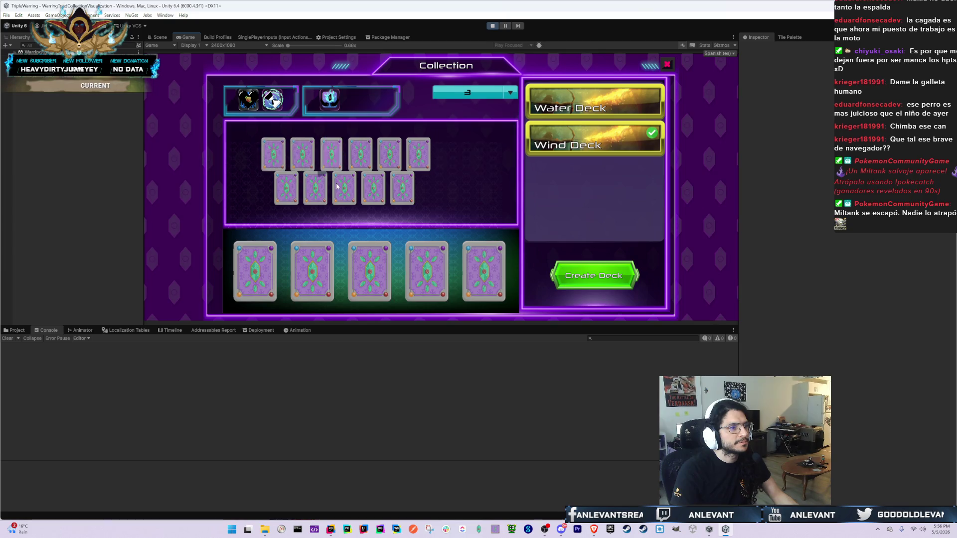
left_click(299, 181)
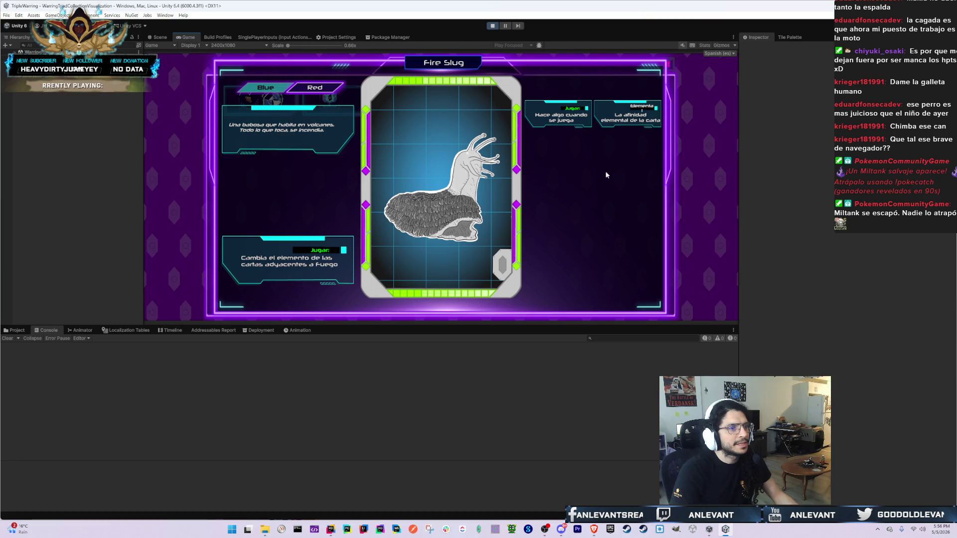
left_click(575, 202)
left_click(343, 157)
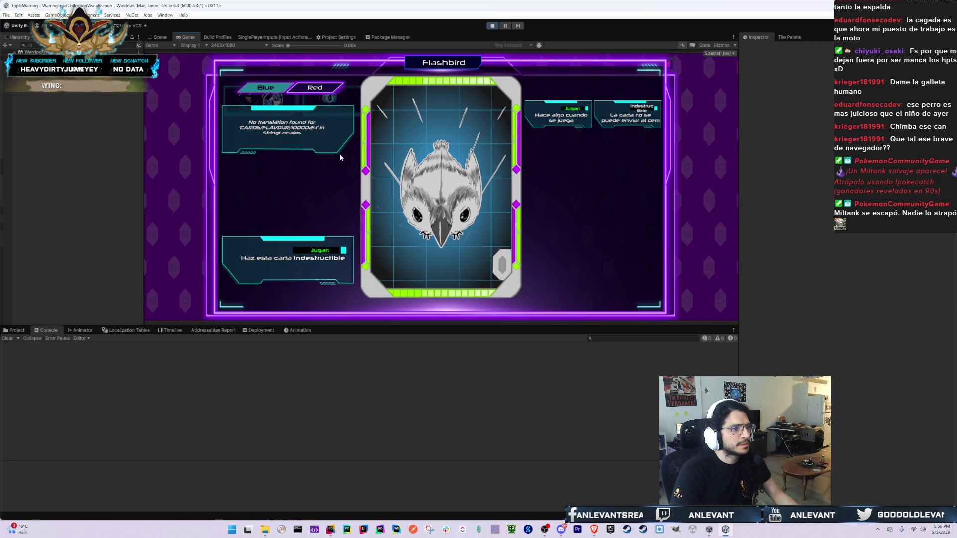
left_click(551, 195)
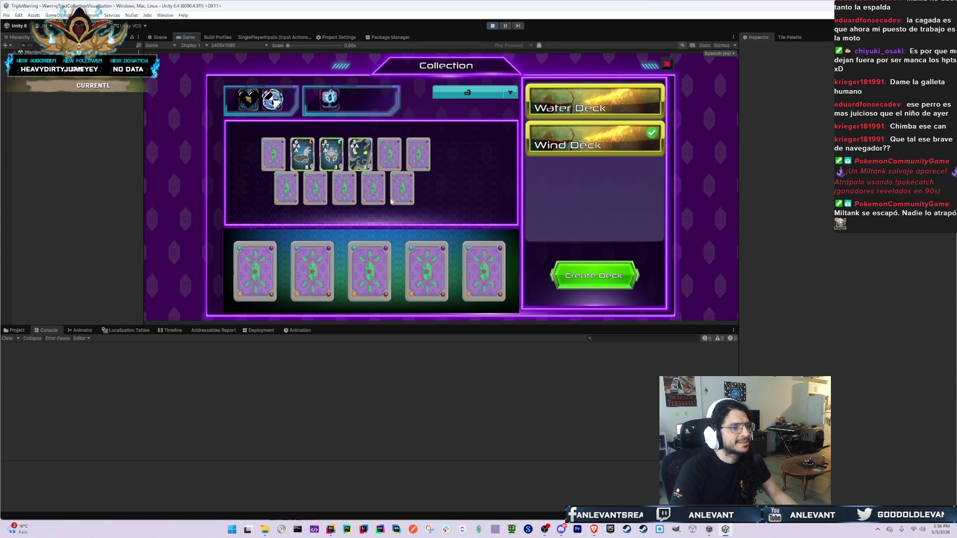
left_click(541, 196)
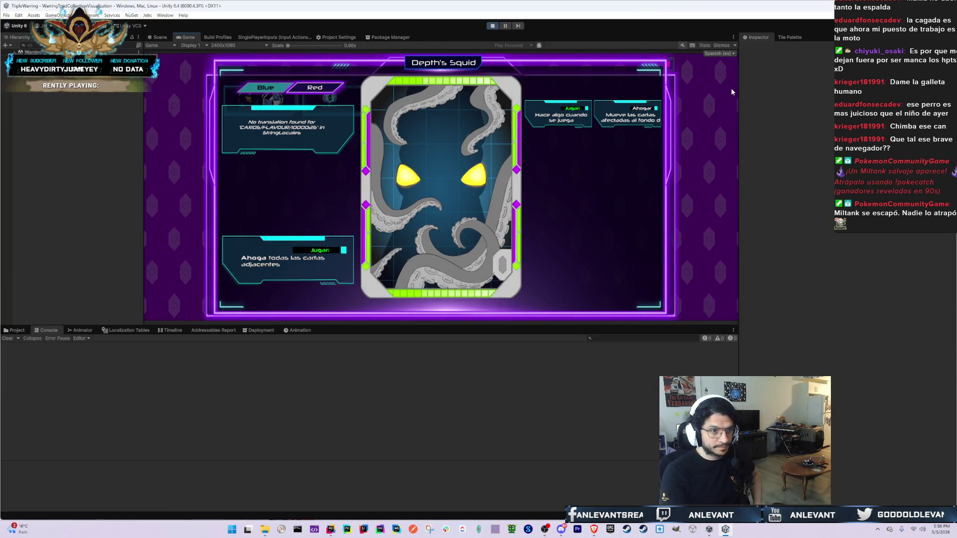
left_click_drag(739, 92, 777, 92)
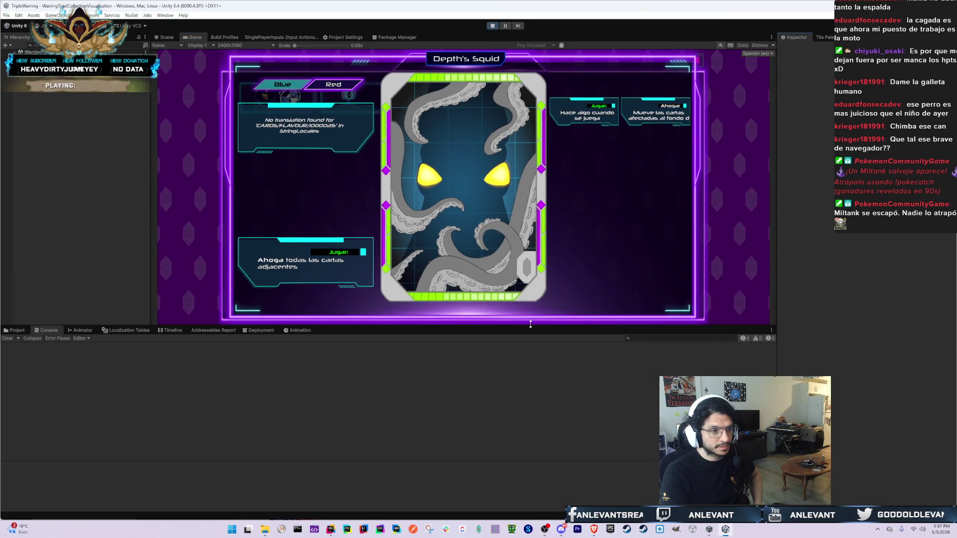
left_click_drag(531, 325, 545, 472)
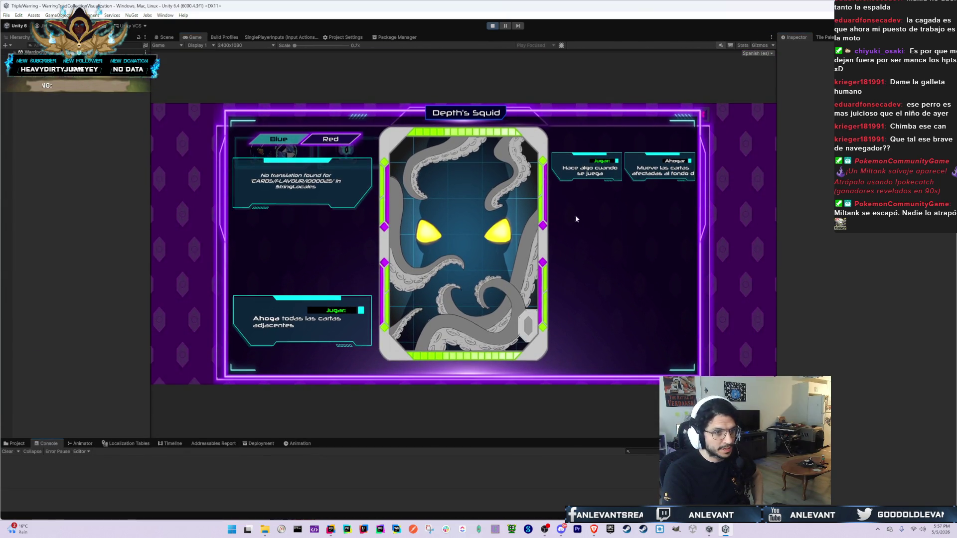
left_click(613, 259)
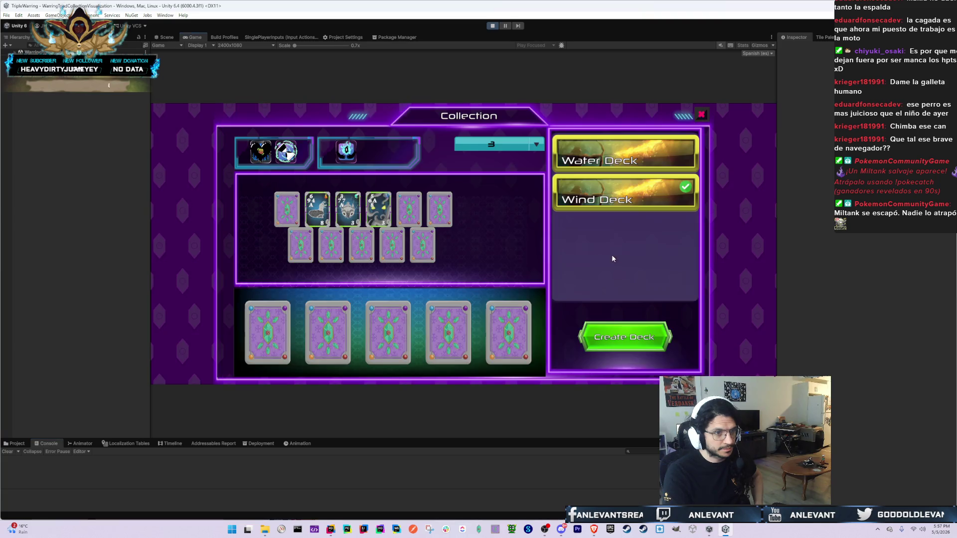
Check level 6 cards Napalm Landmine, Tsunami and Gust in a Jar, ending on Tsunami's details
left_click(522, 144)
left_click(518, 196)
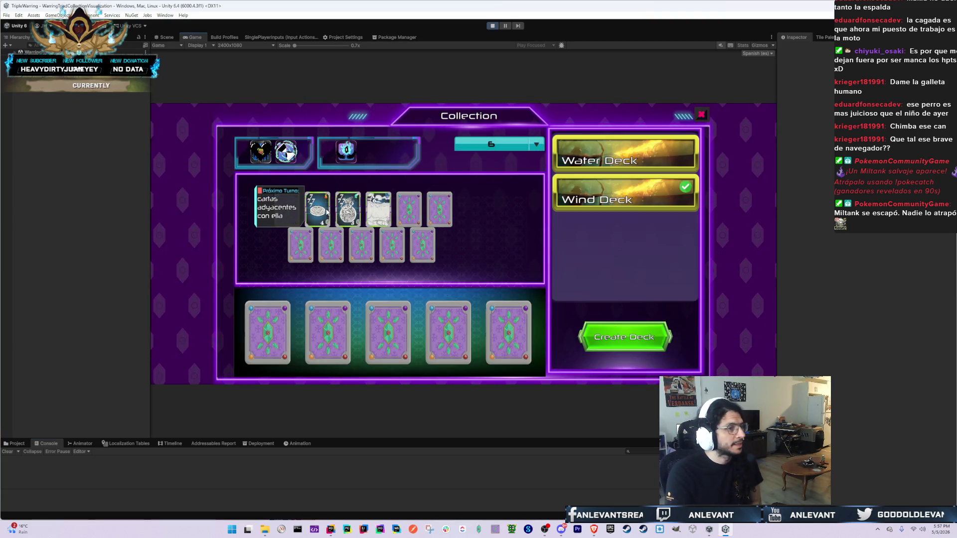
left_click(328, 212)
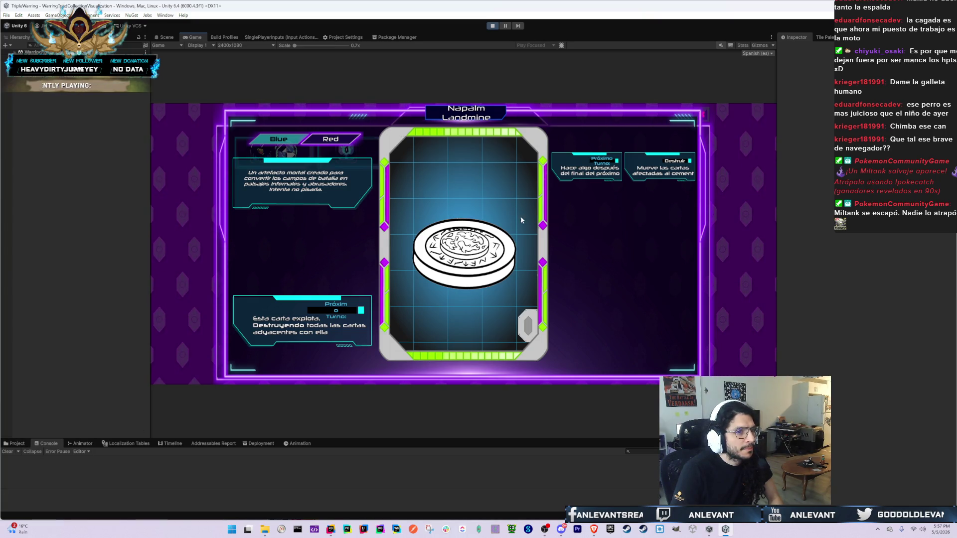
left_click(587, 269)
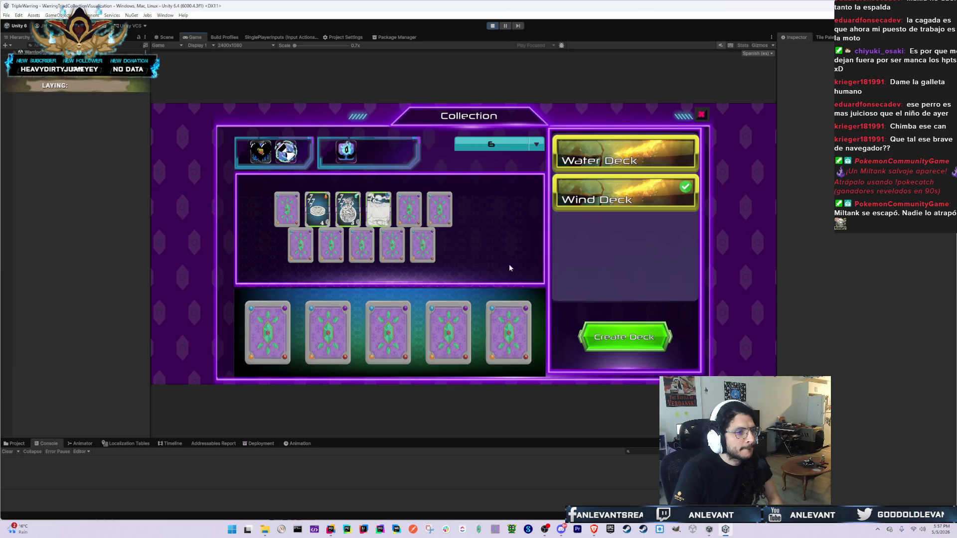
left_click(383, 220)
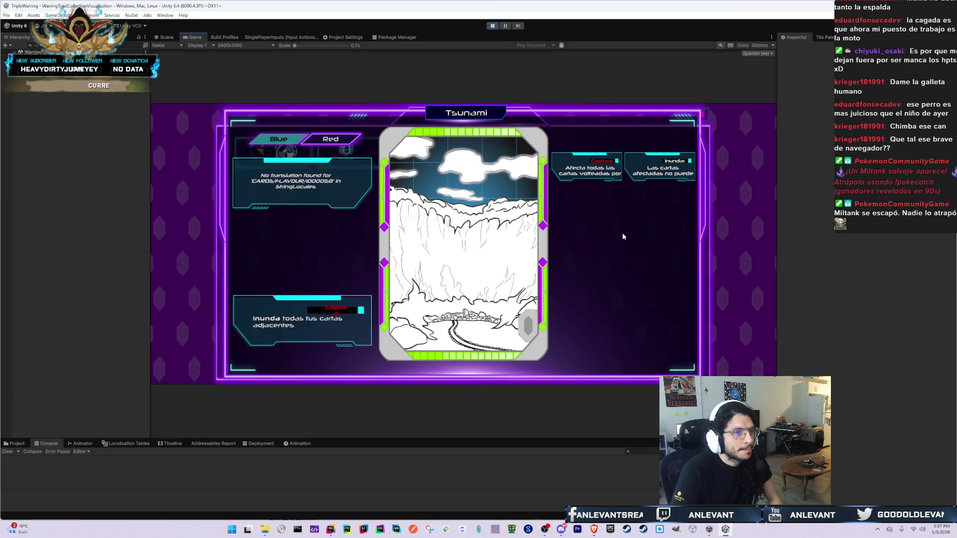
left_click(643, 218)
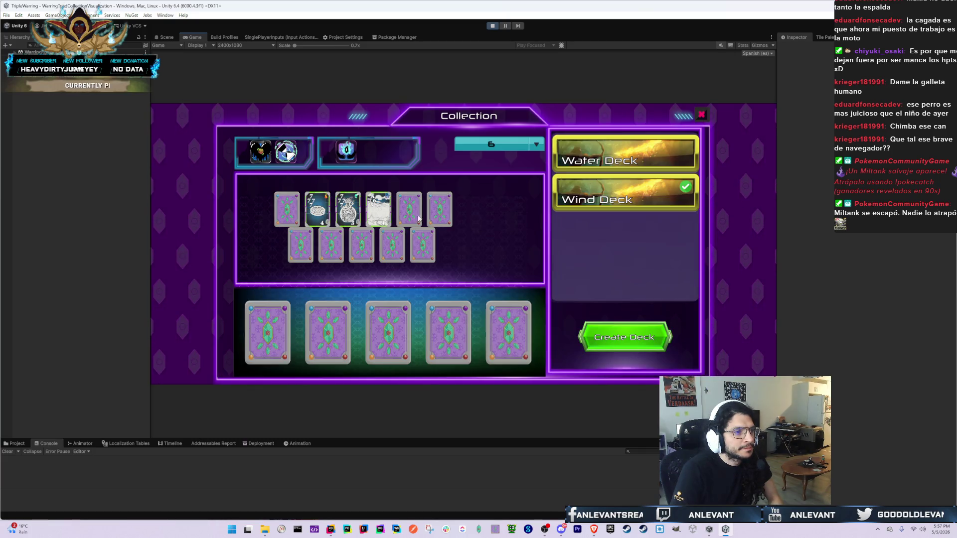
left_click(359, 218)
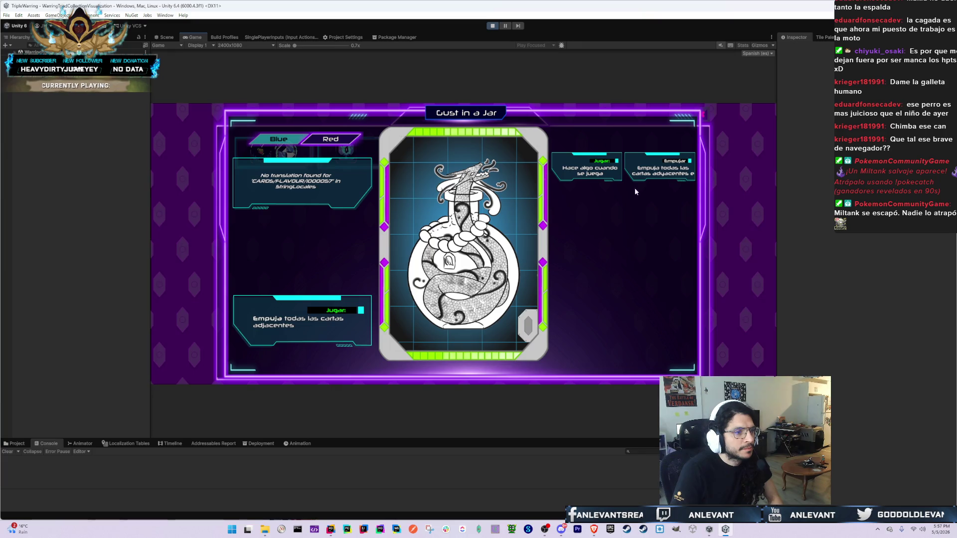
left_click(621, 309)
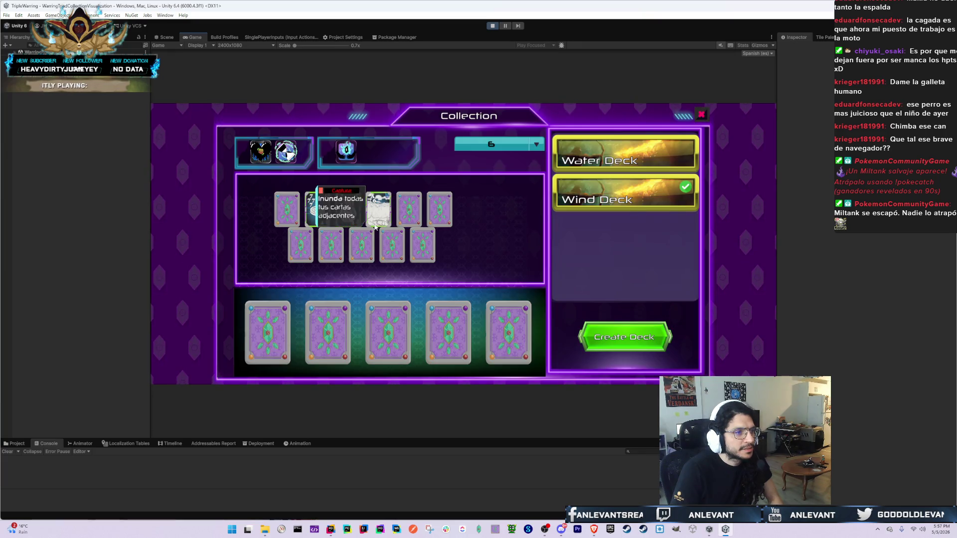
left_click(319, 212)
left_click(632, 262)
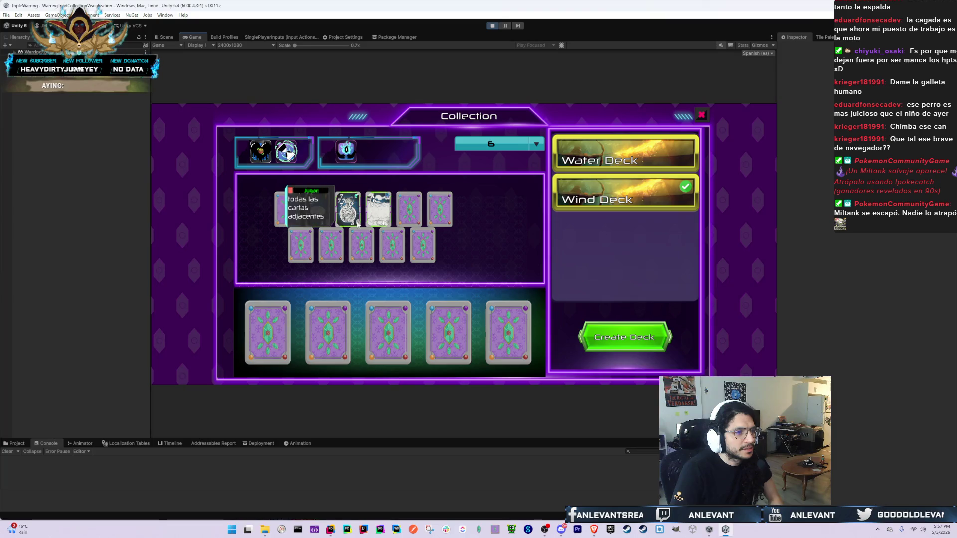
left_click(377, 243)
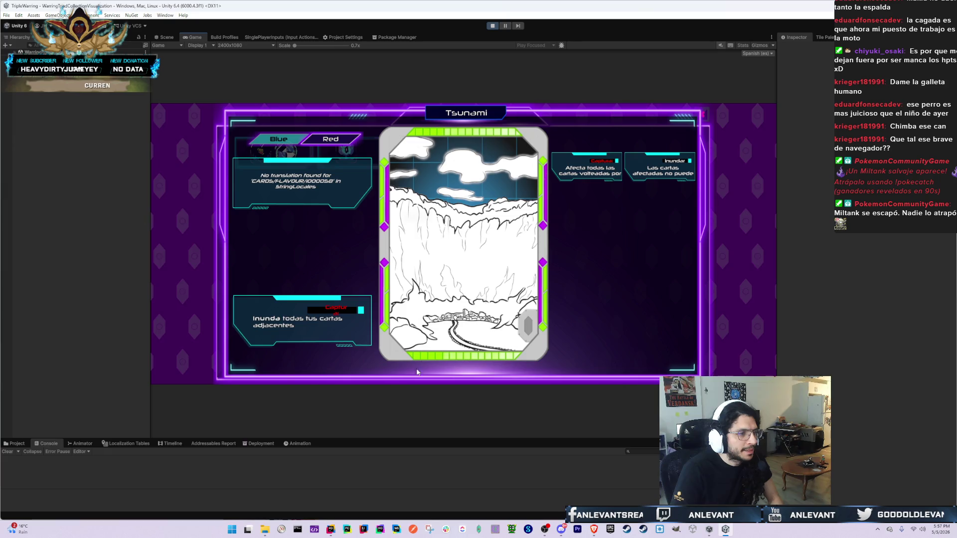
left_click(261, 444)
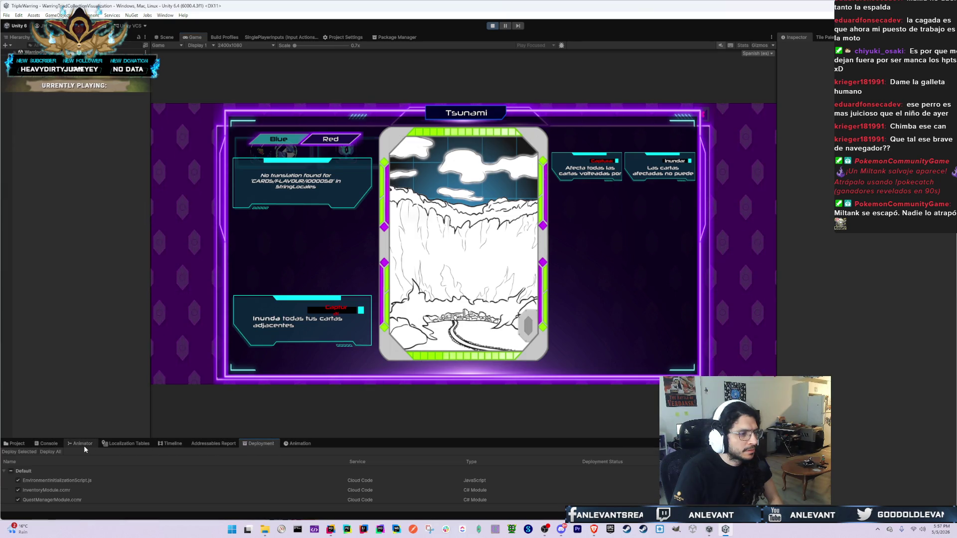
Bring the localization string table into the bottom panel and give it more room
left_click(290, 444)
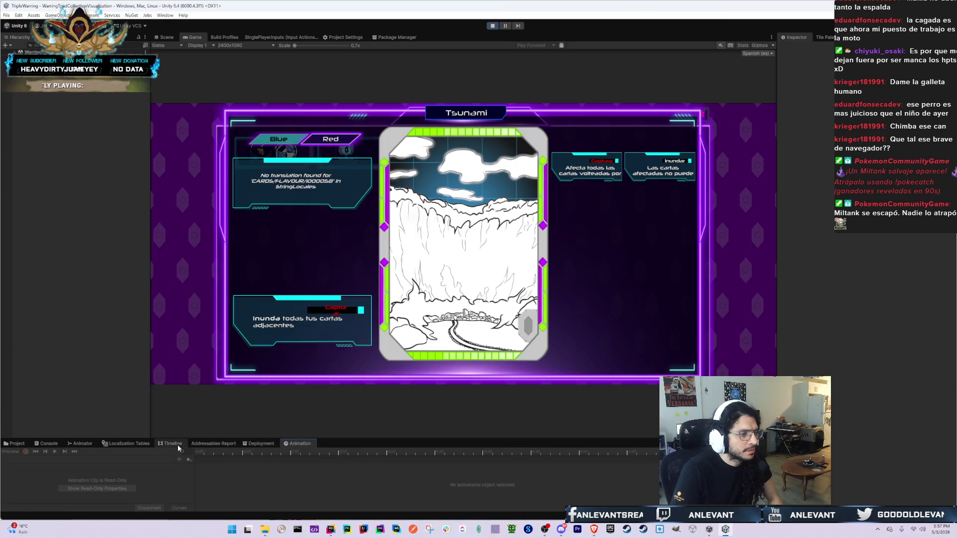
double_click(126, 444)
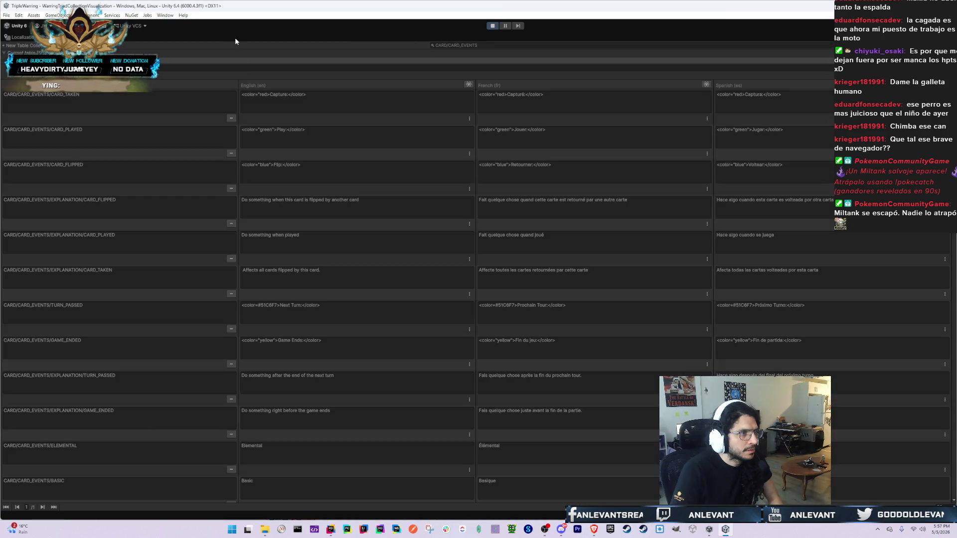
double_click(235, 39)
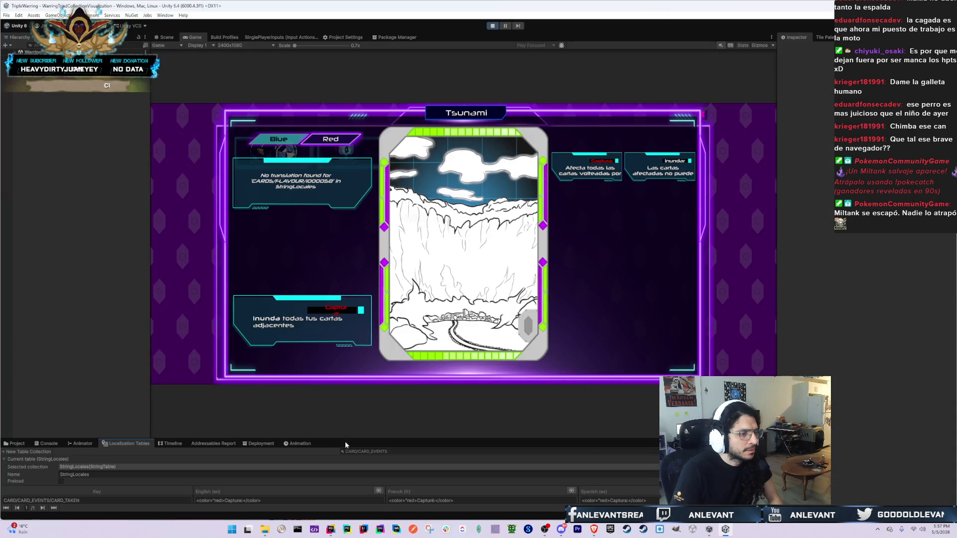
left_click_drag(344, 439, 340, 342)
left_click(359, 349)
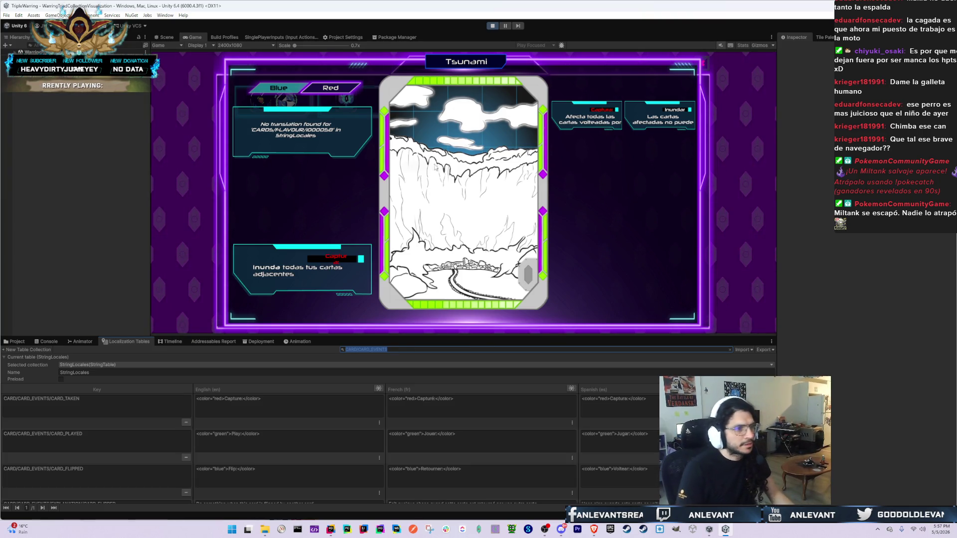
View the level 10 Jormundandr card, then open the code behind the KeyNotFoundException errors
left_click(562, 326)
left_click(509, 94)
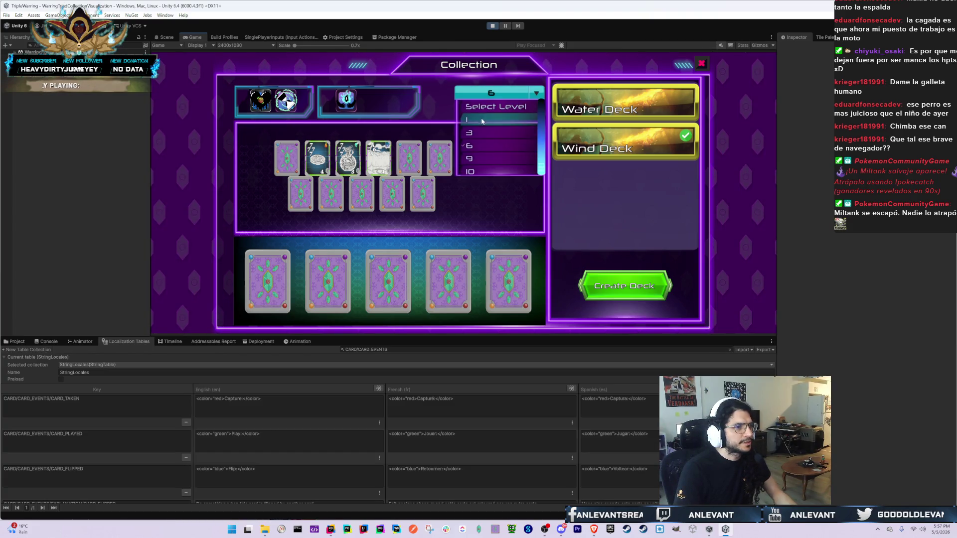
left_click(474, 121)
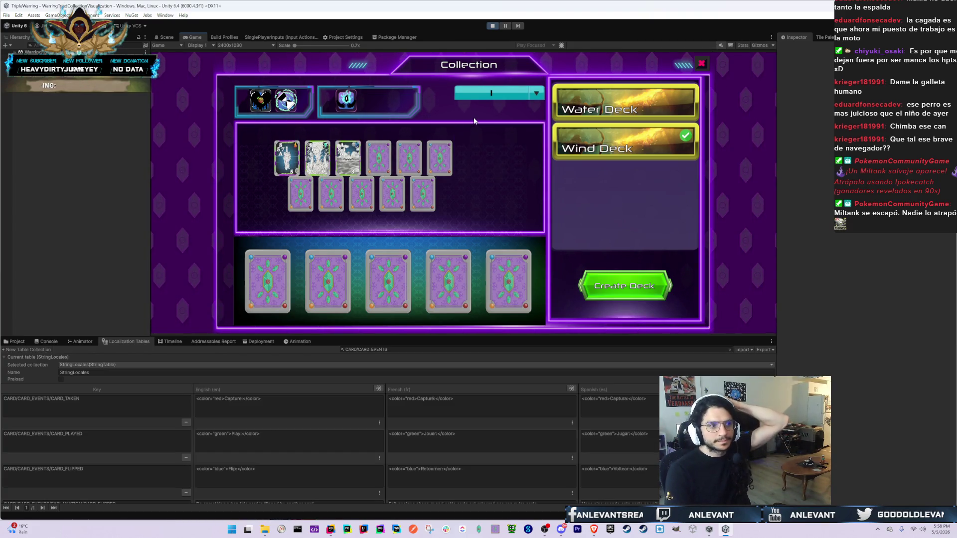
left_click(526, 97)
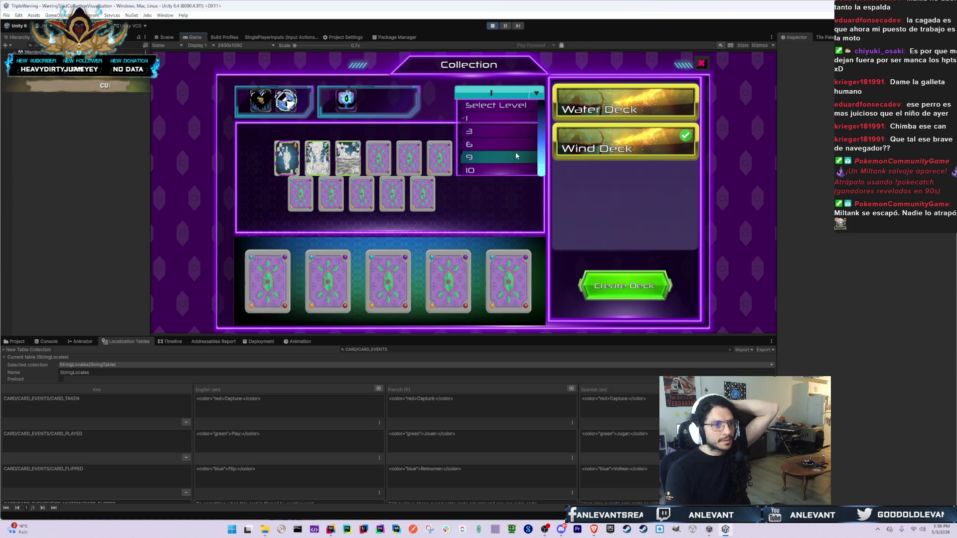
left_click(518, 169)
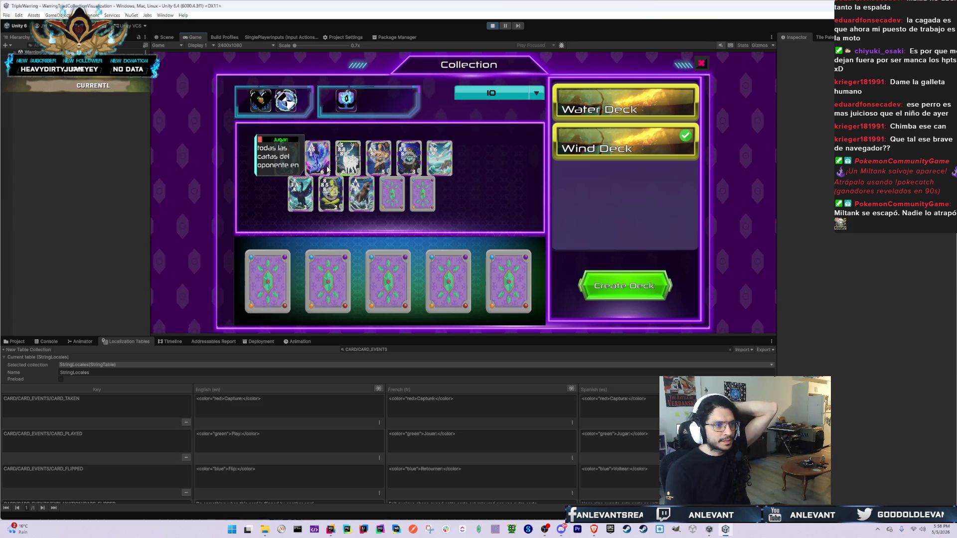
left_click(364, 198)
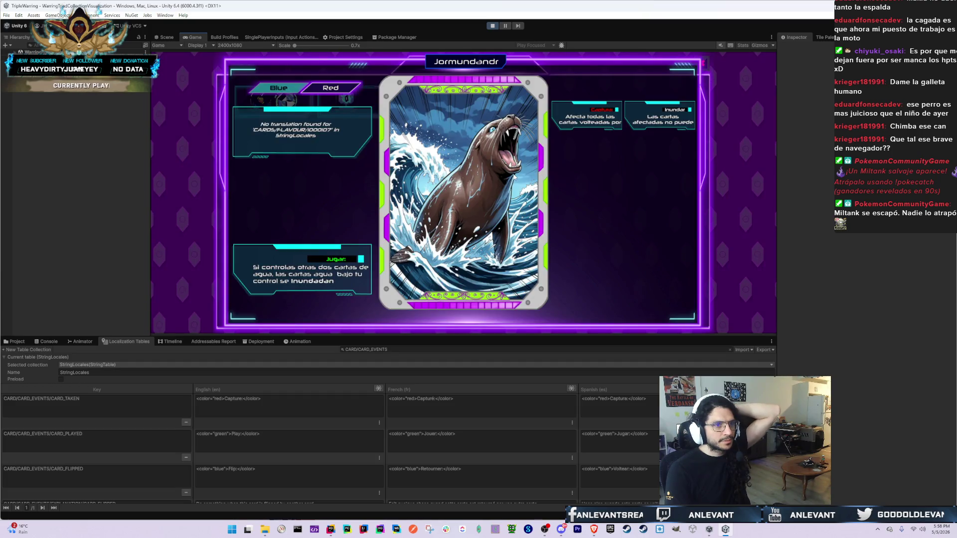
left_click(587, 158)
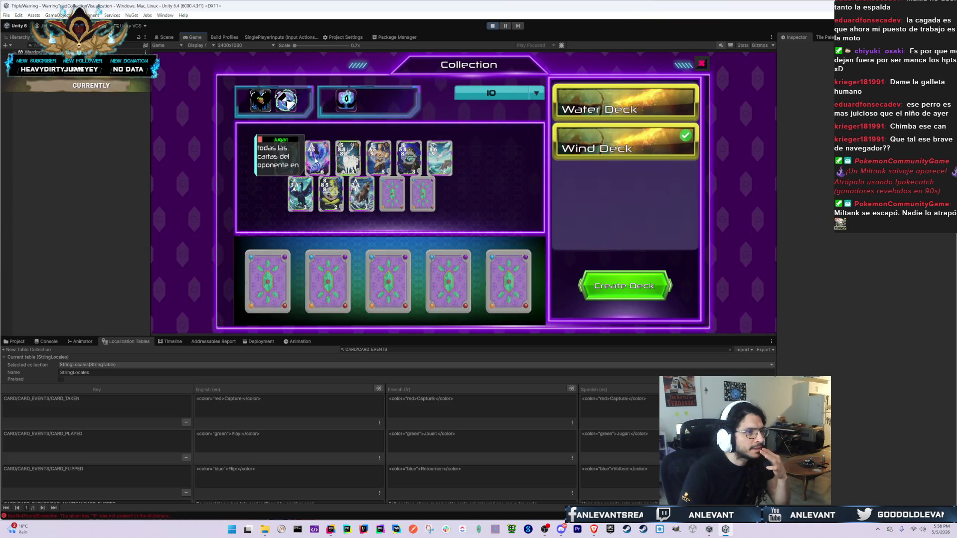
left_click(46, 342)
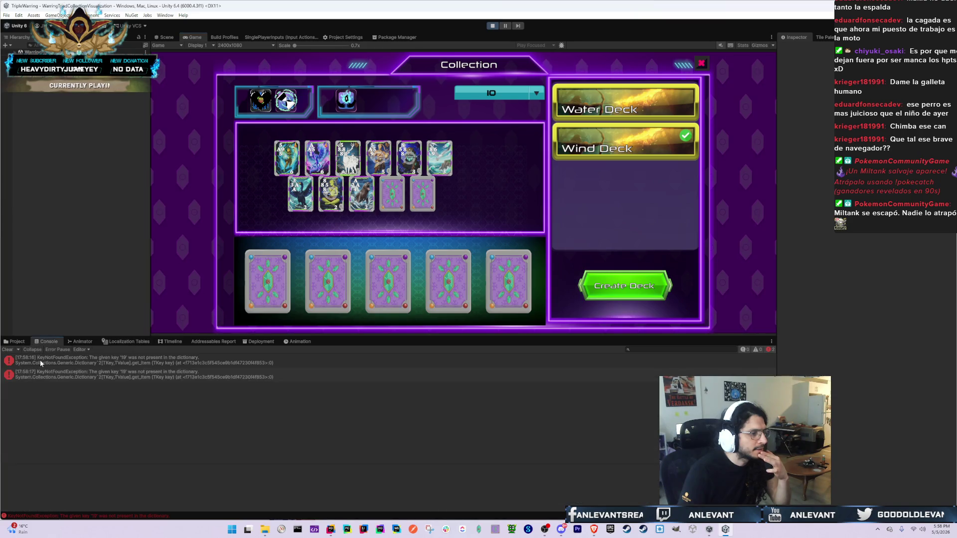
double_click(41, 363)
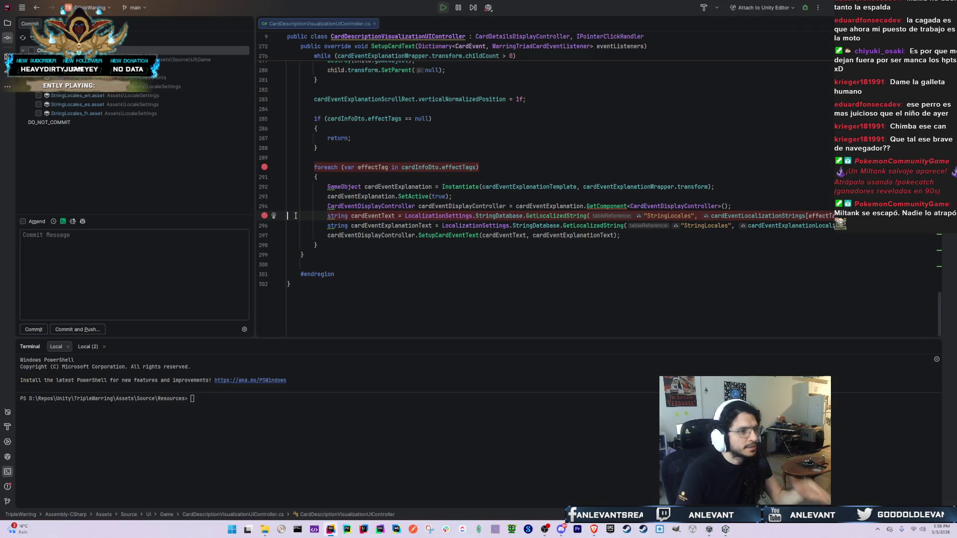
Remove the breakpoint on line 290 in Rider
left_click(264, 168)
key("alt+Tab")
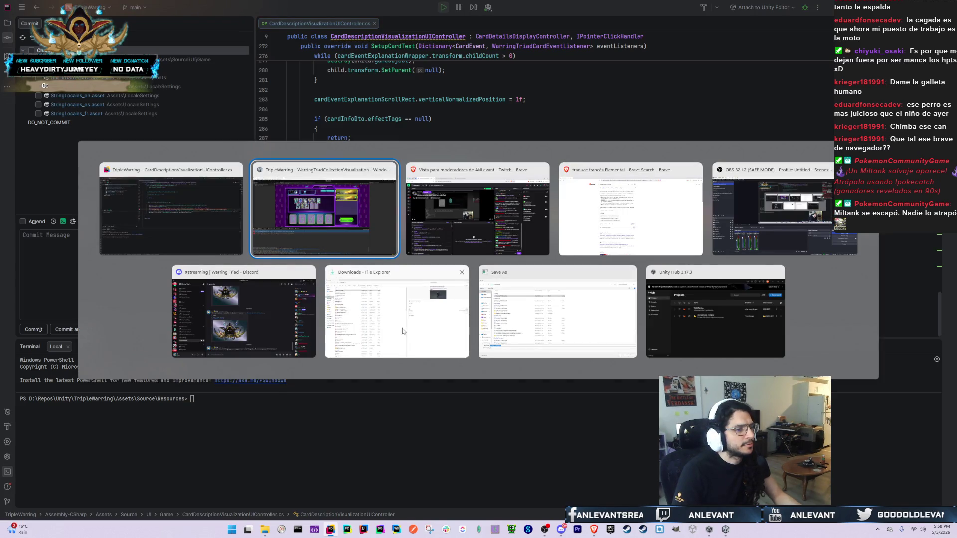
key("Escape")
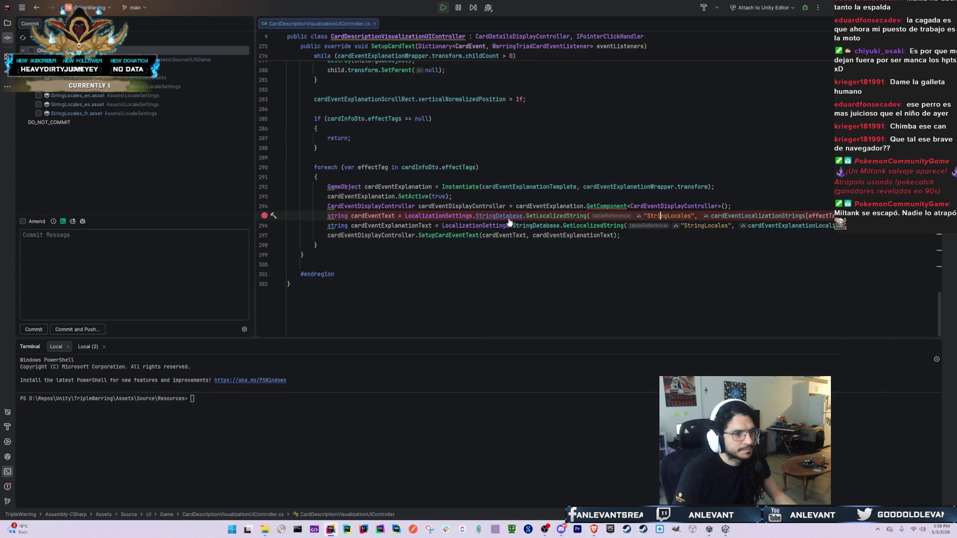
Open the CardEffectTags enum in Card.cs and start a new entry after SALVAGE = 18
scroll(792, 218, "up", 7)
key("ctrl+Home")
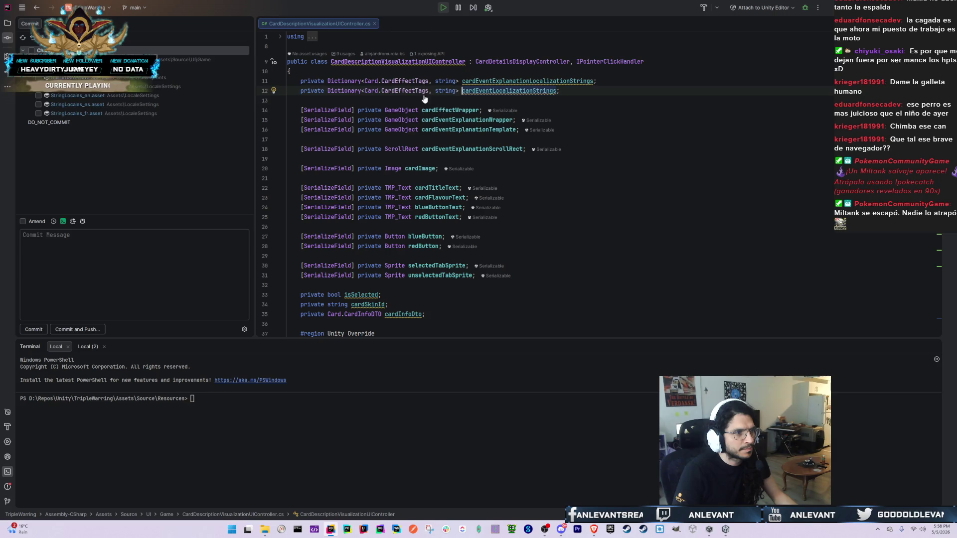
left_click(411, 92)
left_click(411, 92, "ctrl")
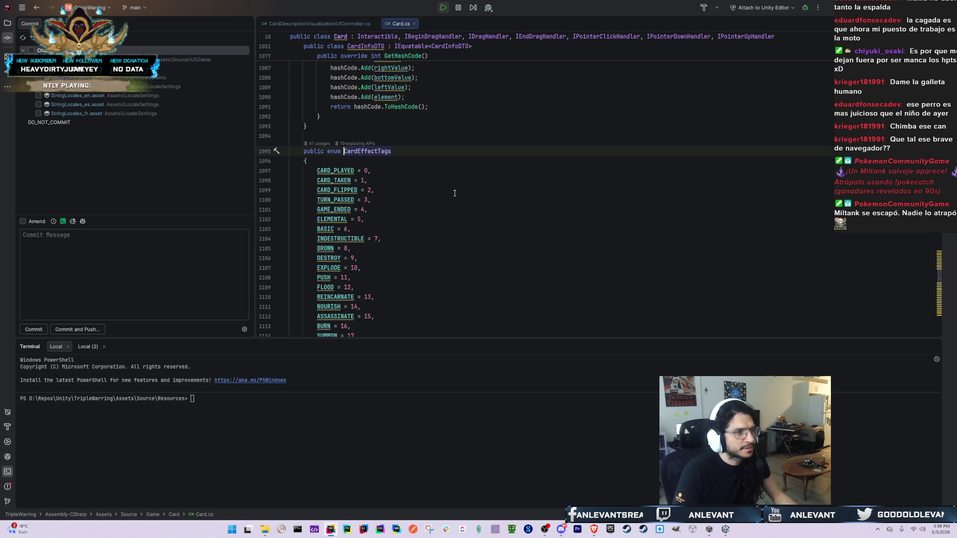
scroll(383, 230, "down", 1)
left_click(375, 264)
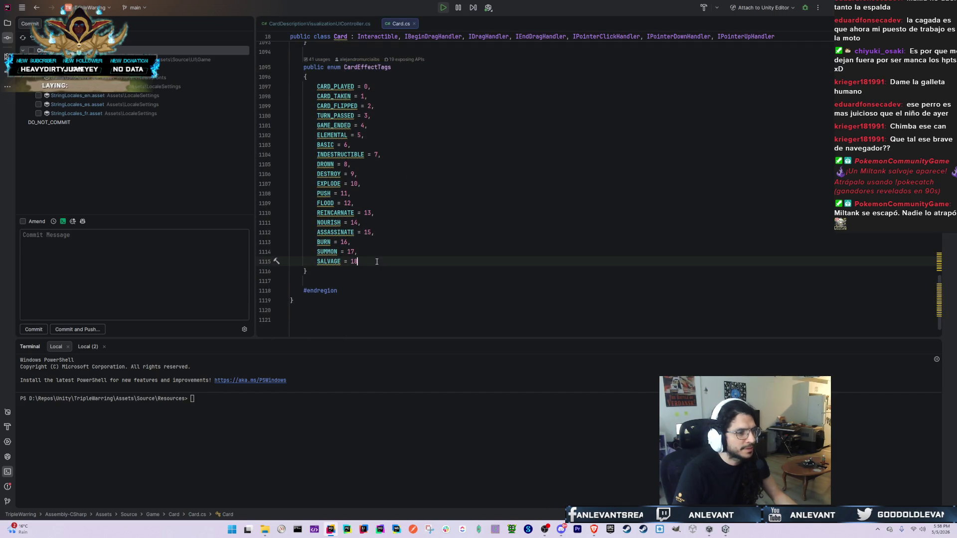
type(",")
key("Return")
Launch DevToys from the Windows search
key("alt+Tab")
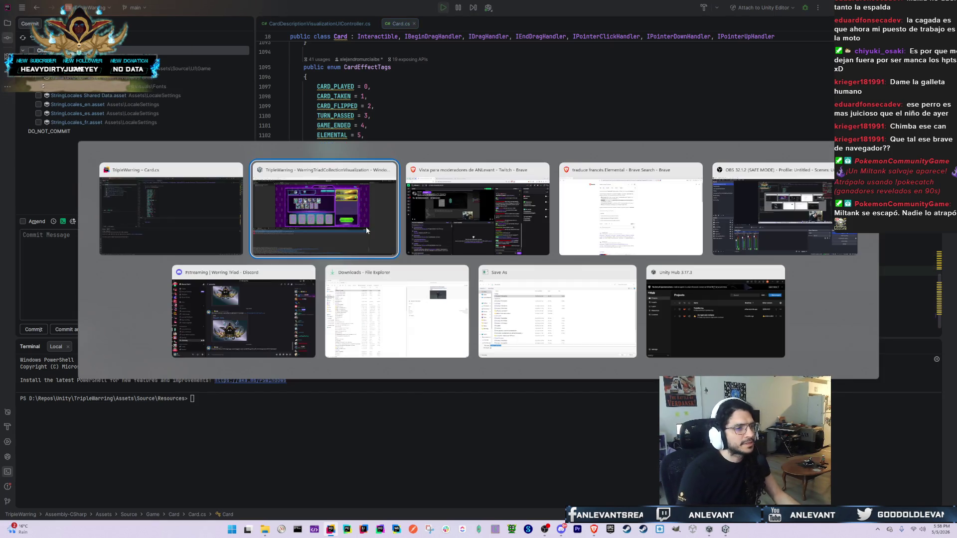
key("Escape")
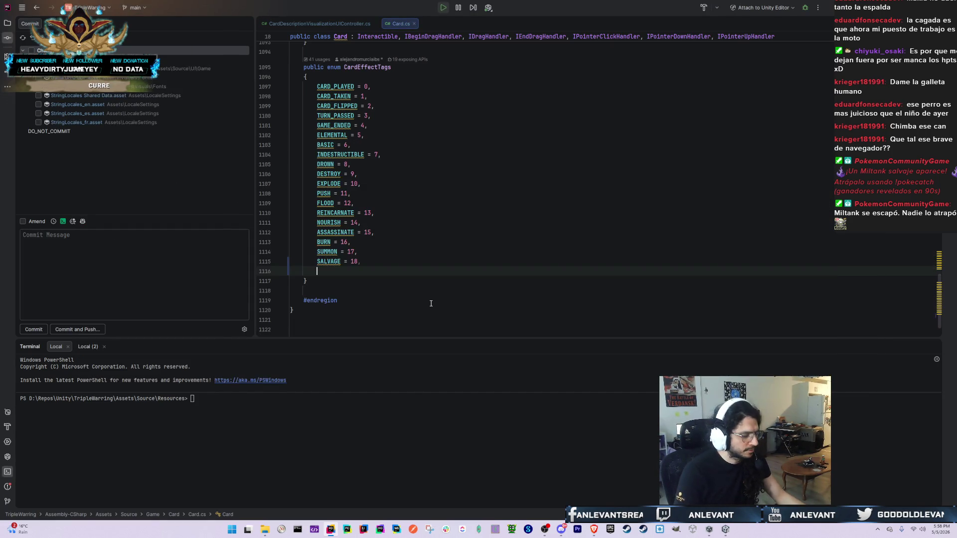
key("super")
type("dev")
key("Return")
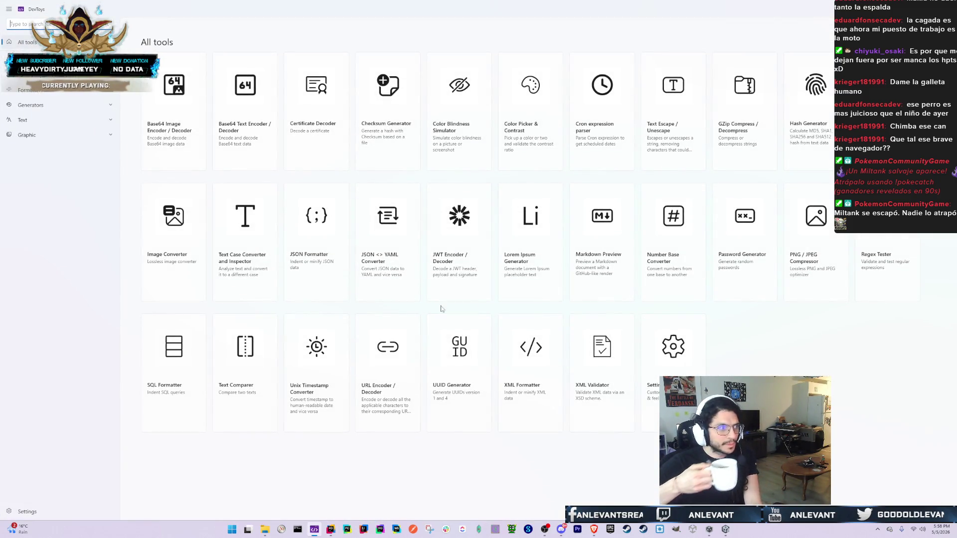
Expand Formatters in the DevToys sidebar and choose the JSON formatter
left_click(35, 90)
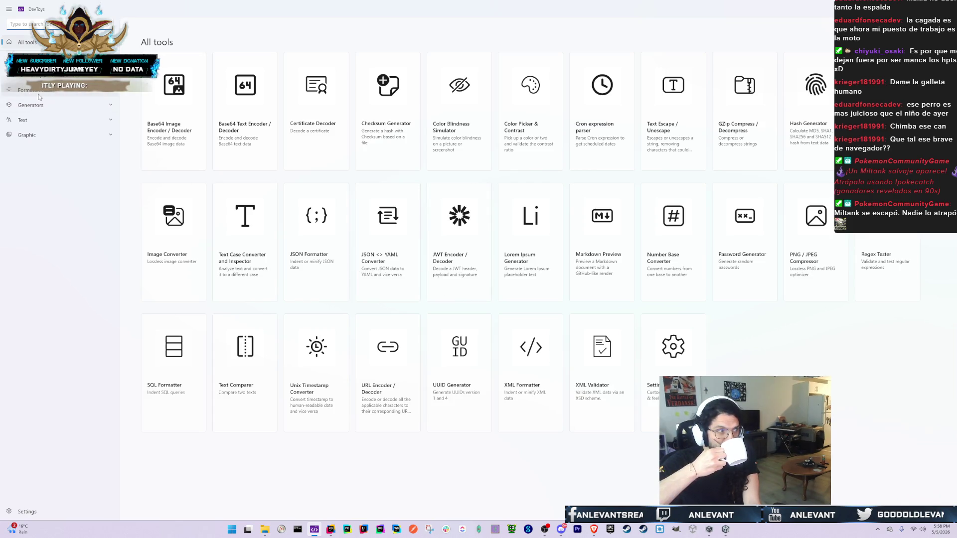
left_click(37, 104)
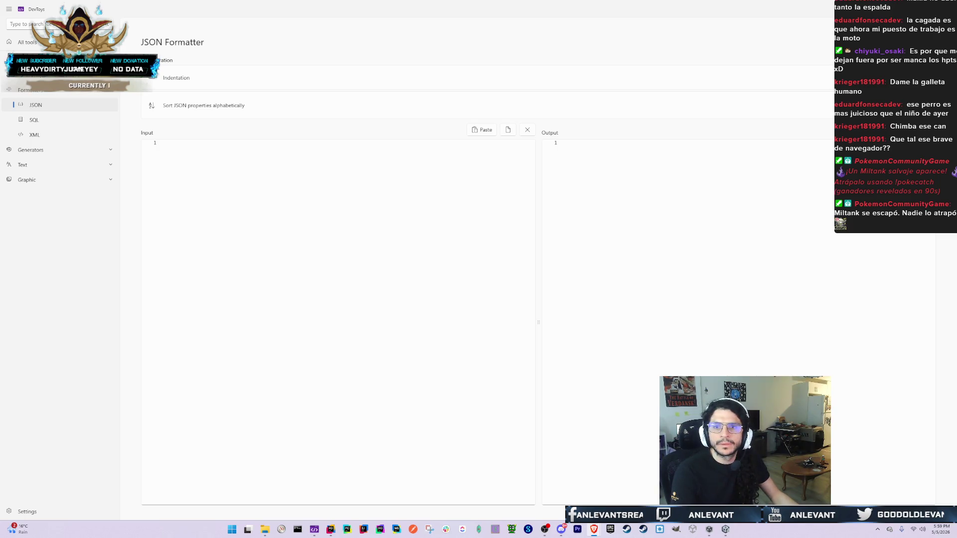
left_click(192, 171)
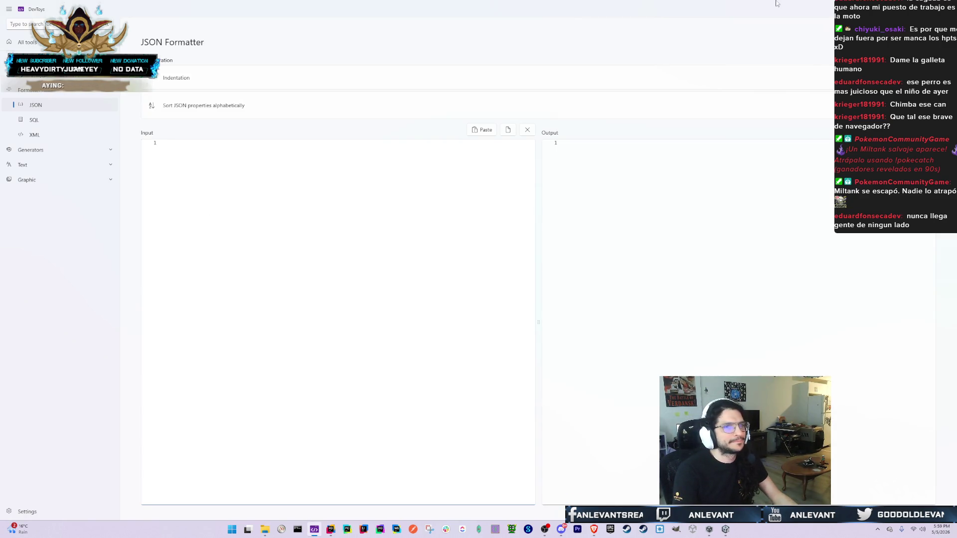
left_click(363, 271)
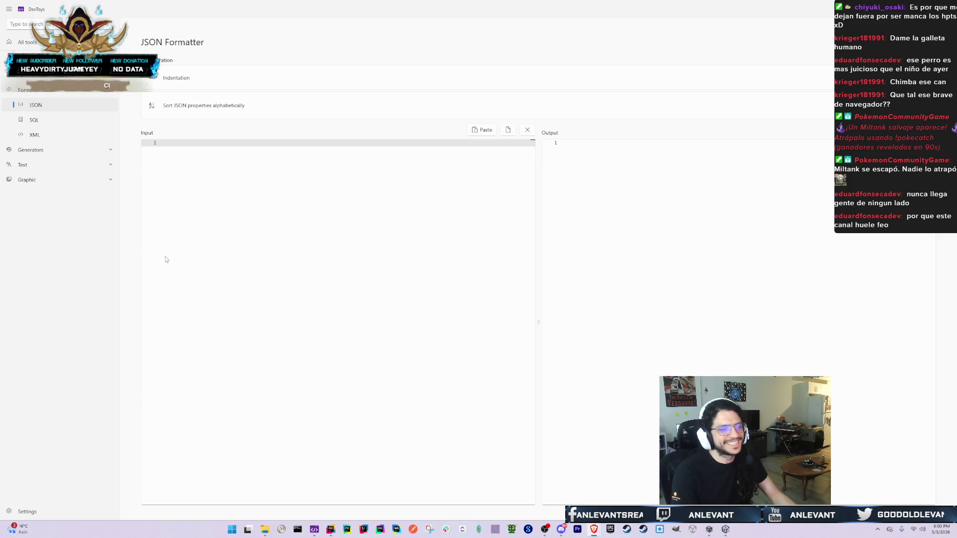
key("ctrl+v")
Find and highlight the effect tag value 19 in the formatted card-data JSON output
left_click(683, 308)
key("ctrl+a")
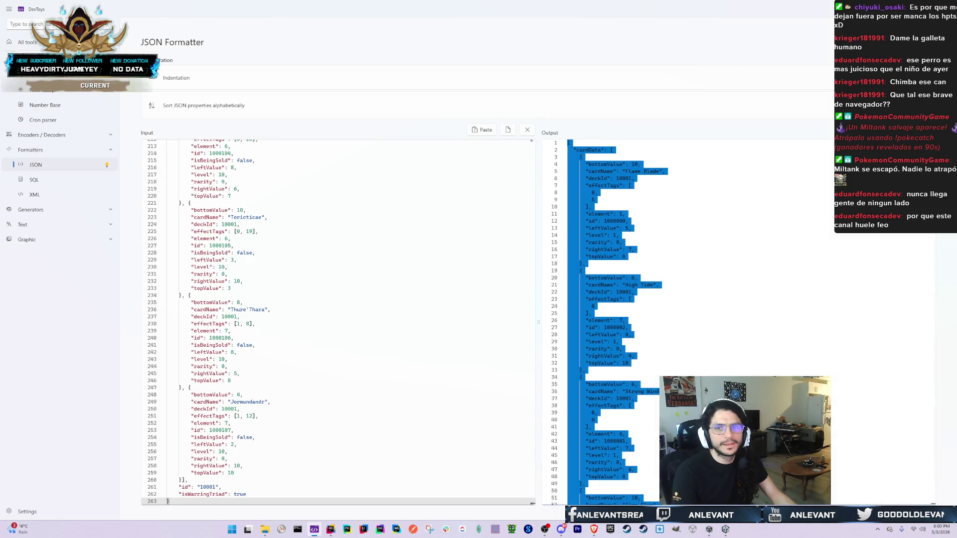
left_click(650, 259)
left_click(665, 349)
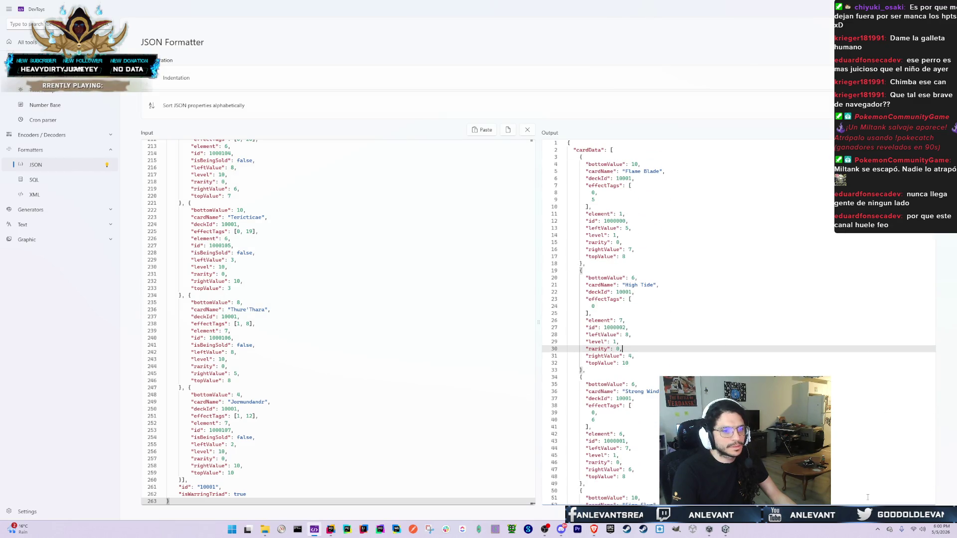
scroll(876, 469, "down", 20)
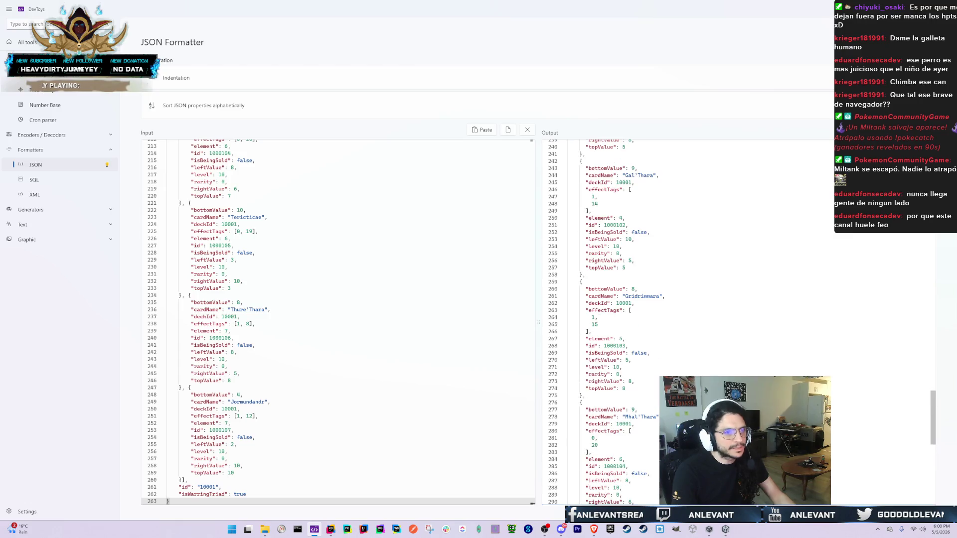
scroll(668, 348, "down", 9)
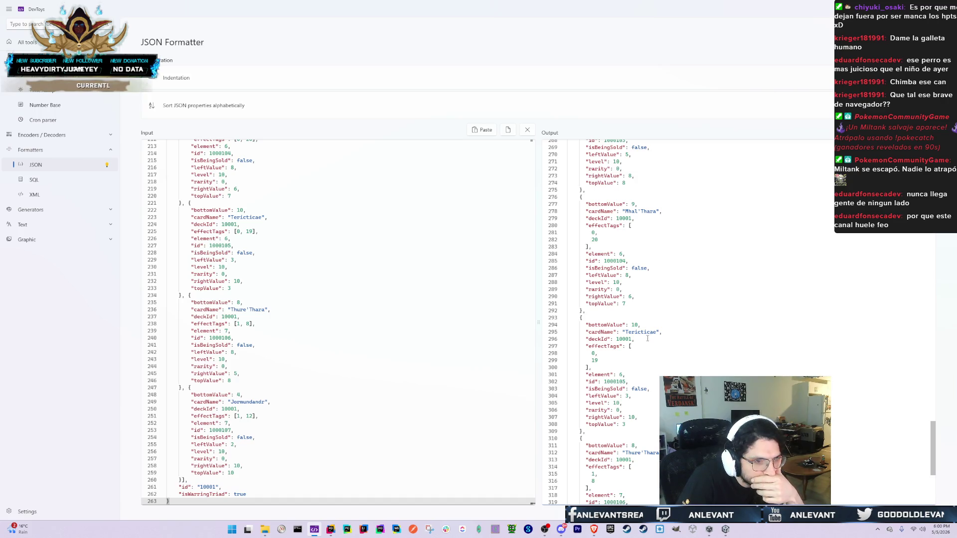
scroll(647, 343, "down", 2)
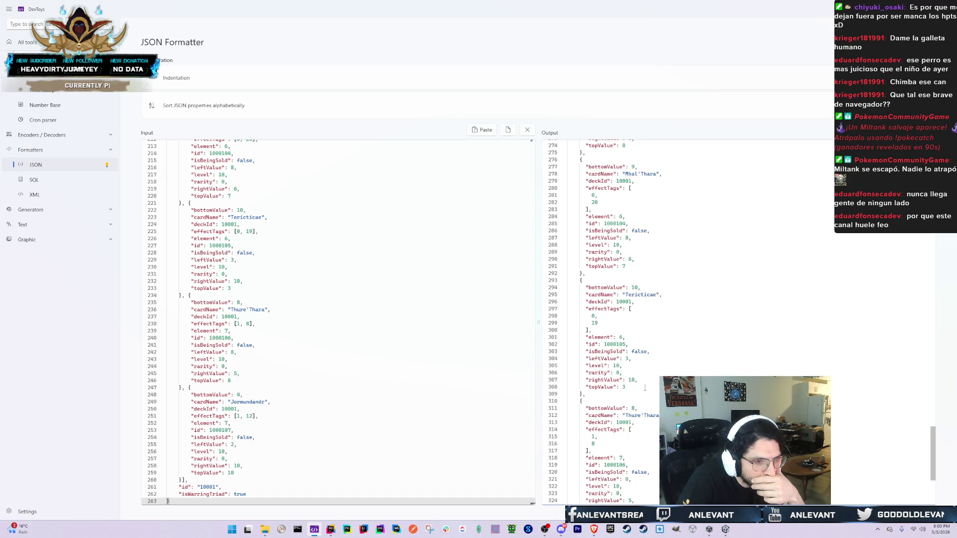
double_click(596, 323)
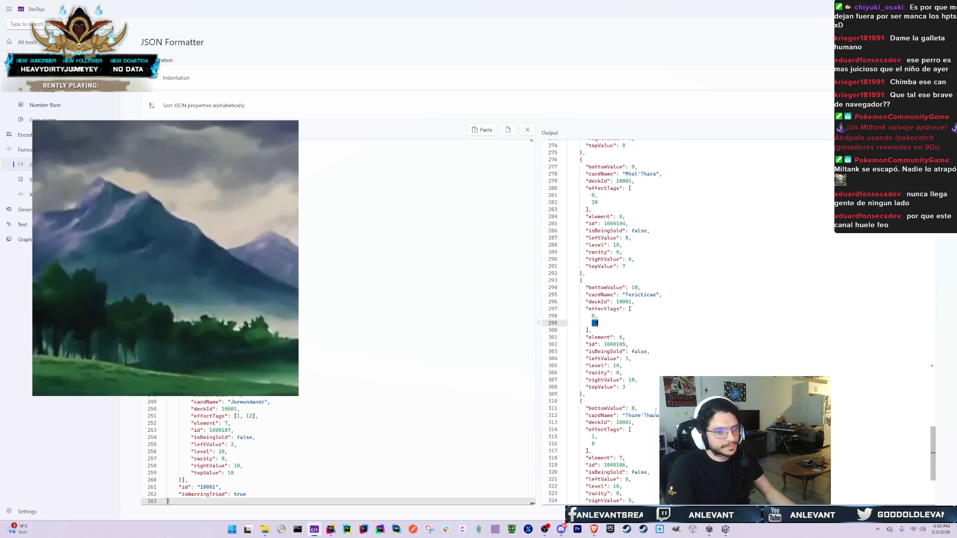
Review the surrounding card entry, then return to Card.cs in Rider
scroll(657, 412, "up", 8)
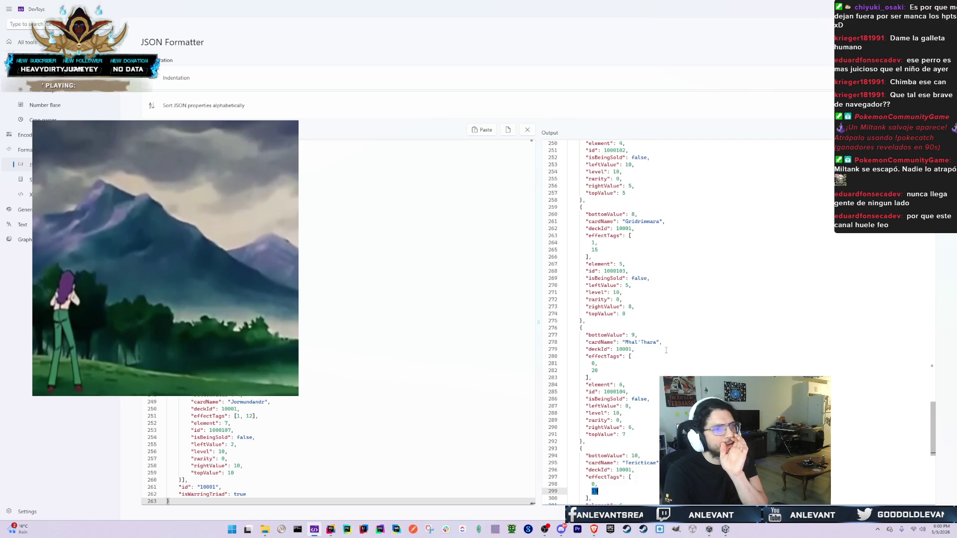
scroll(665, 351, "up", 5)
scroll(662, 353, "up", 5)
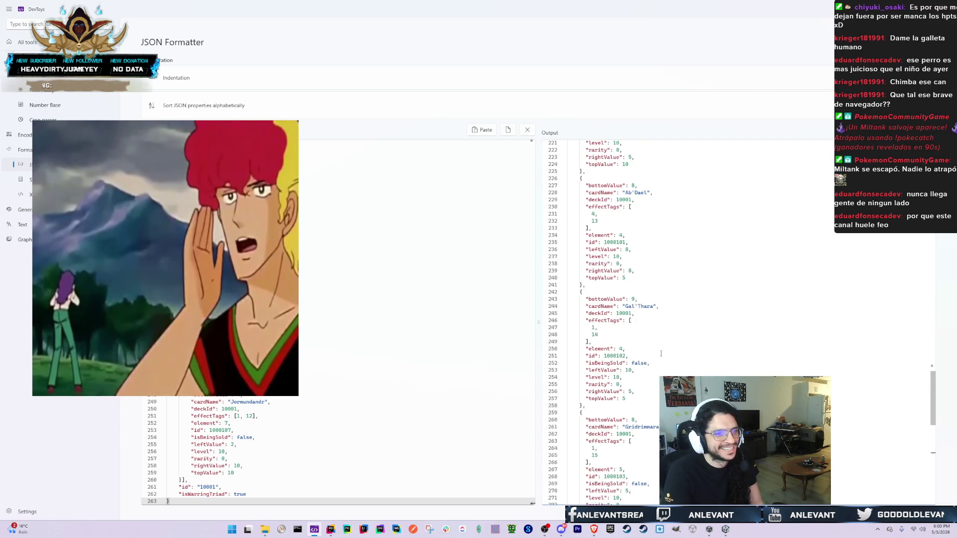
scroll(662, 353, "up", 7)
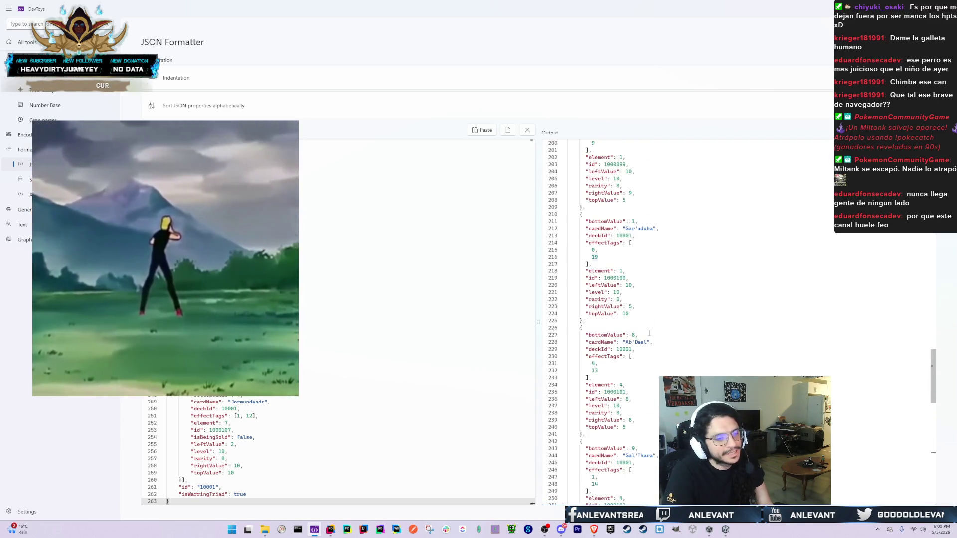
scroll(650, 332, "down", 20)
key("alt+Tab")
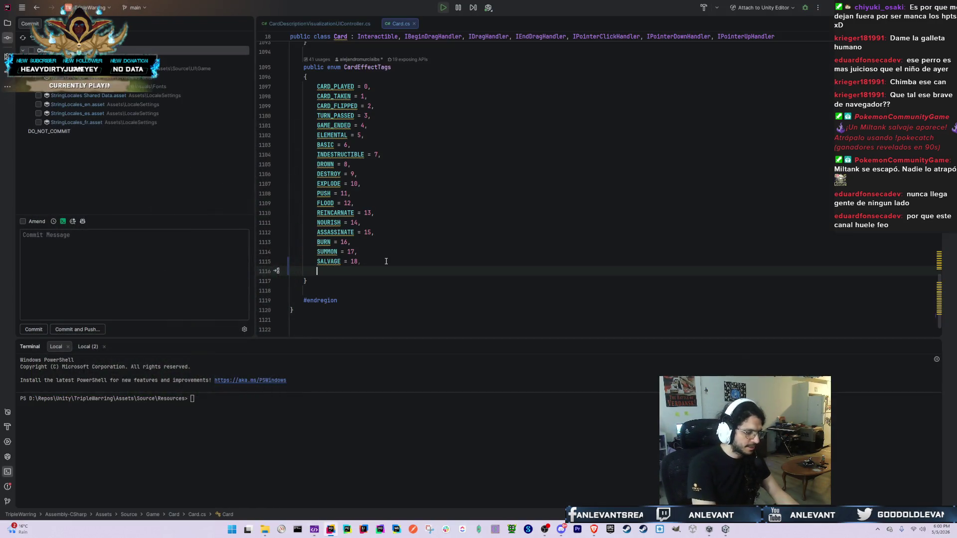
Add an OVERCHARGE = 19 value after SALVAGE in the CardEffectTags enum
type("19,")
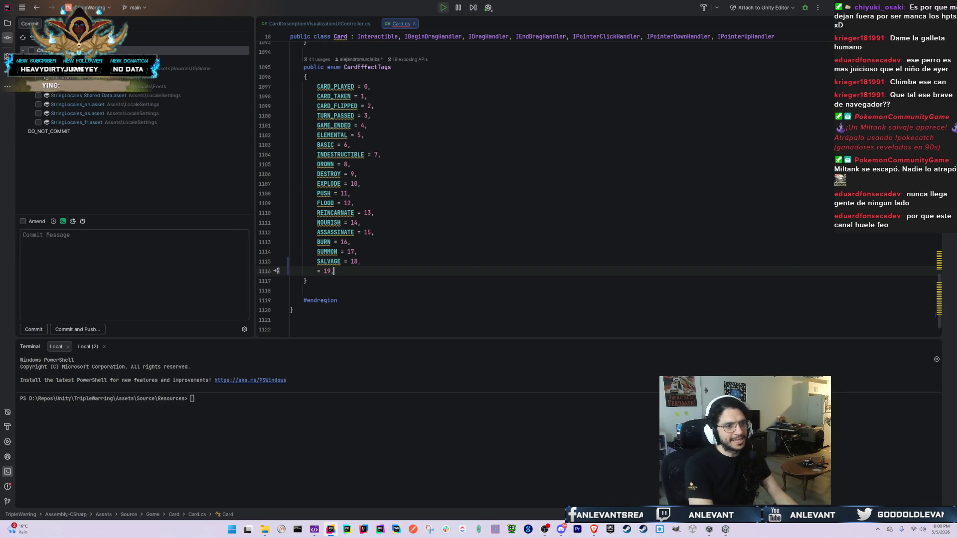
scroll(598, 190, "down", 1)
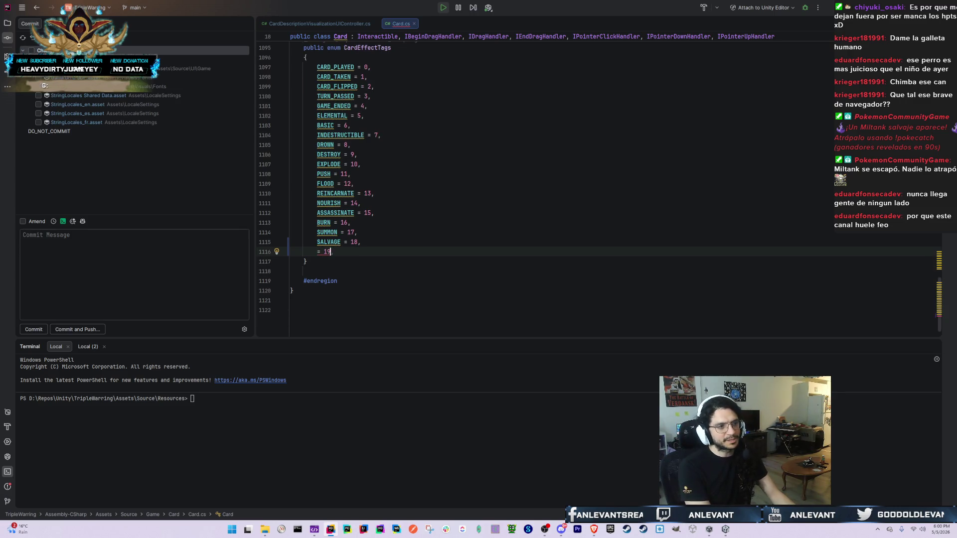
type(",")
key("Home")
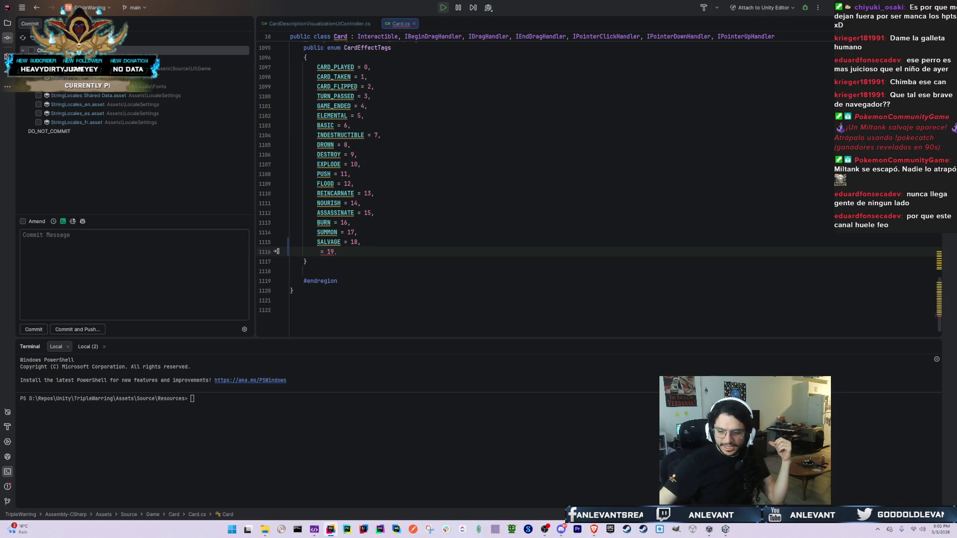
type("OVERCHA")
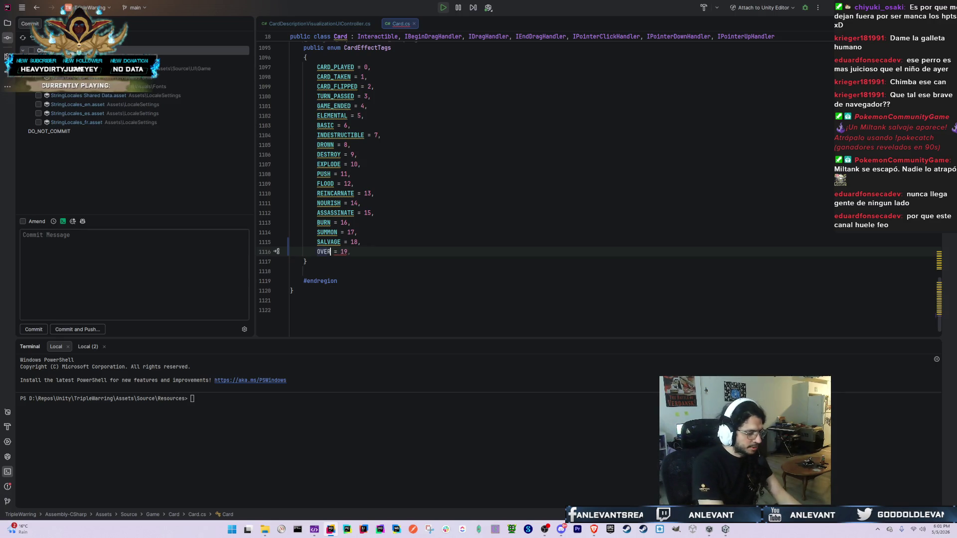
type("RGE")
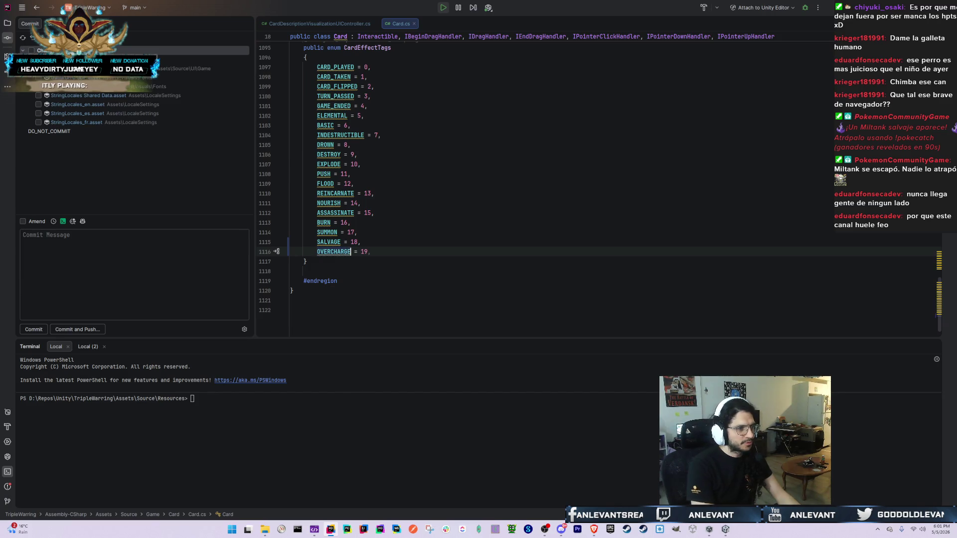
left_click(291, 261)
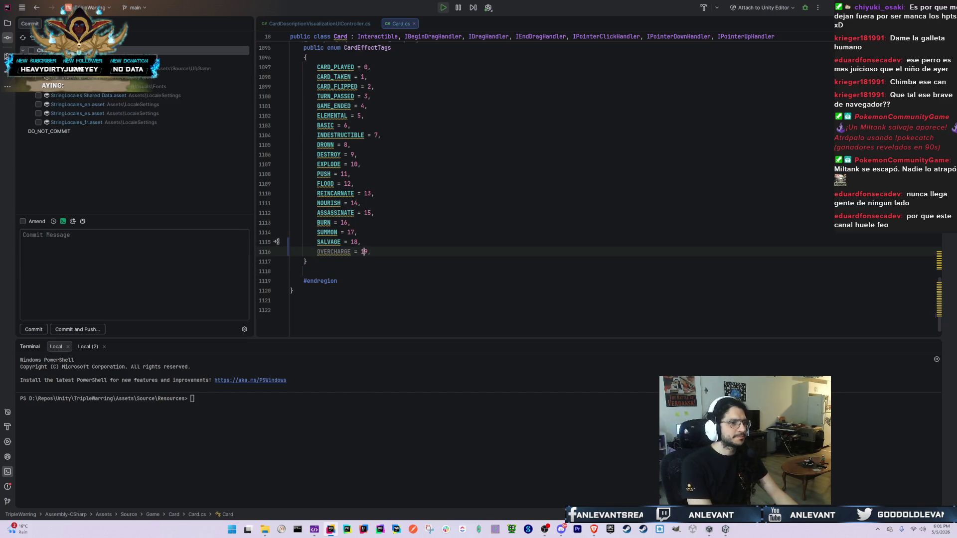
left_click(307, 261)
Rename the value to OVERLOAD and switch back to the Unity Editor
left_click(367, 252)
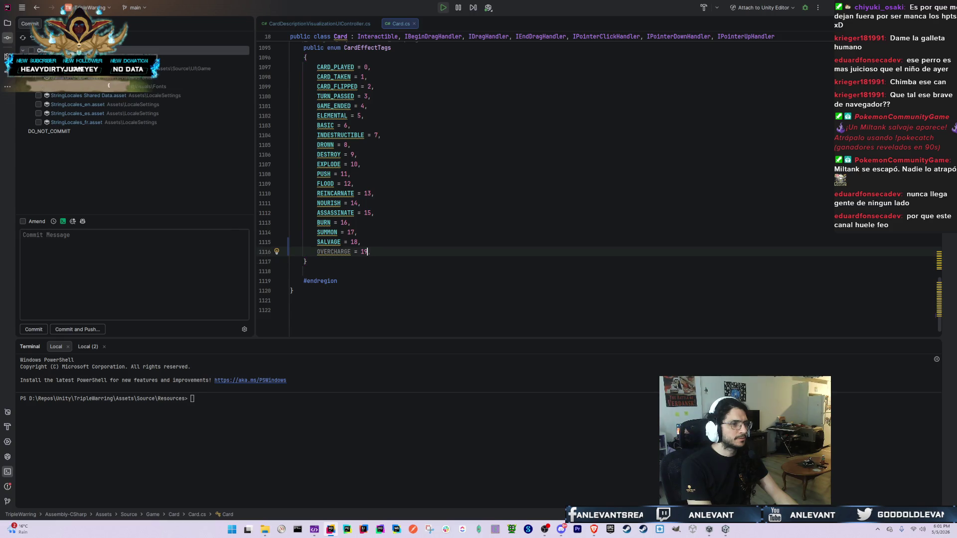
left_click(331, 252)
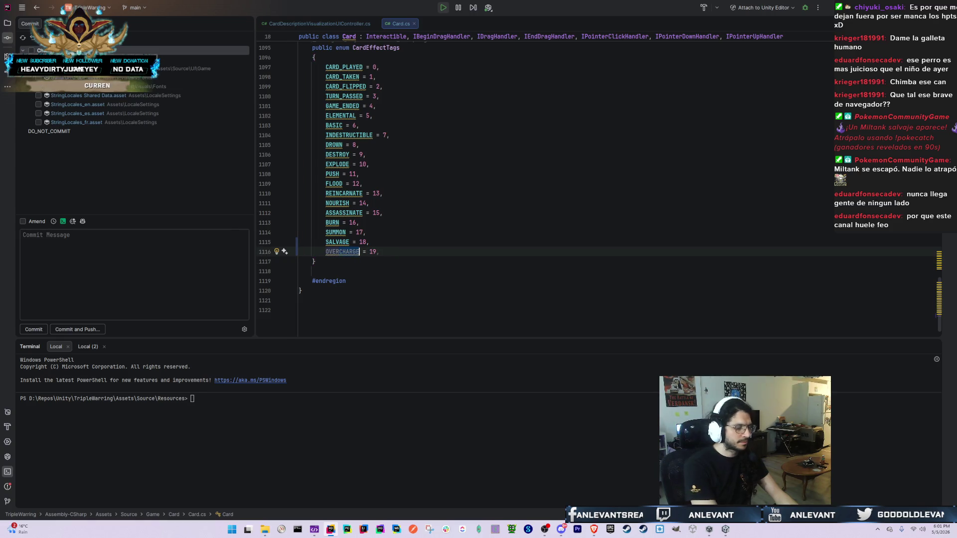
key("ctrl+Delete")
type("LOAD")
key("End")
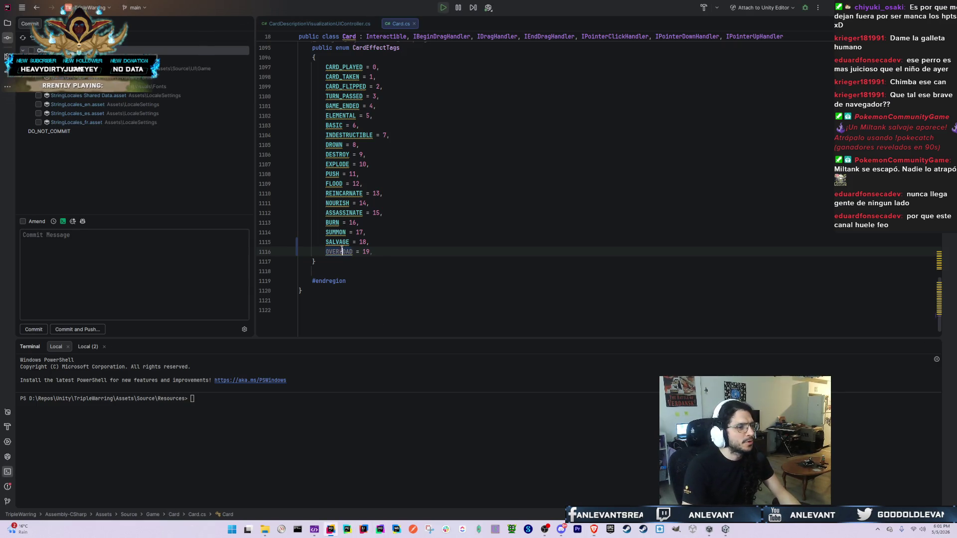
key("alt+Tab")
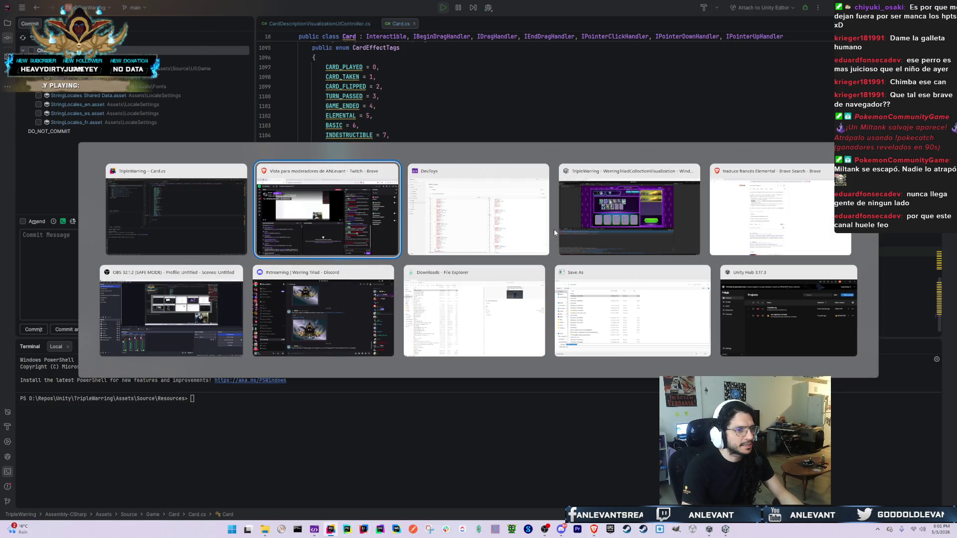
left_click(628, 214)
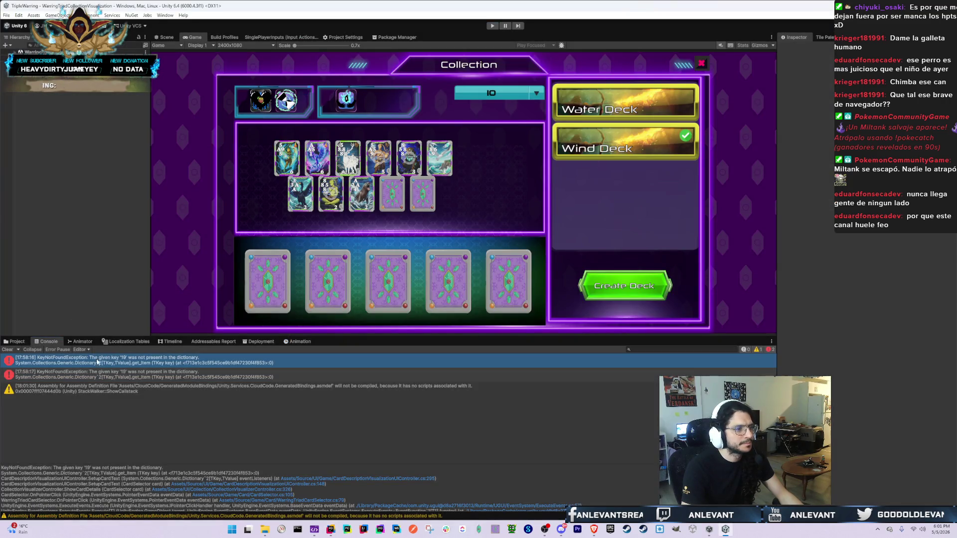
Open the StringLocales table, copy the CARD/CARD_EVENTS SALVAGE key, and clear the search filter
left_click(129, 341)
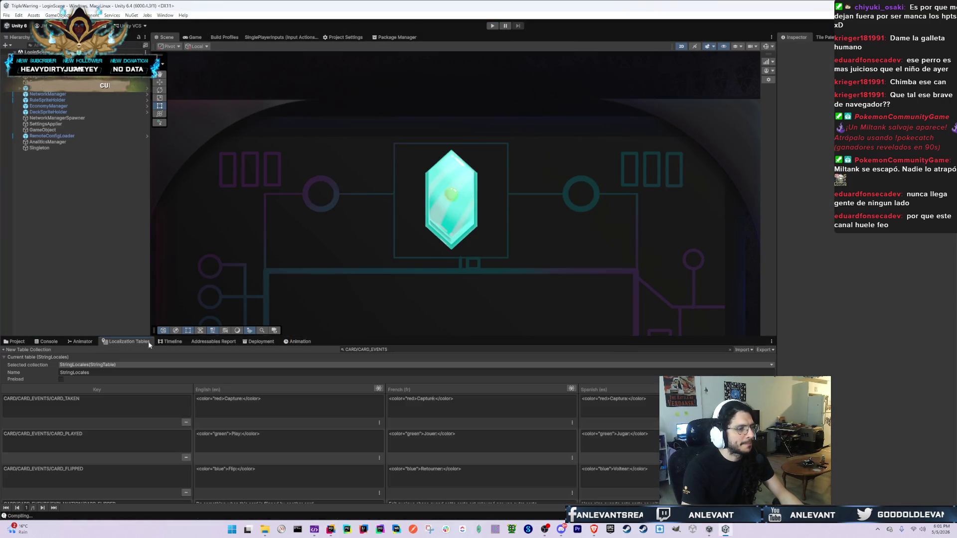
scroll(337, 439, "up", 5)
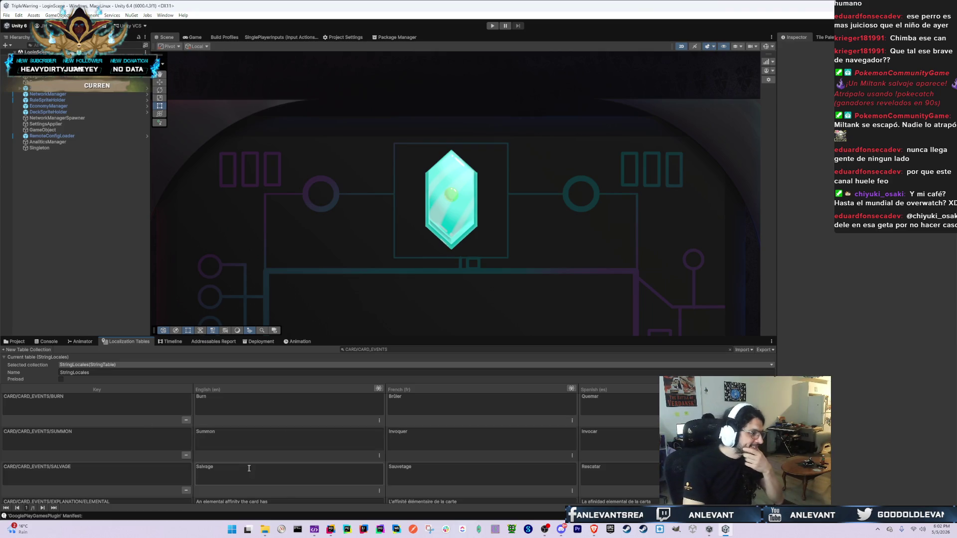
scroll(100, 448, "down", 2)
left_click(104, 428)
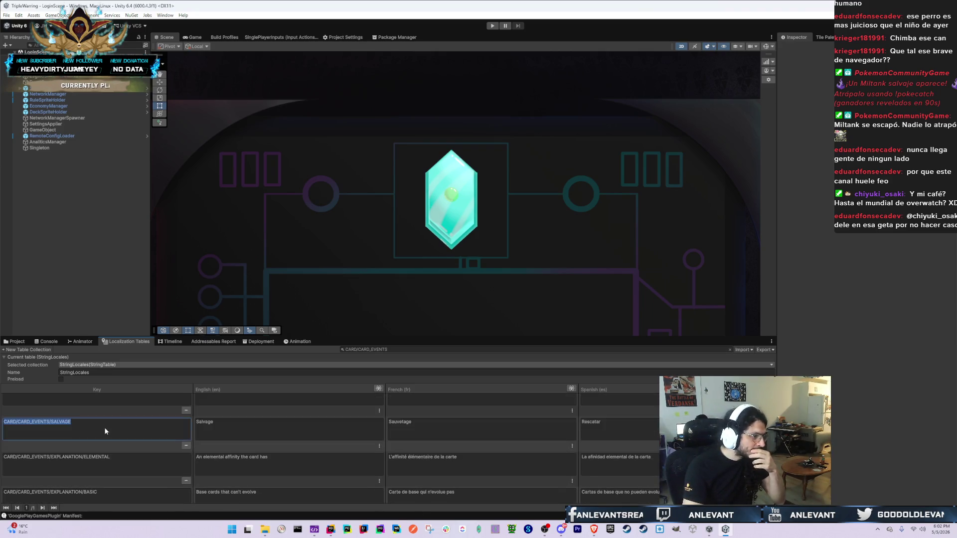
scroll(119, 439, "down", 5)
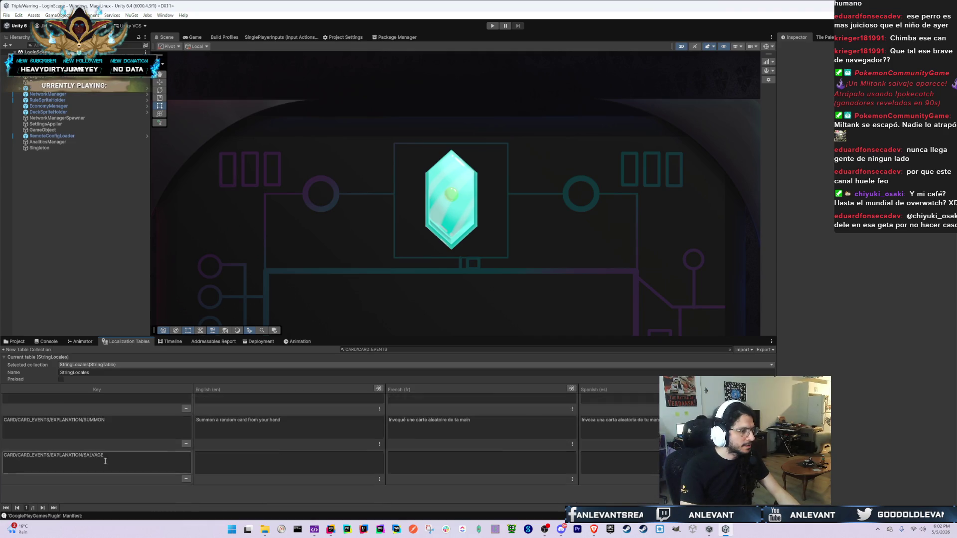
left_click(730, 350)
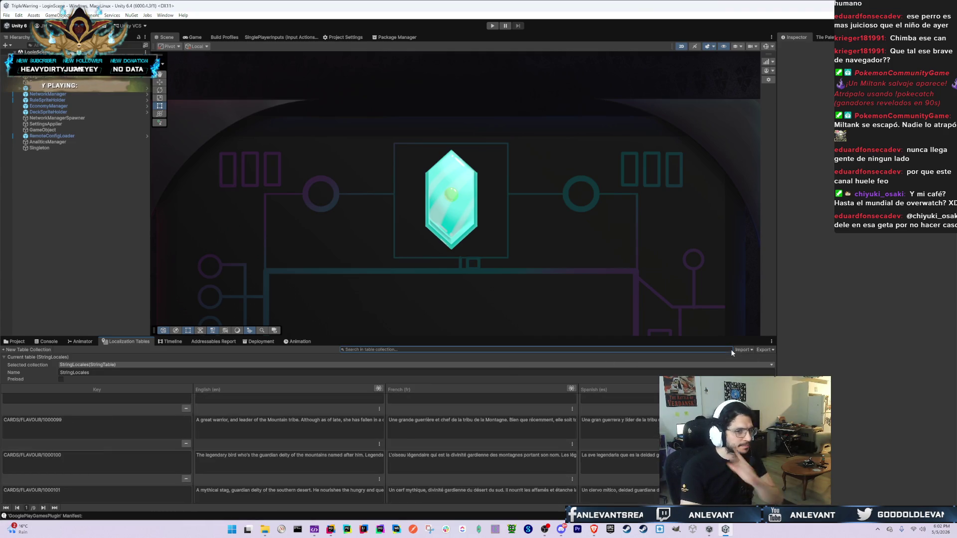
Add a new entry on the last page with the key CARD/CARD_EVENTS/OVERLOAD
left_click(56, 509)
left_click(86, 497)
left_click(50, 462)
type("CARD/CARD_EVENTS/SALVAGE")
key("BackSpace")
key("BackSpace")
key("BackSpace")
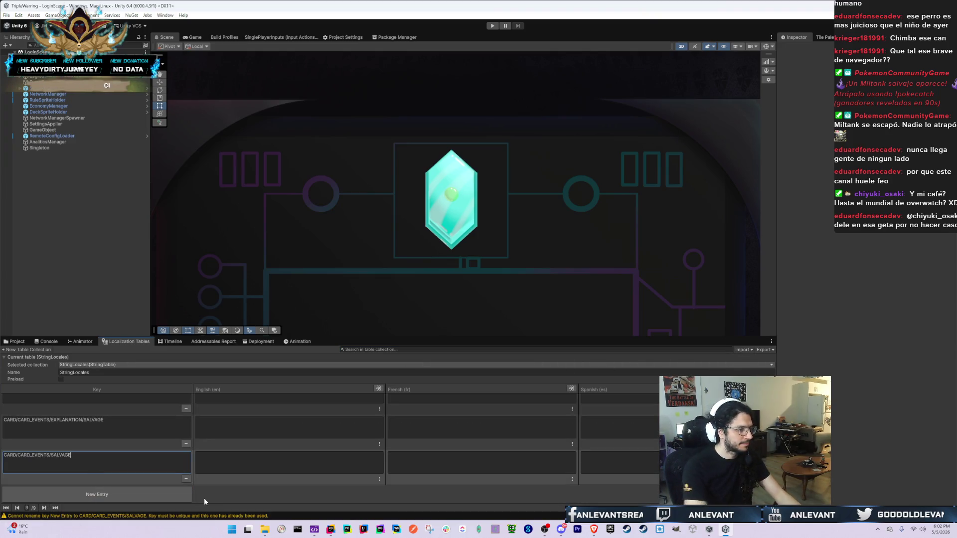
key("BackSpace")
key("BackSpace")
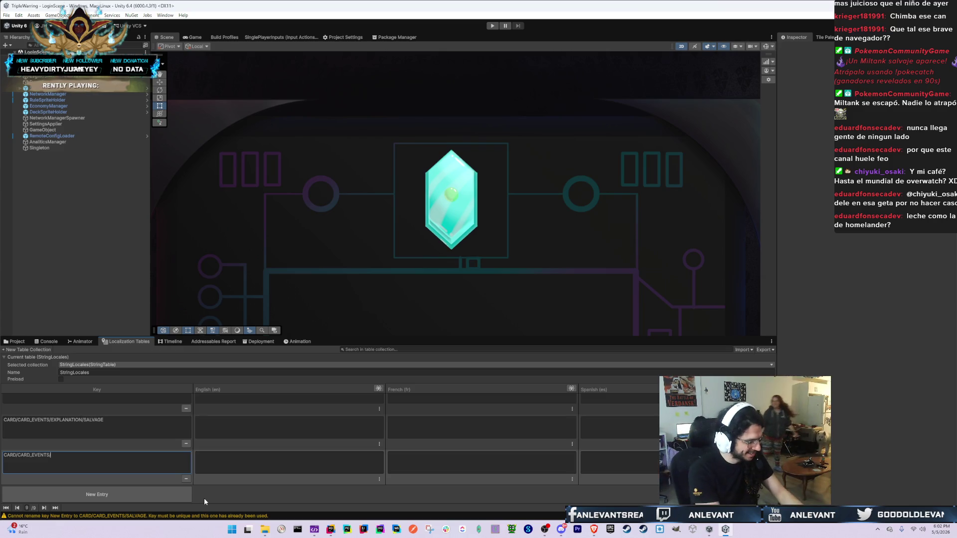
type("/OVERLOAD")
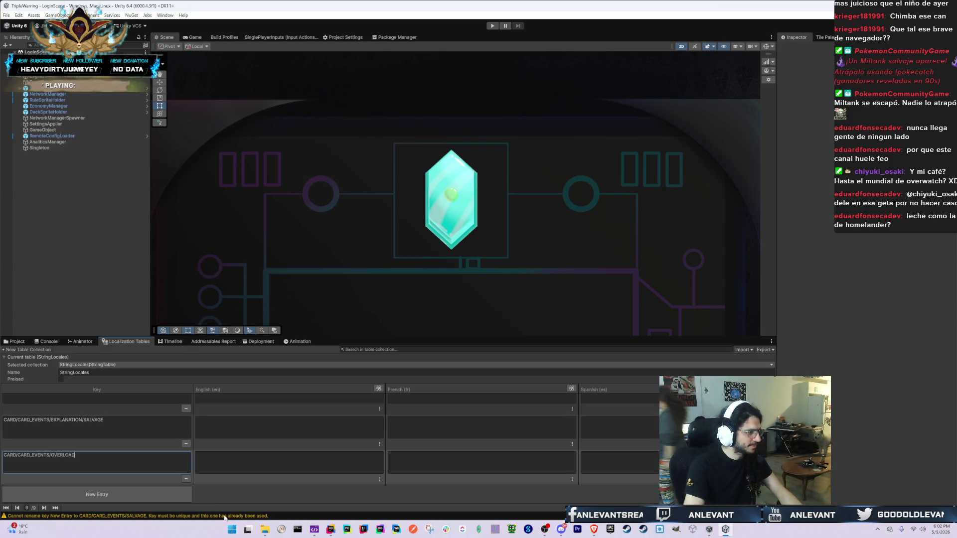
Fill in Overload (English), Sobrecarga (Spanish) and Surcharger (French) for the new key
left_click(250, 466)
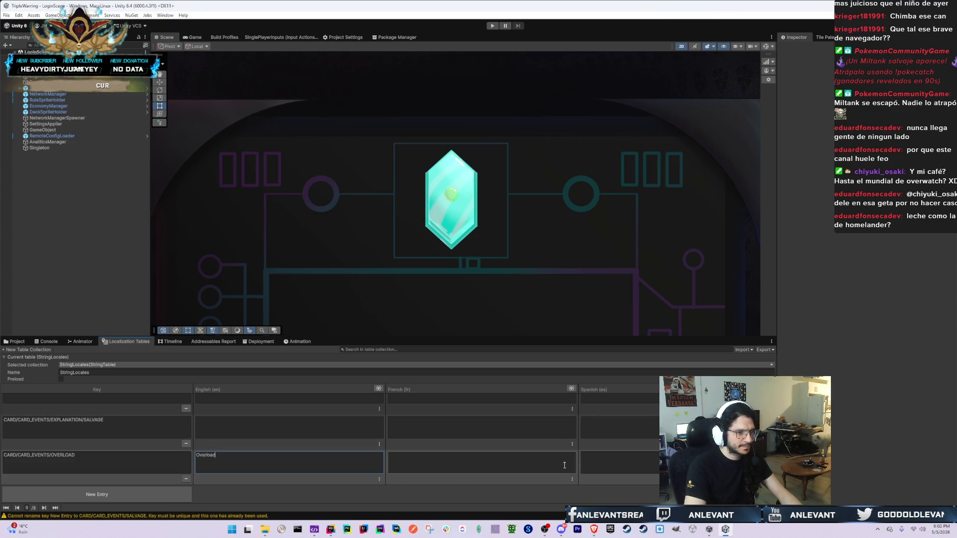
left_click(622, 462)
type("brecarga")
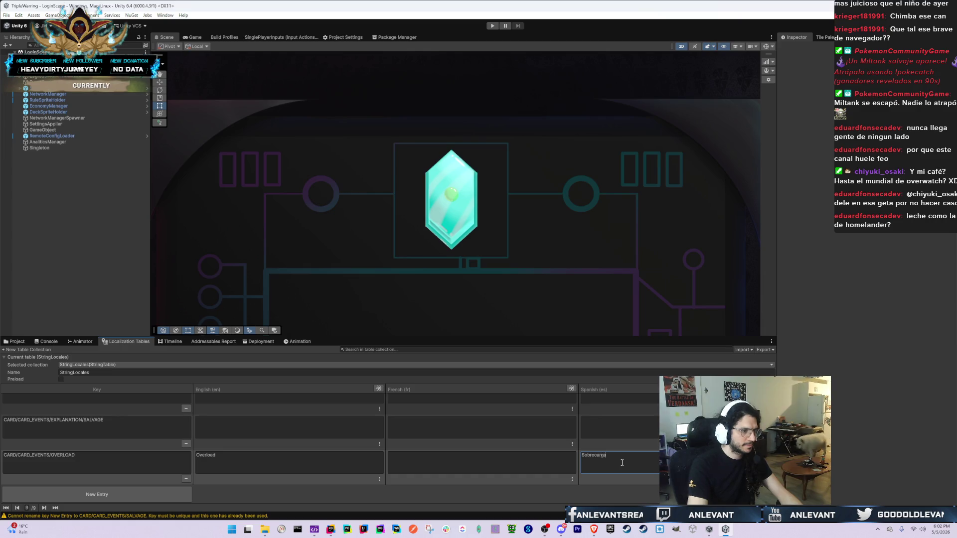
left_click(511, 453)
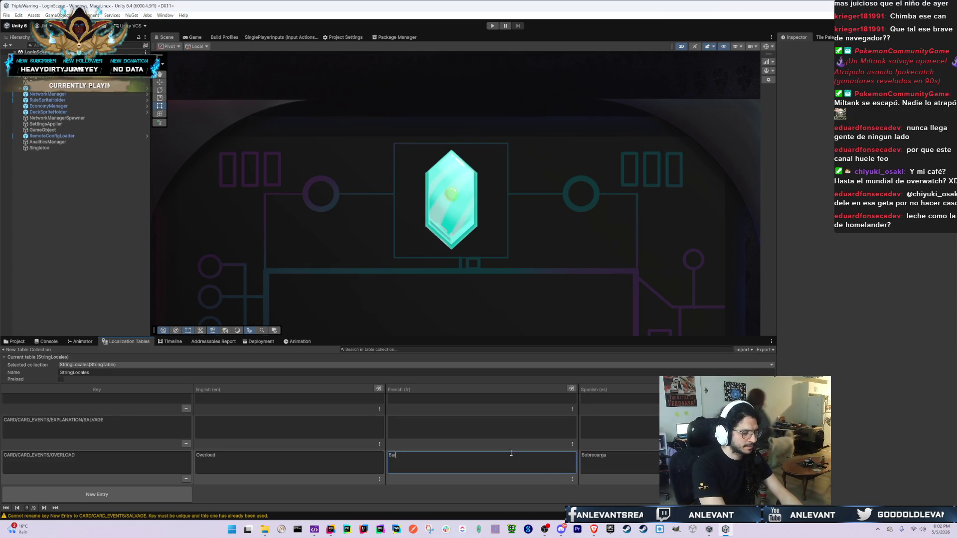
type("rcharger")
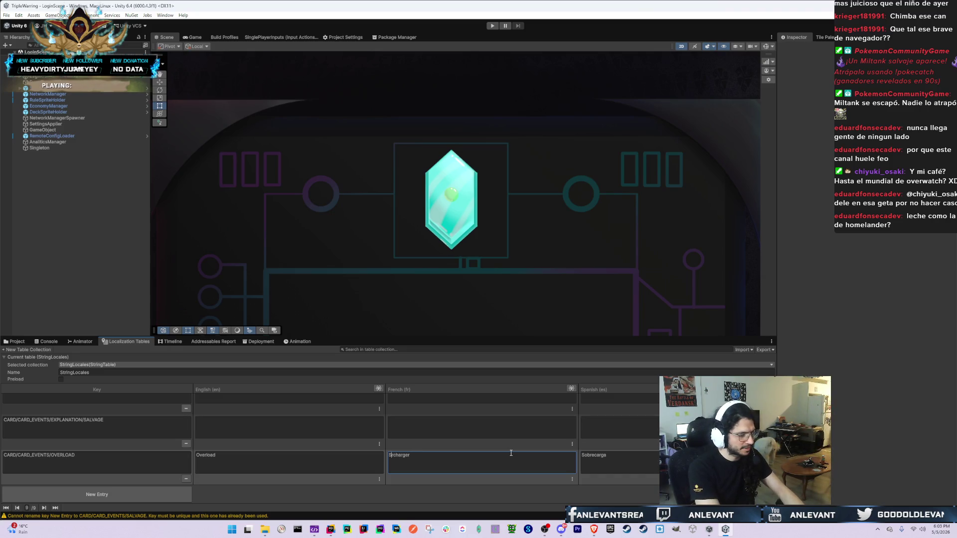
key("Right")
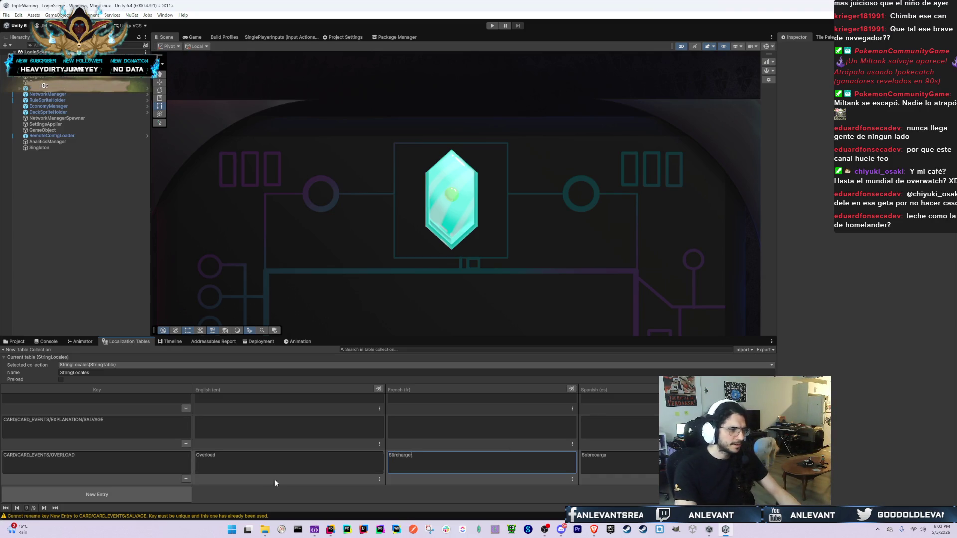
left_click(118, 494)
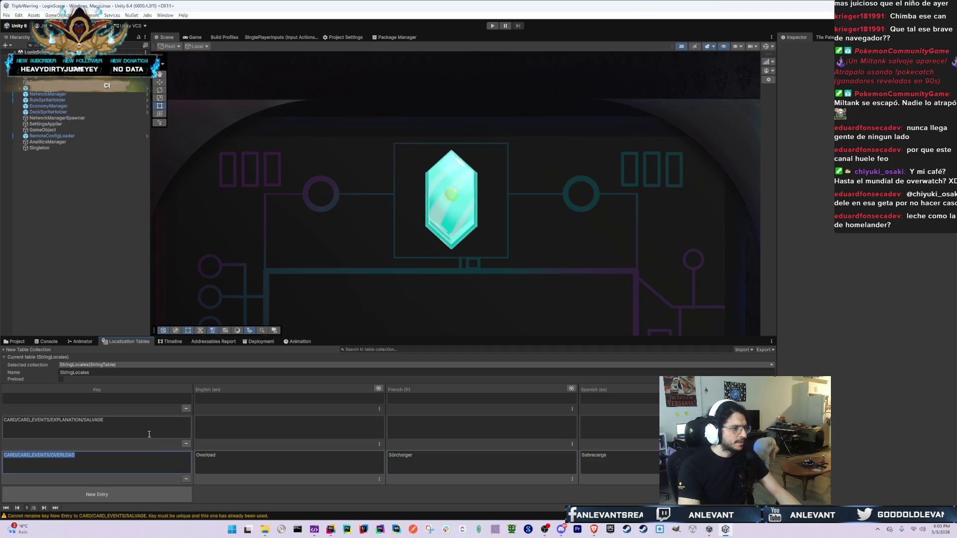
Set the new entry's key to CARD/CARD_EVENTS/EXPLANATION/OVERLOAD
left_click(101, 467)
key("ctrl+v")
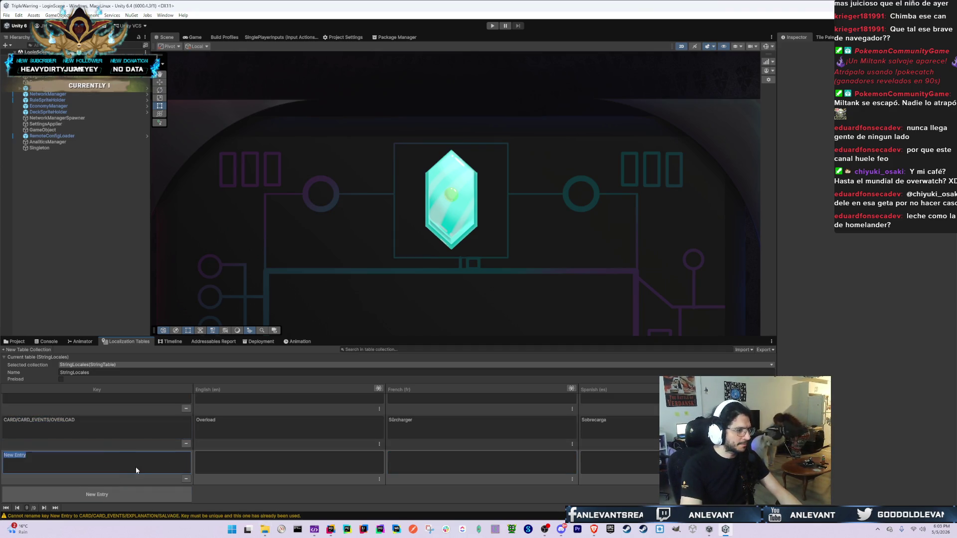
type("CARD/CARD_EVENTS/EXPLANATION/SALVAGE")
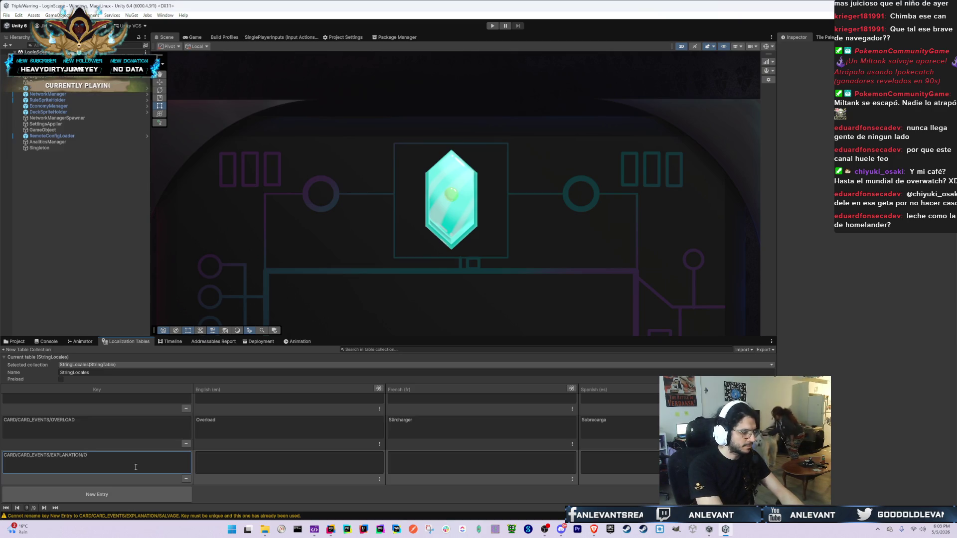
type("VERLOAD")
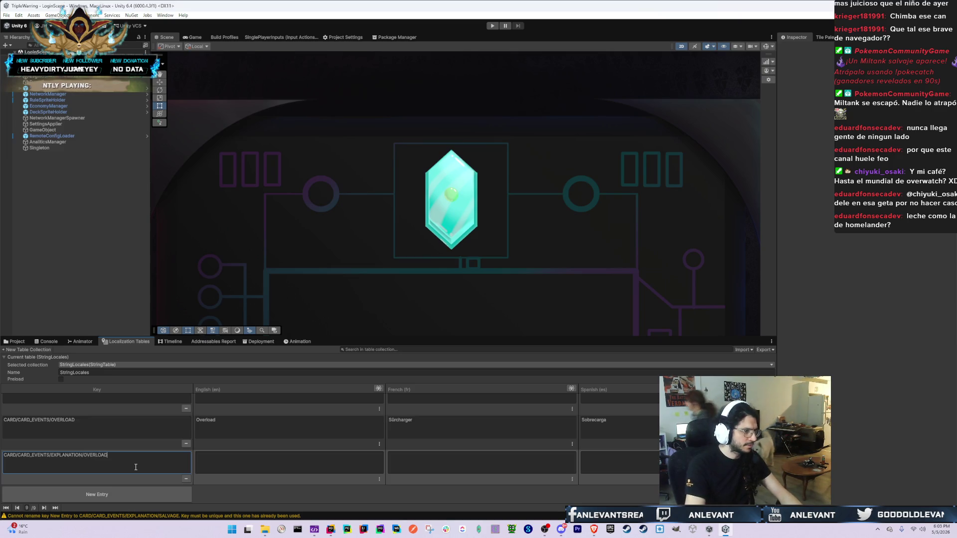
Write the English text: activates only with 2 other same-element cards on the board as the overload card
left_click(259, 467)
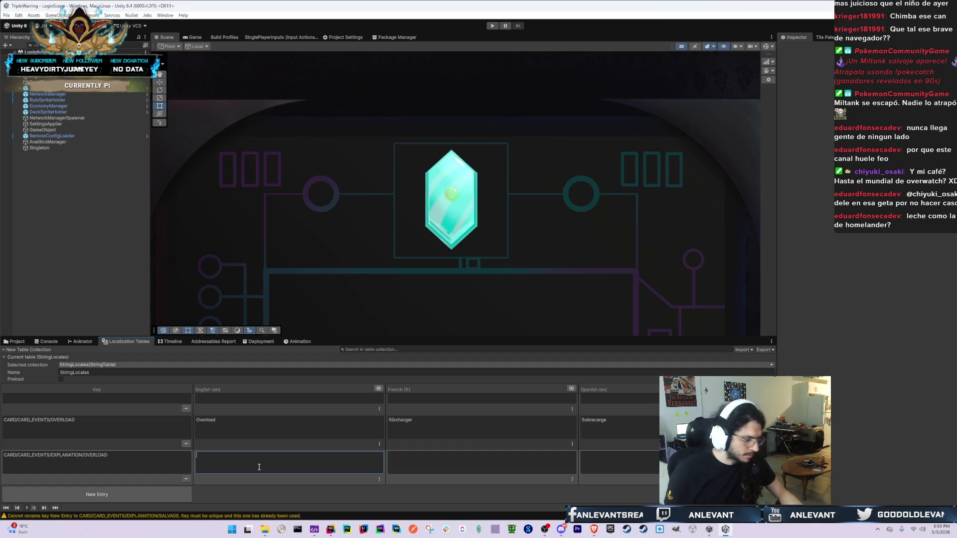
type("te an effect ")
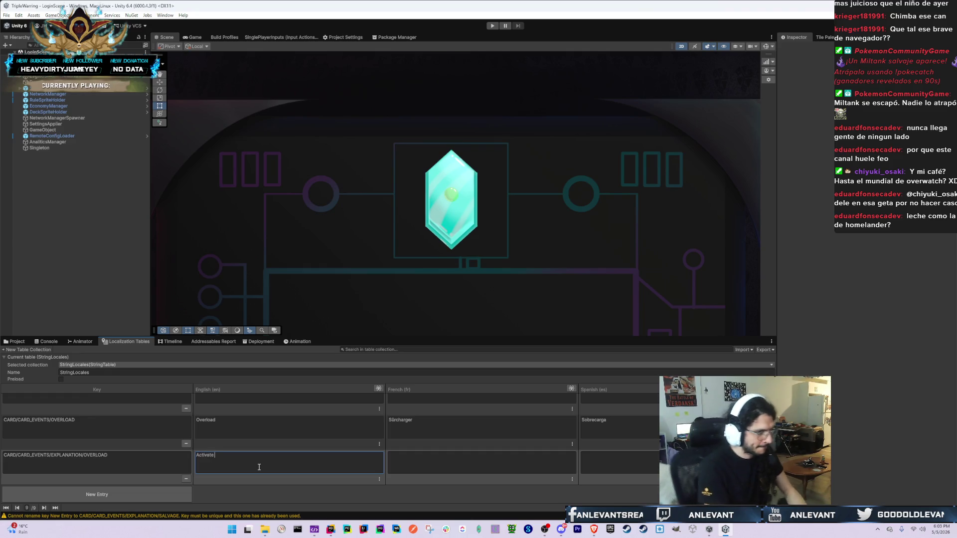
type("only if ")
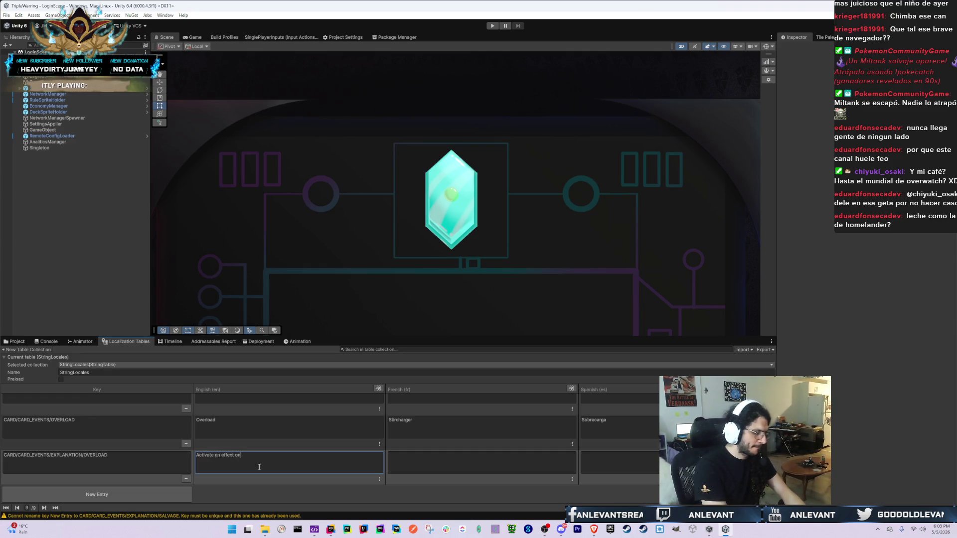
type("you have 2 o")
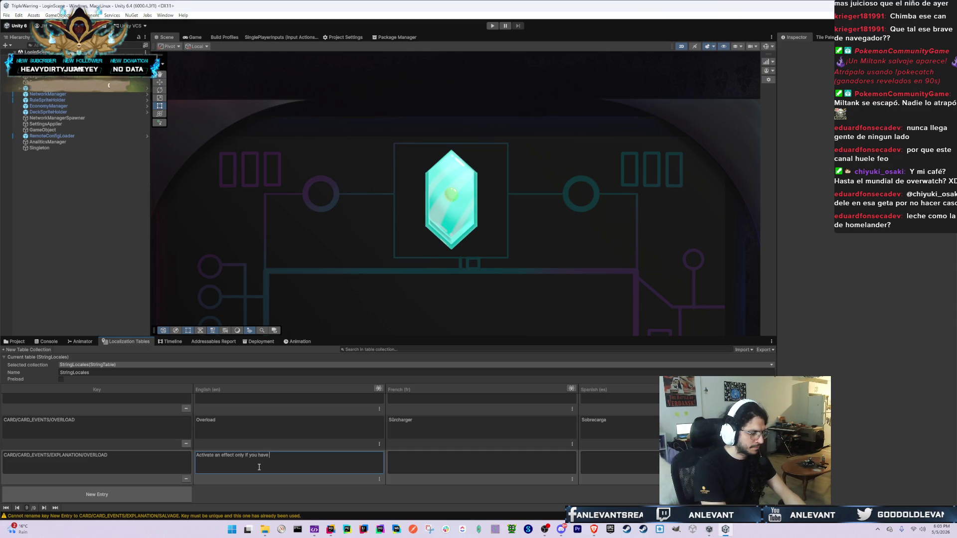
type("r more cards of th")
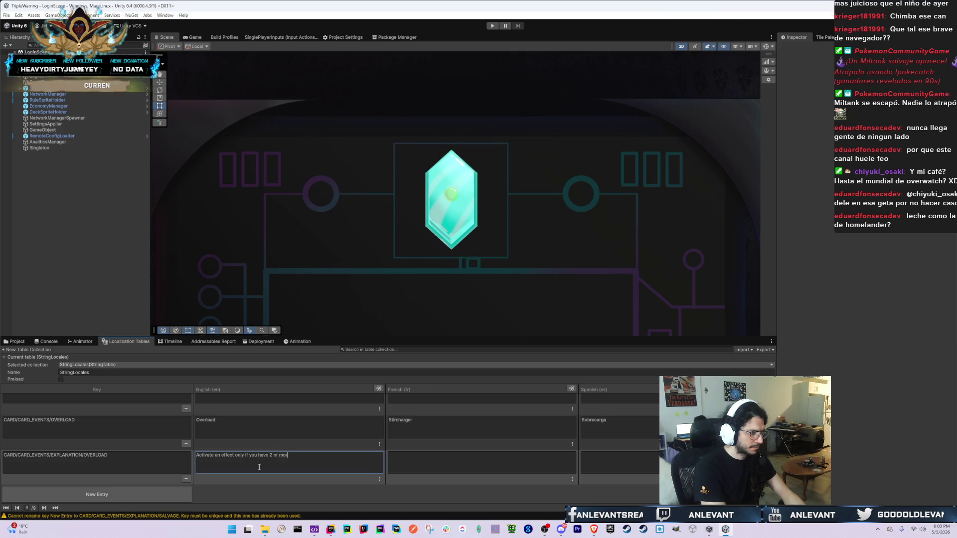
type("e same elements")
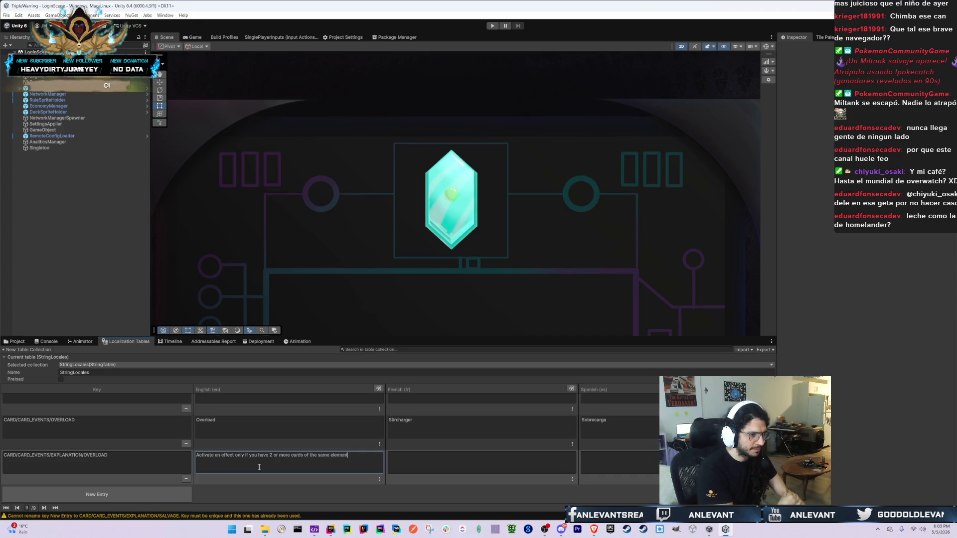
type("as the car")
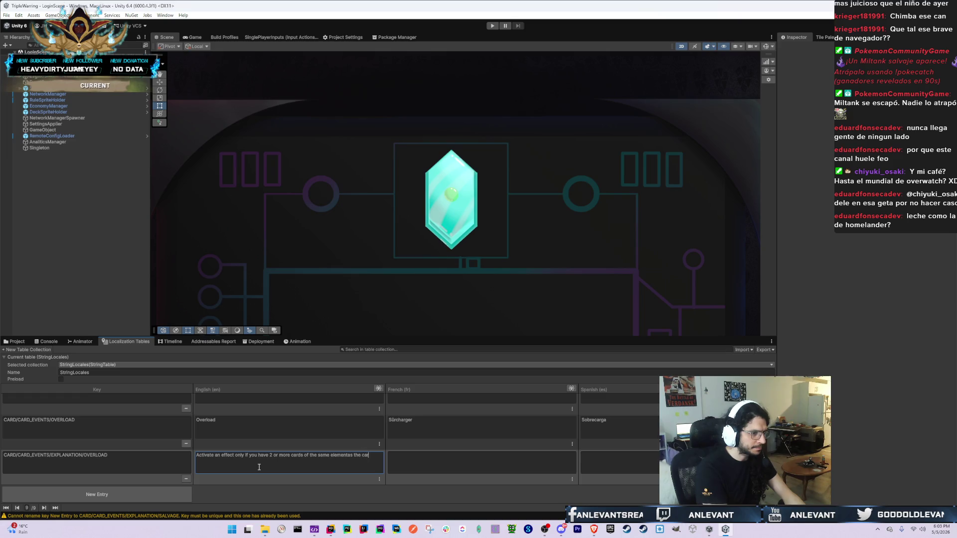
key("BackSpace")
key("BackSpace")
key("BackSpace")
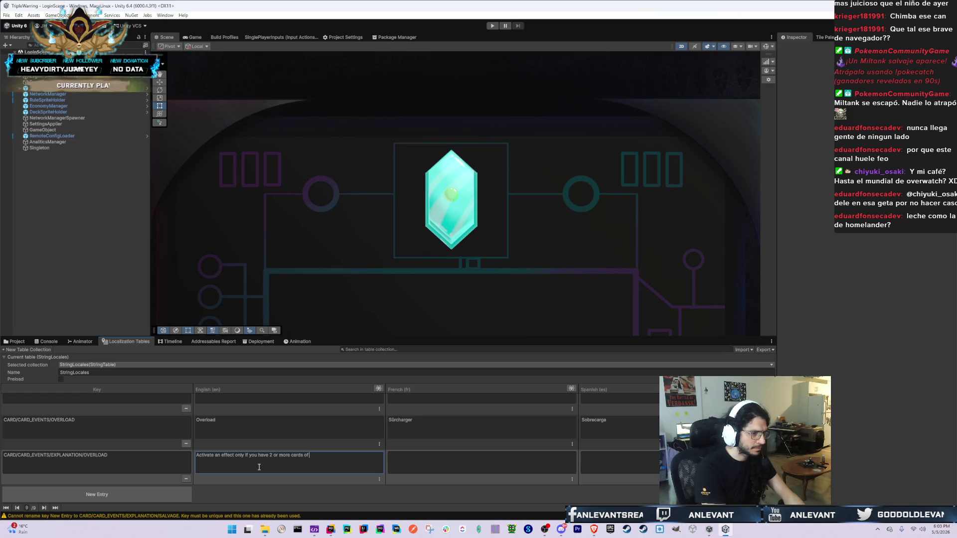
key("BackSpace")
key("BackSpace")
key("BackSpace")
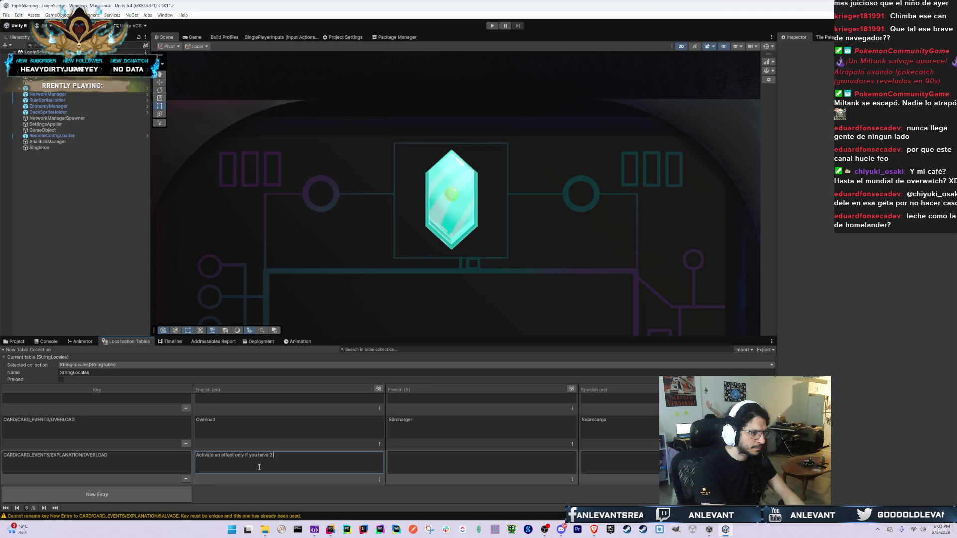
type("ther cards")
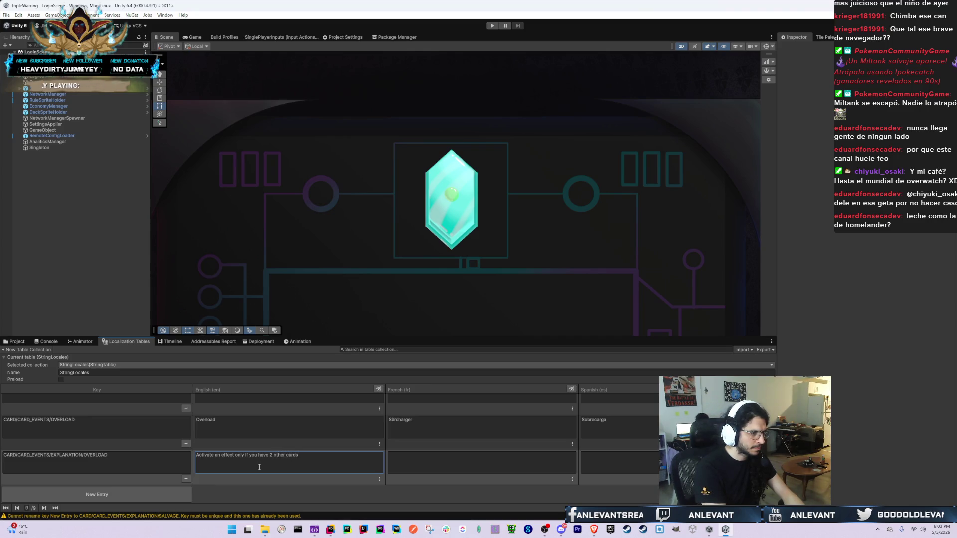
type(" on the board o")
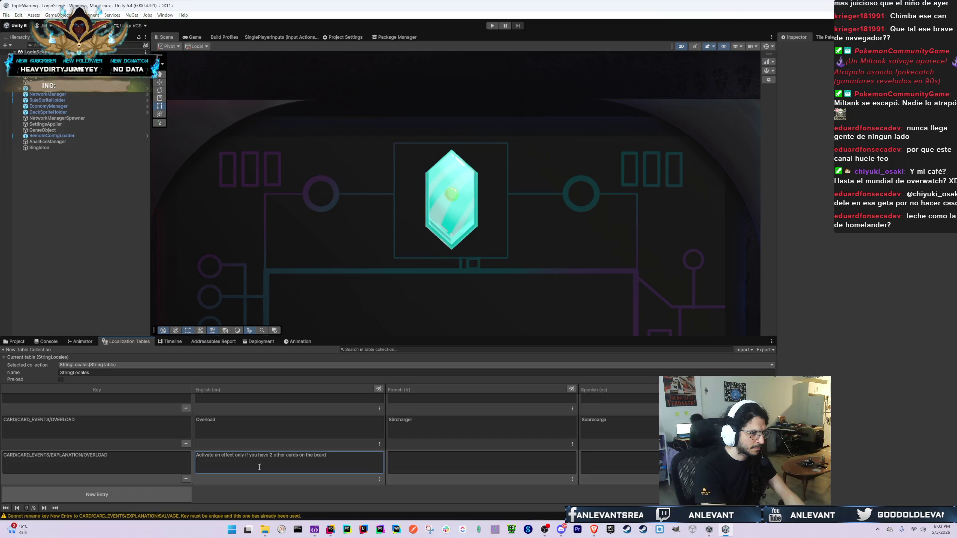
type("f the same element")
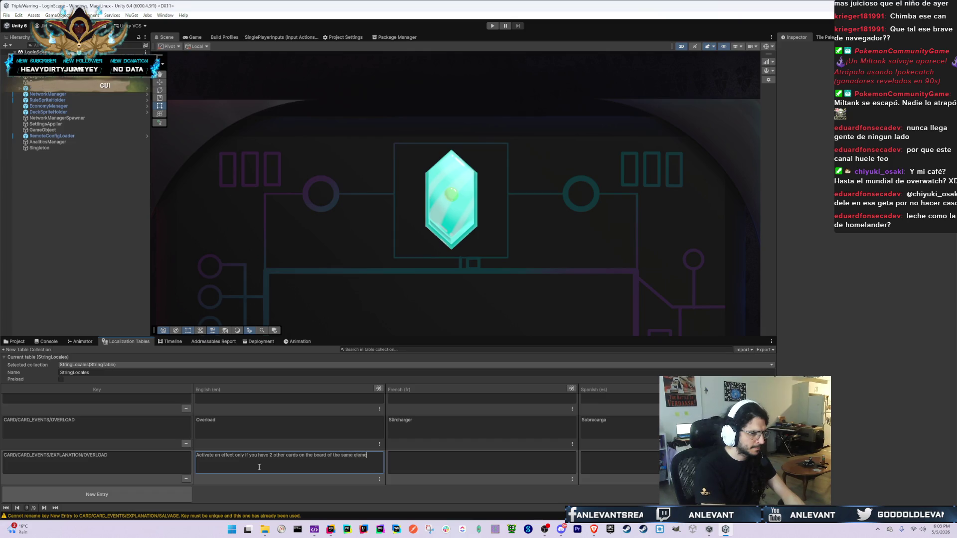
type(" as")
type(" the")
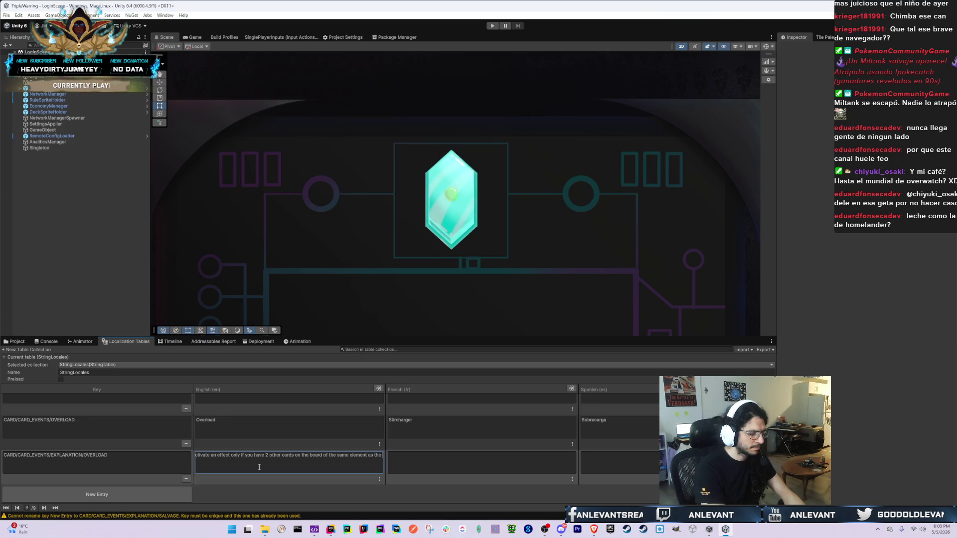
type(" ca")
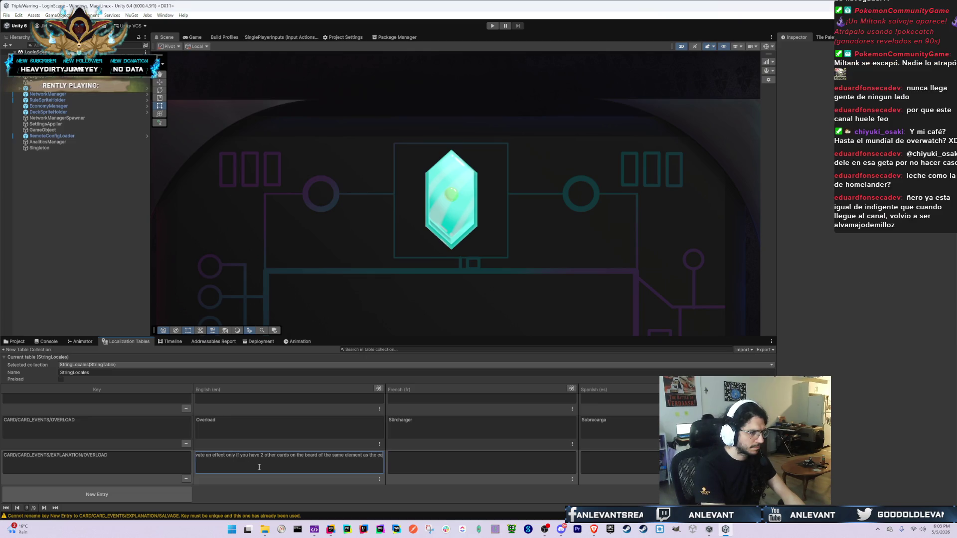
type("rd")
type(" with the")
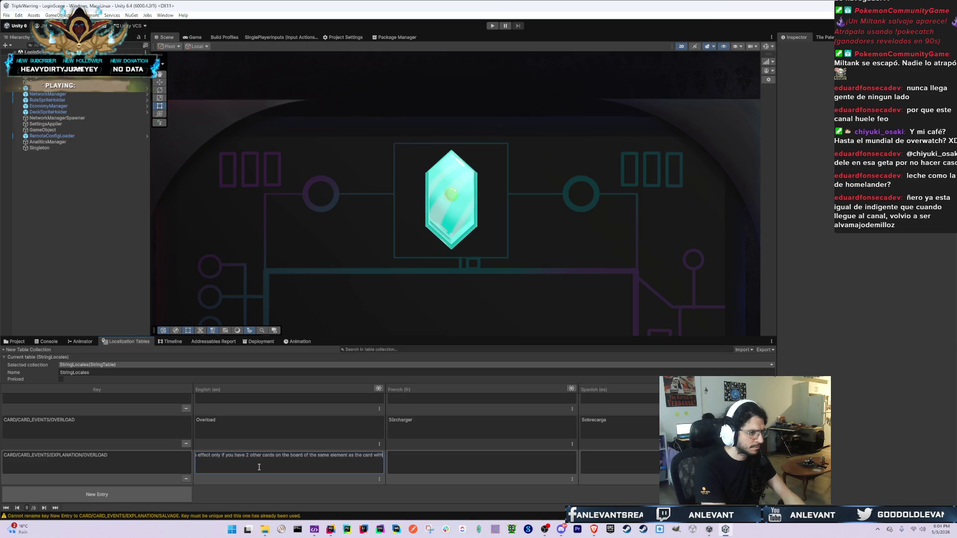
key("BackSpace")
key("BackSpace")
key("BackSpace")
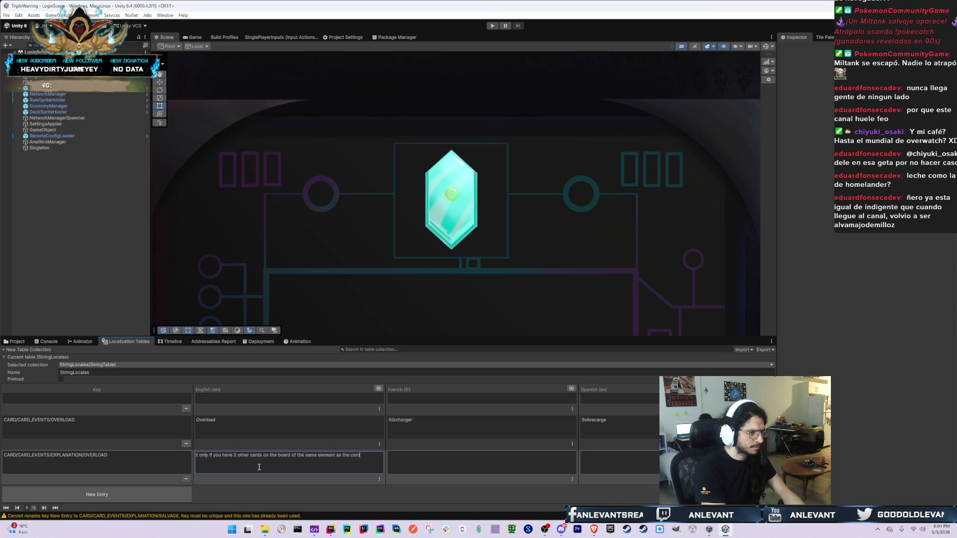
type("overload card")
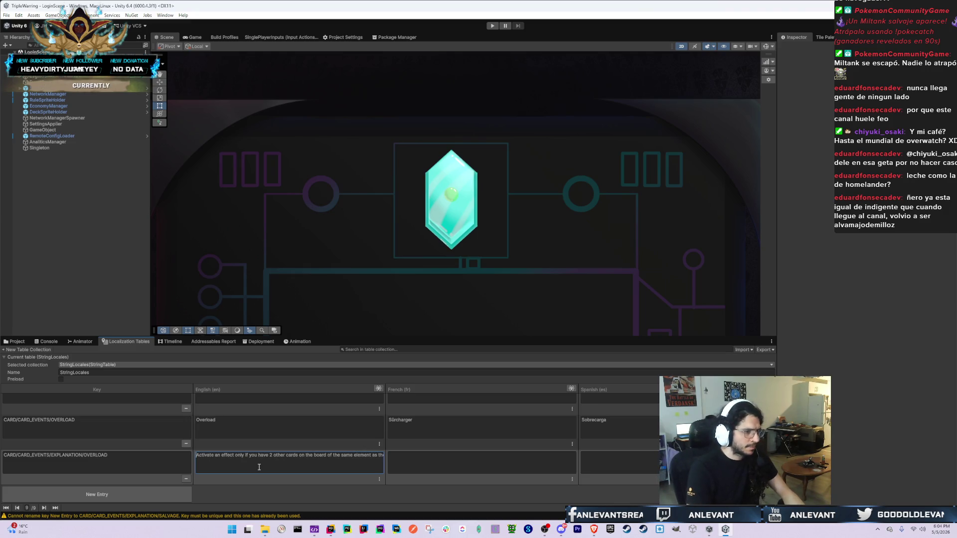
Type the Spanish explanation 'Activa su efecto solo si tienes 2 otras…' in the es cell
key("Home")
left_click(583, 457)
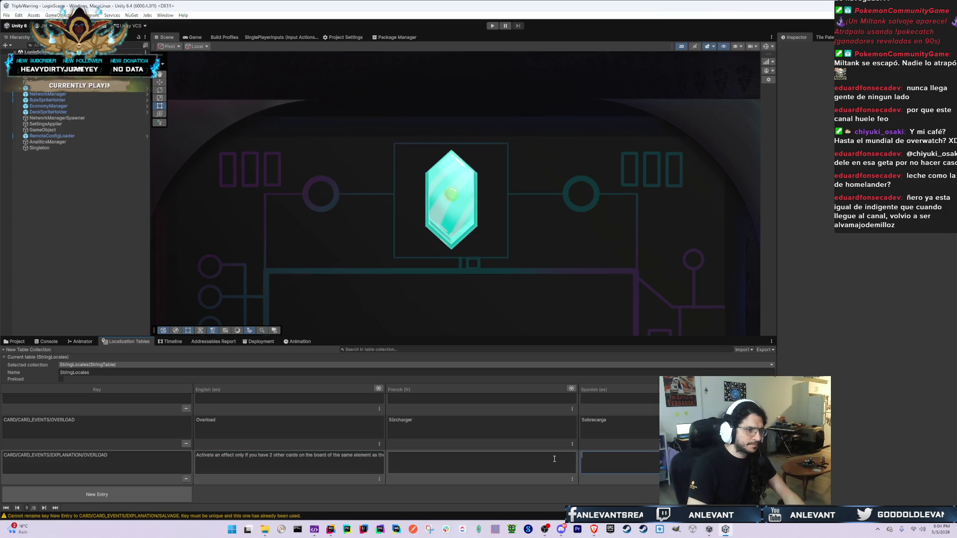
type("ct")
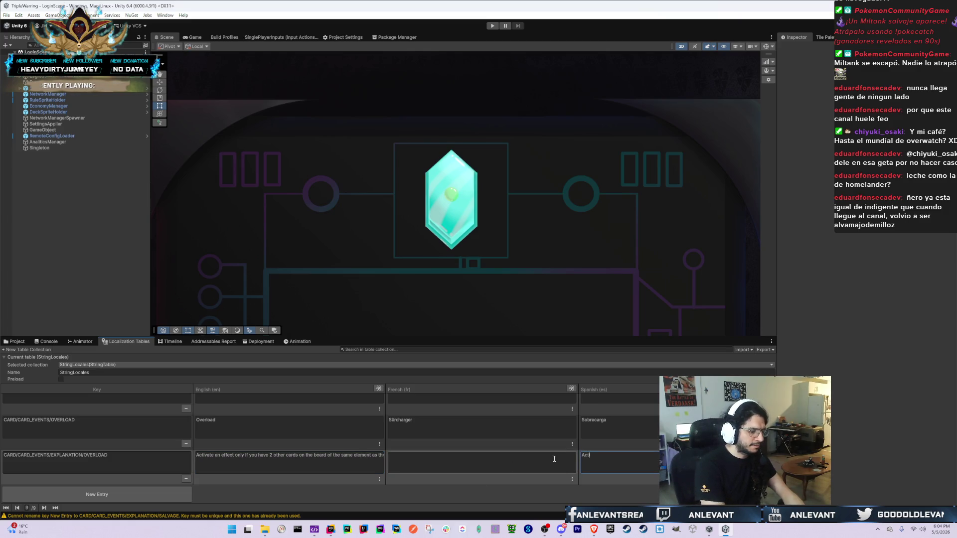
type("iva su efecto so")
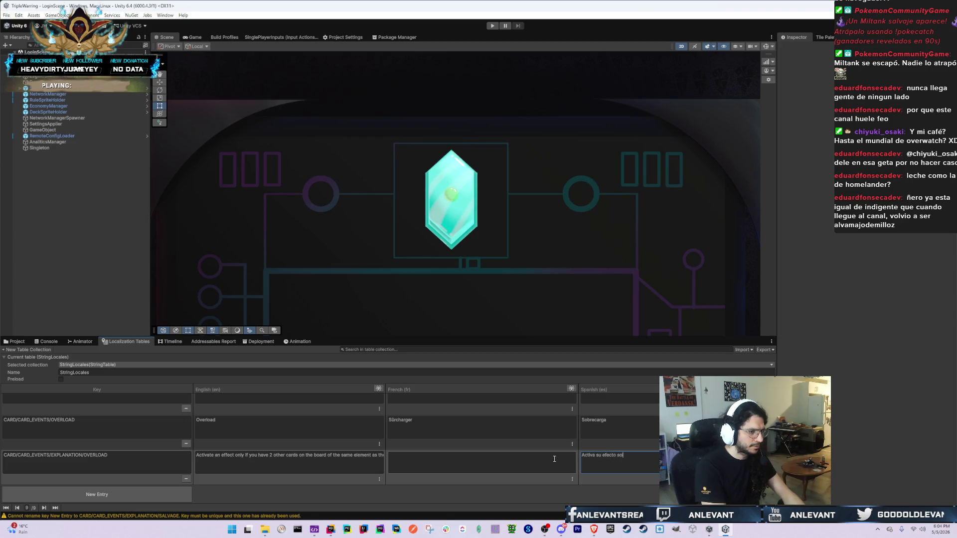
type("lo si tienes dos")
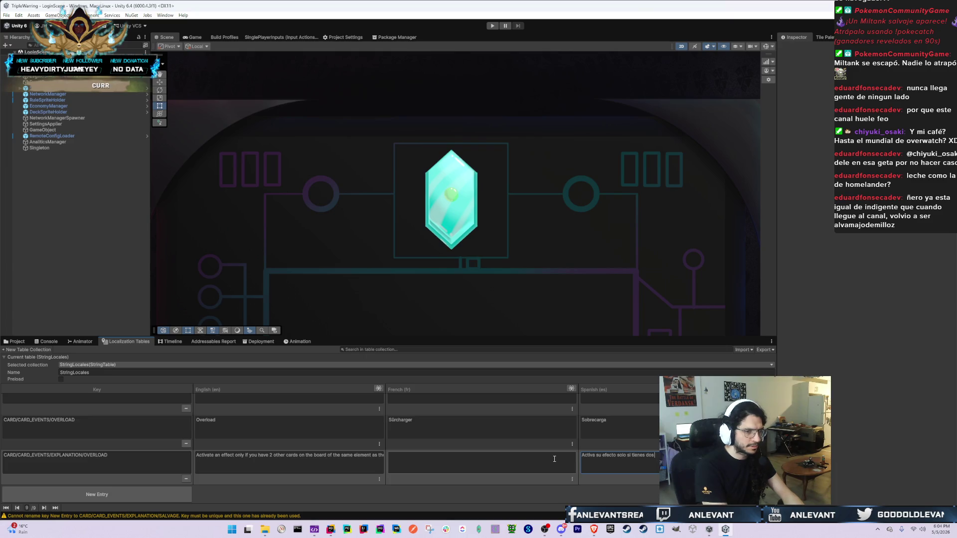
key("BackSpace")
key("BackSpace")
key("BackSpace")
type("2 otras")
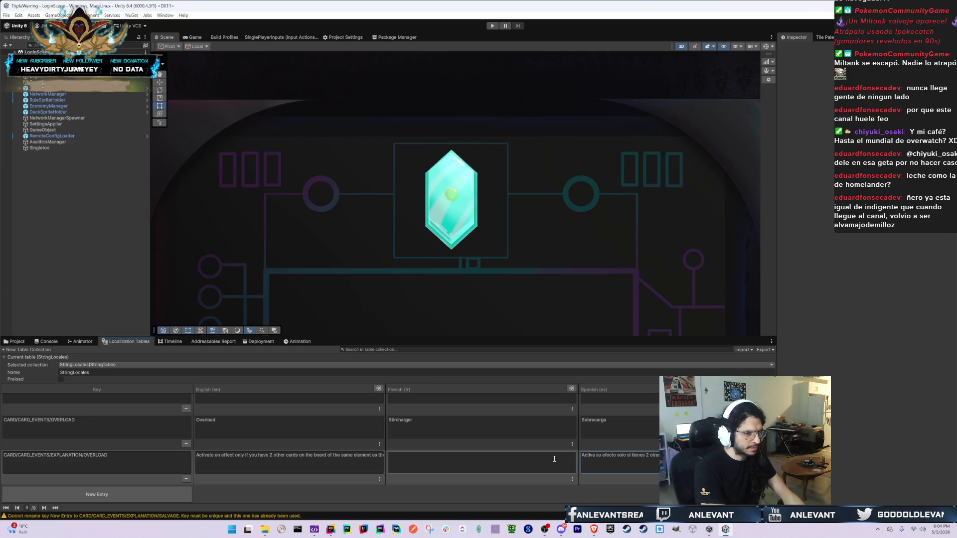
type("elemento que es")
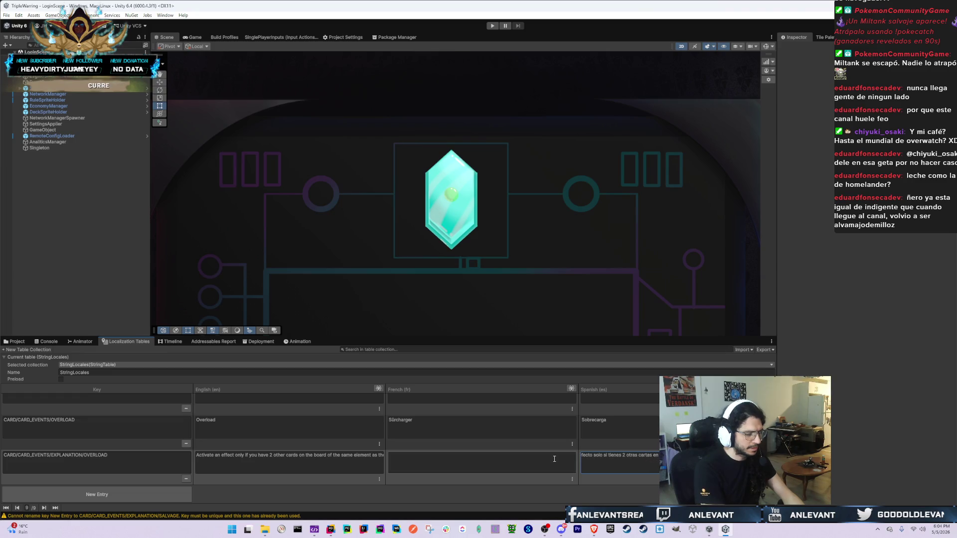
key("BackSpace")
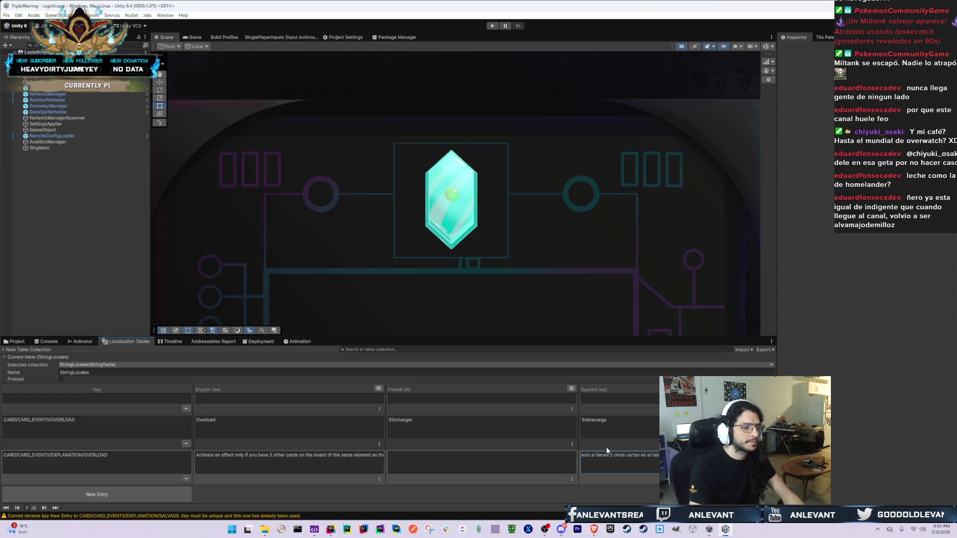
key("alt+Tab")
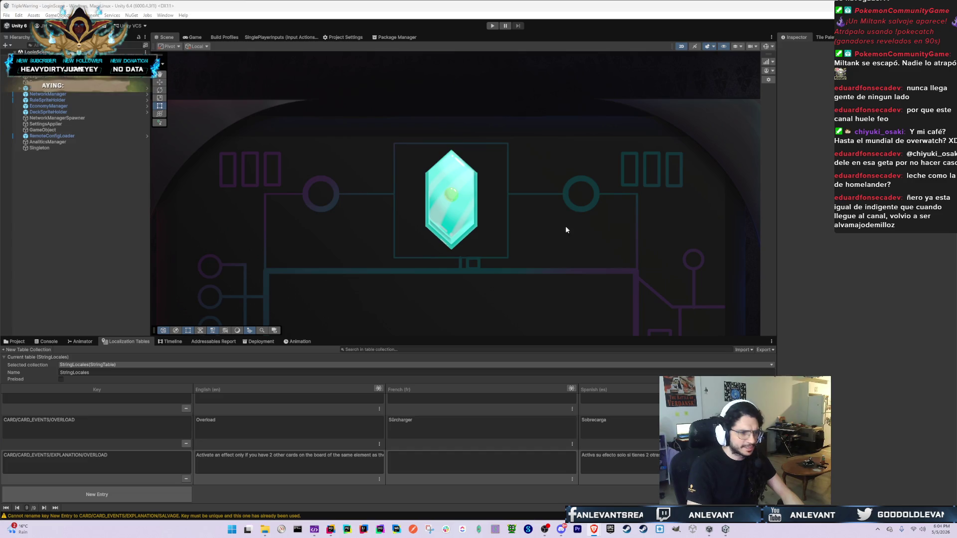
left_click(299, 462)
left_click(415, 463)
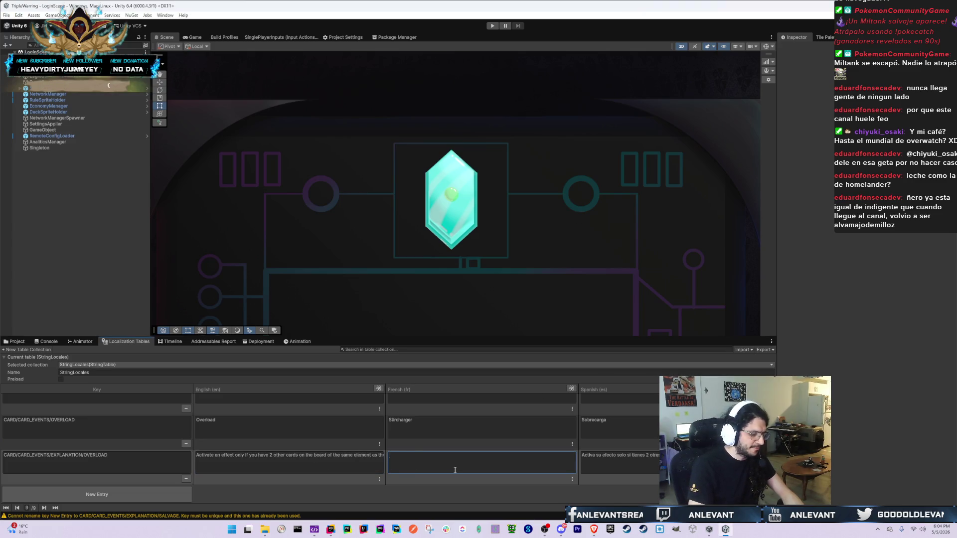
Enter the French explanation beginning 'Activez l'effet seulement si vous avez' using a pasted translation
type("Active")
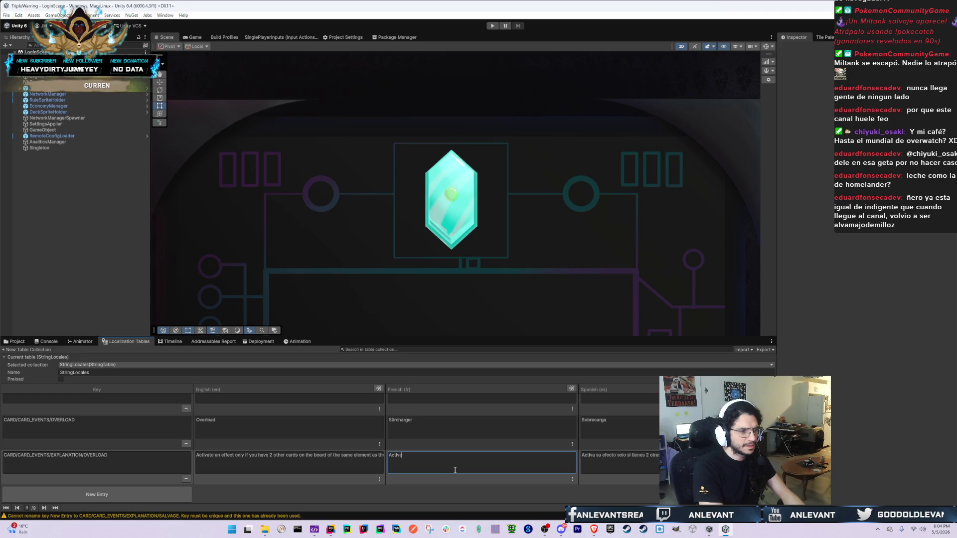
type("z l'effet ")
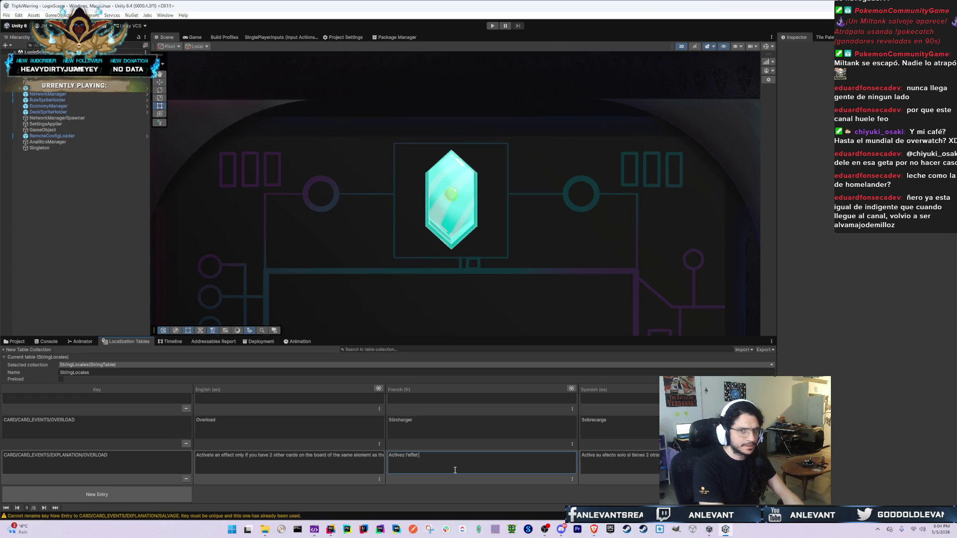
type("seulement si ")
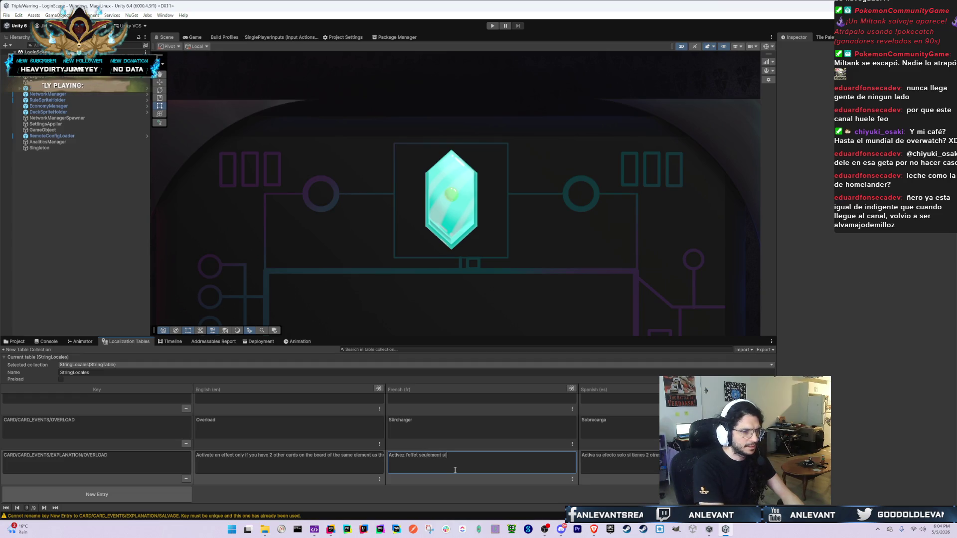
type("vous avez deus")
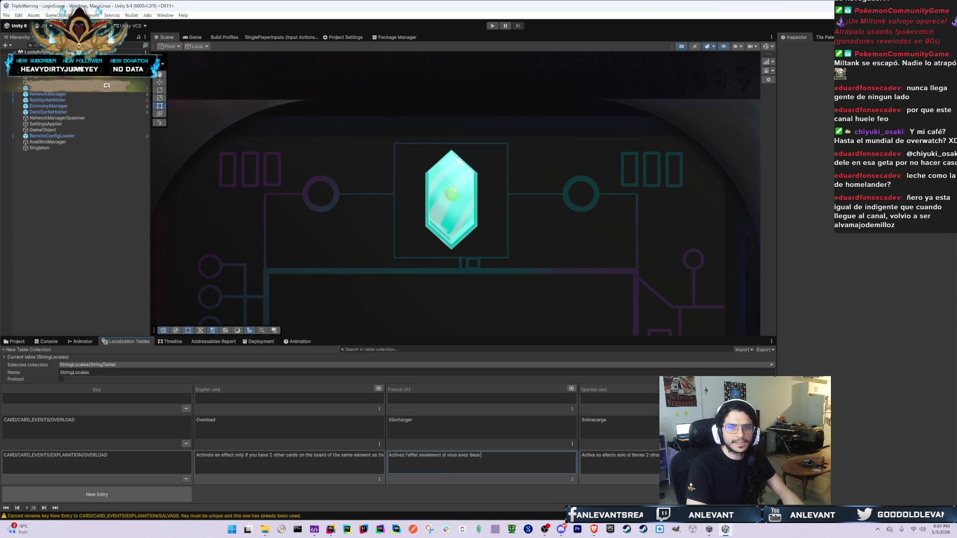
left_click(594, 529)
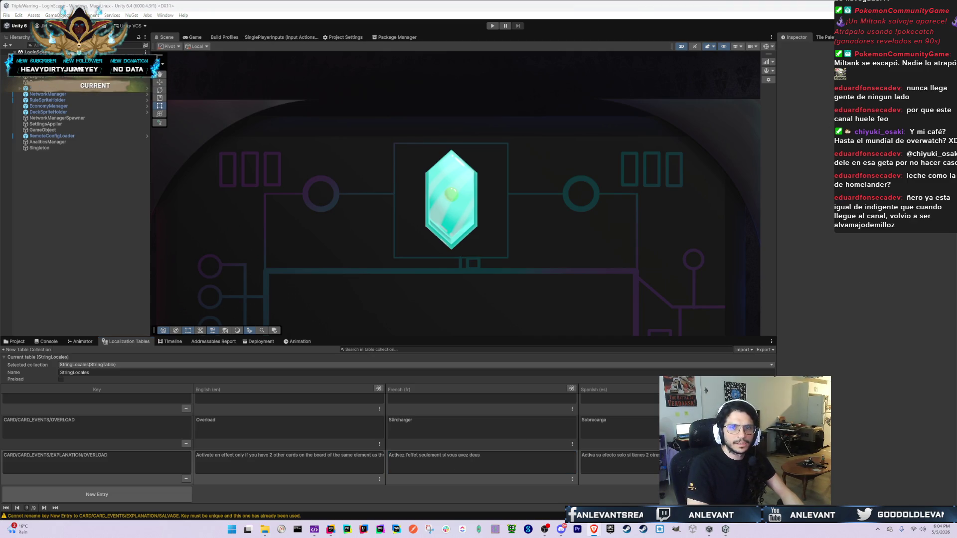
left_click(461, 462)
key("ctrl+v")
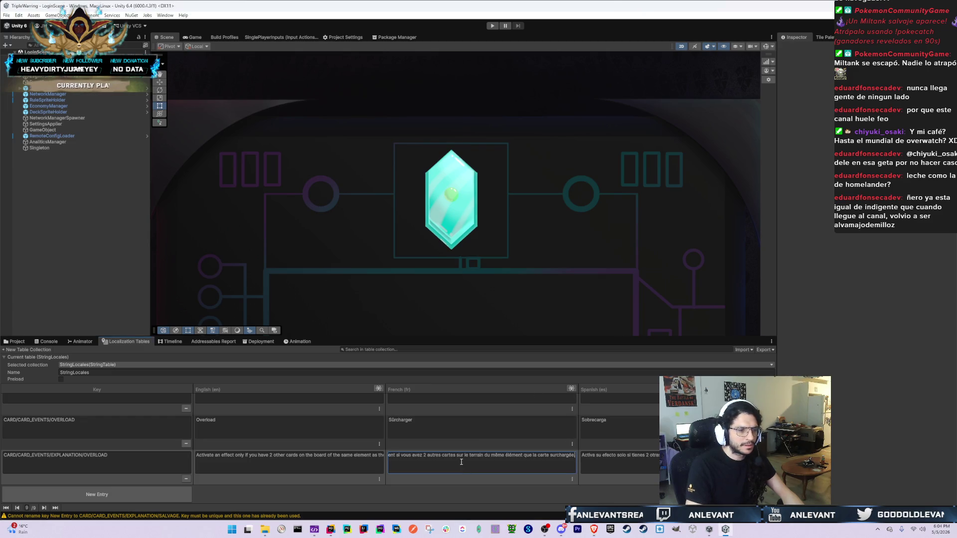
Replace 'terrain' with 'plateau du même élément que la carte surchargée' in the French text
key("BackSpace")
key("BackSpace")
key("BackSpace")
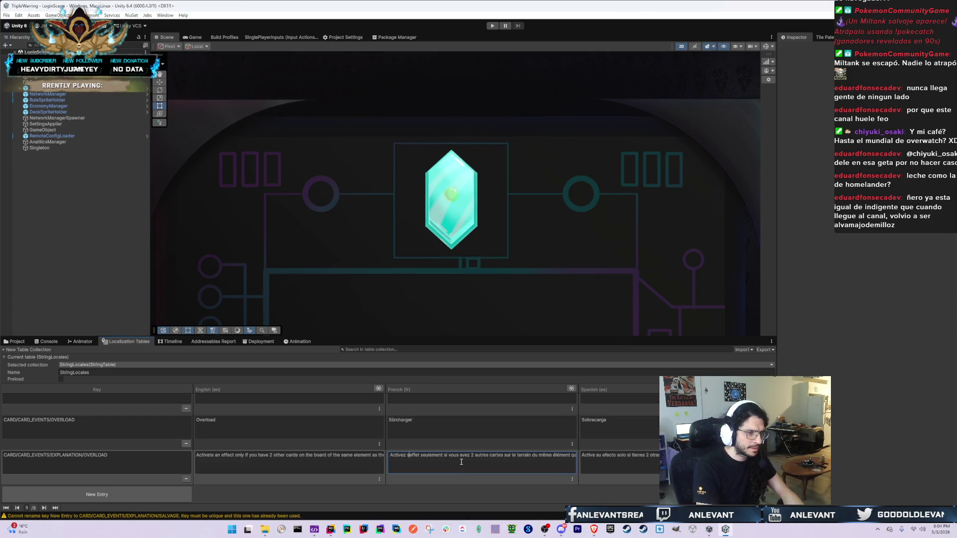
type("l'")
key("ctrl+Right")
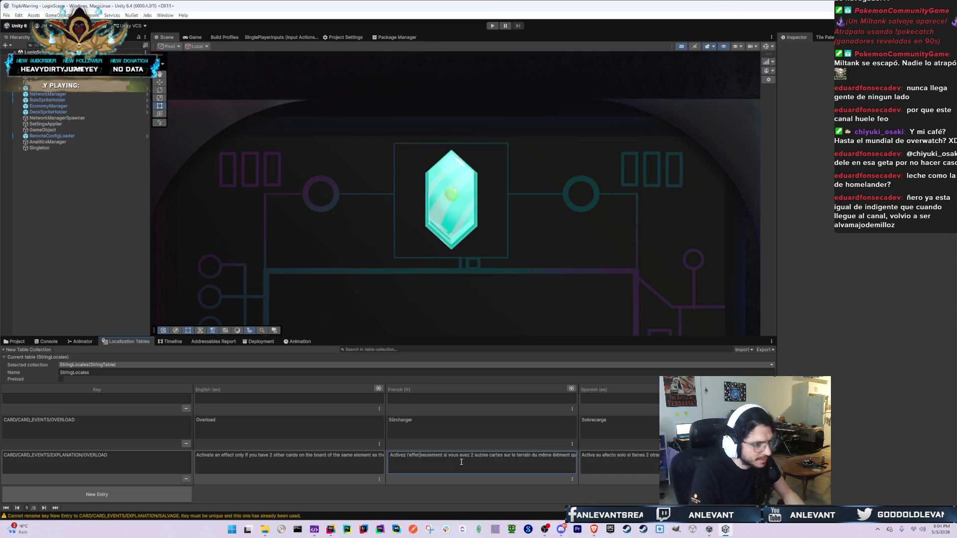
key("ctrl+Right")
key("ctrl+Right")
key("ctrl+Right")
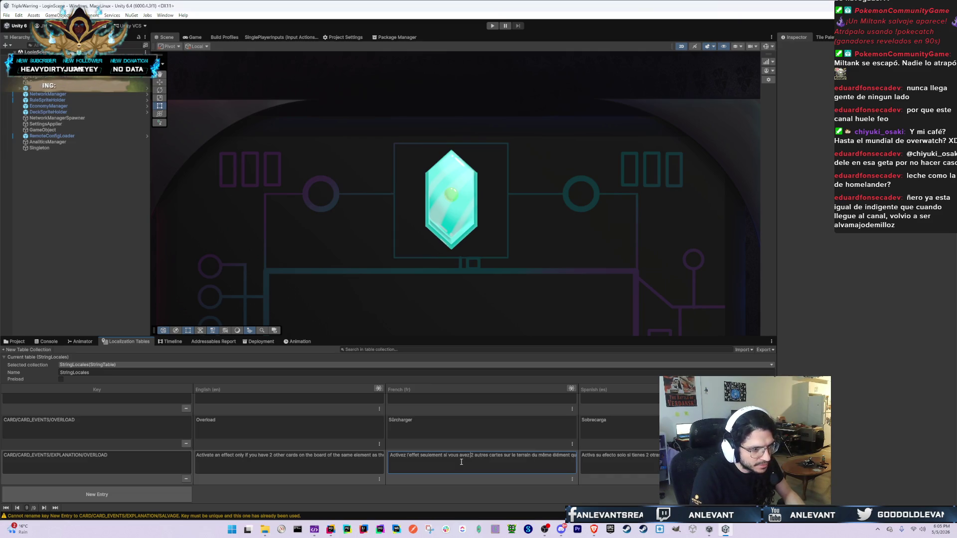
key("ctrl+Right")
key("ctrl+Right")
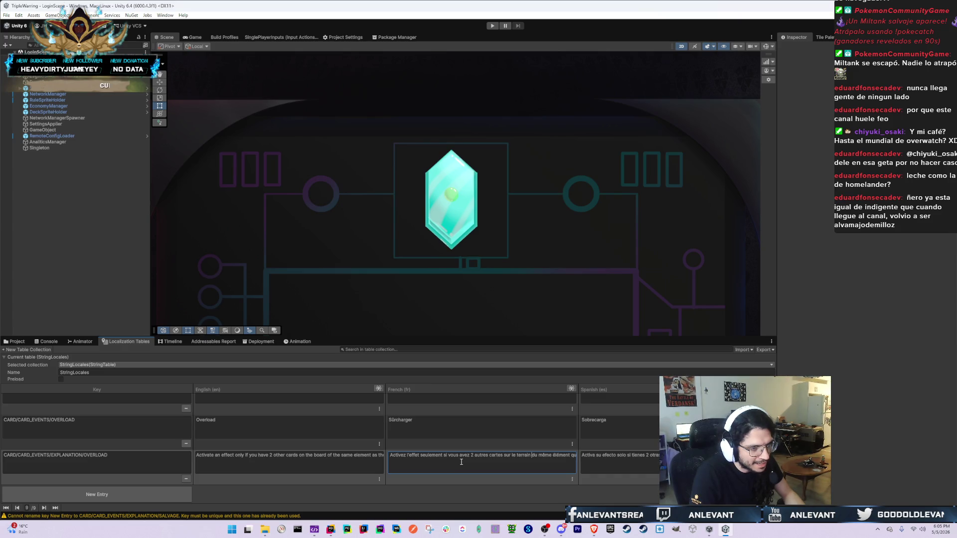
key("ctrl+BackSpace")
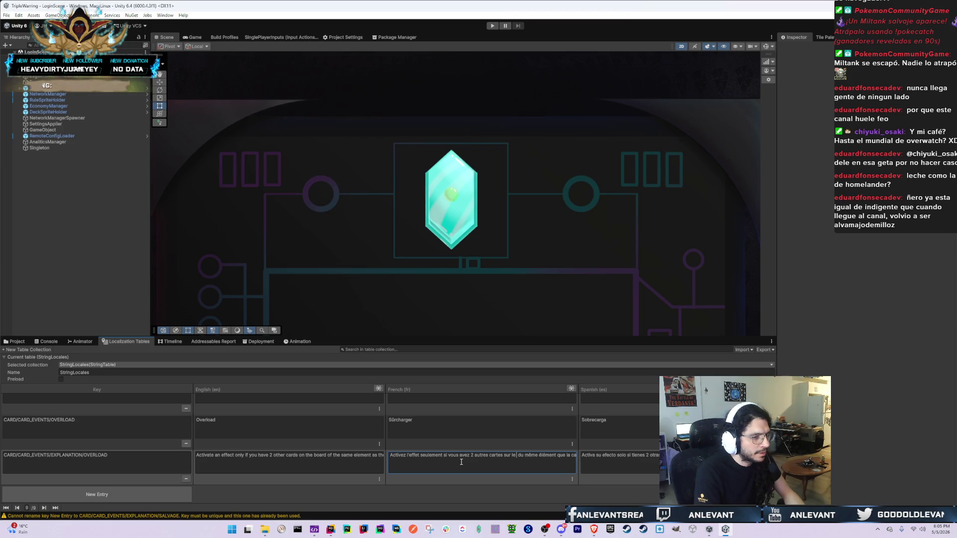
type("plateau d")
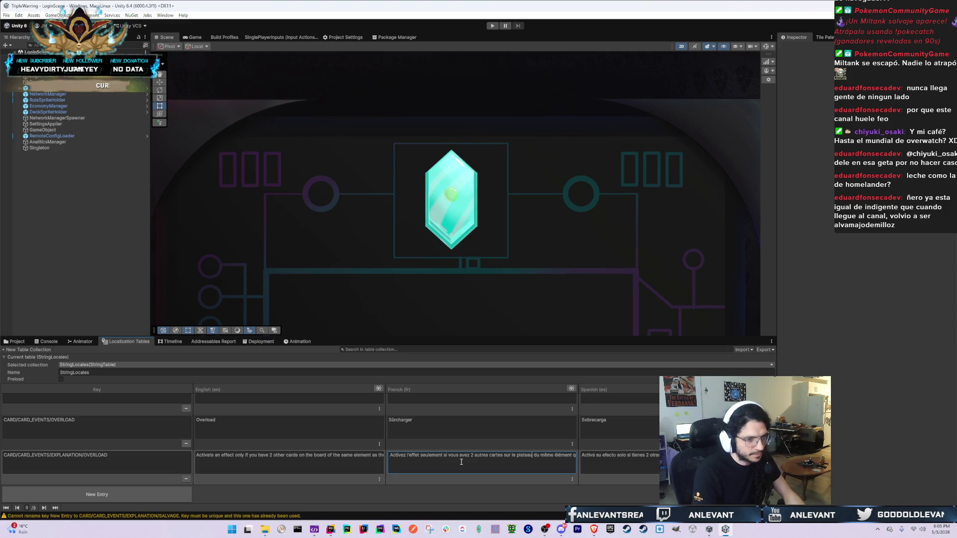
type("u même élément que la carte surchargée")
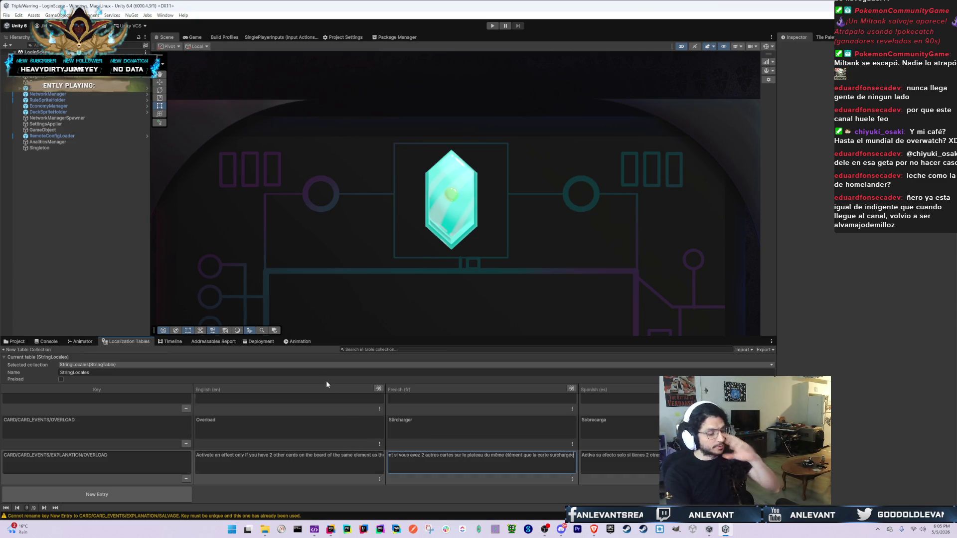
left_click(18, 342)
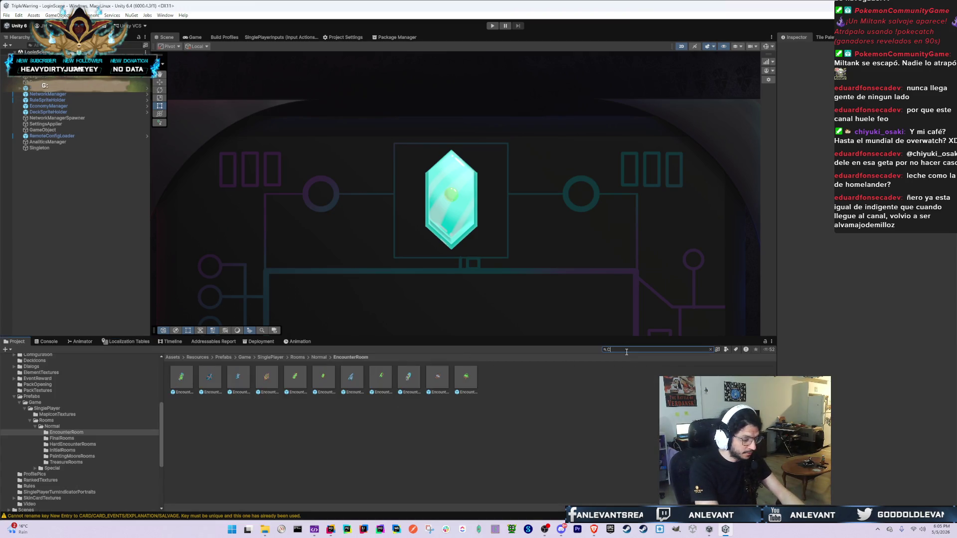
Search all project assets for 'CardR' and open the CardReviewWrapper prefab
type("Card")
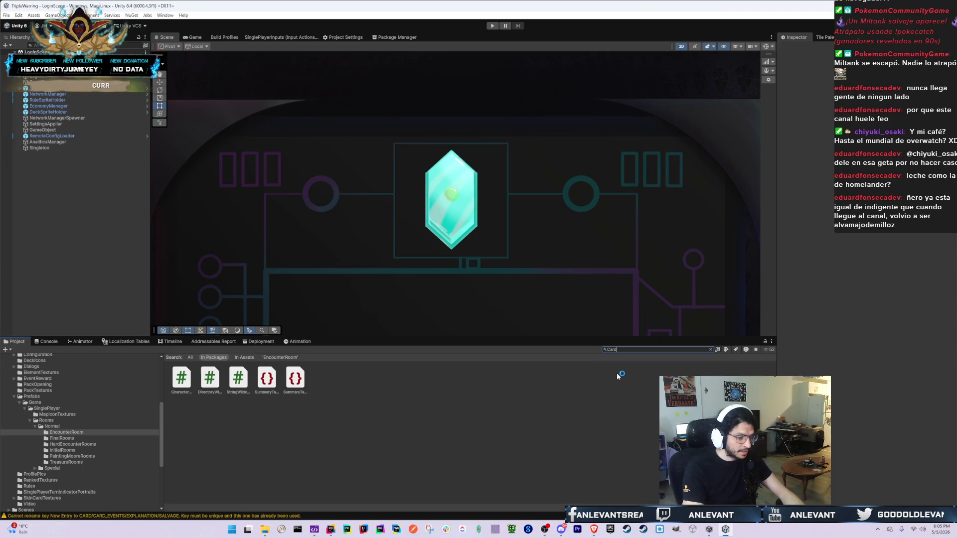
type("Review")
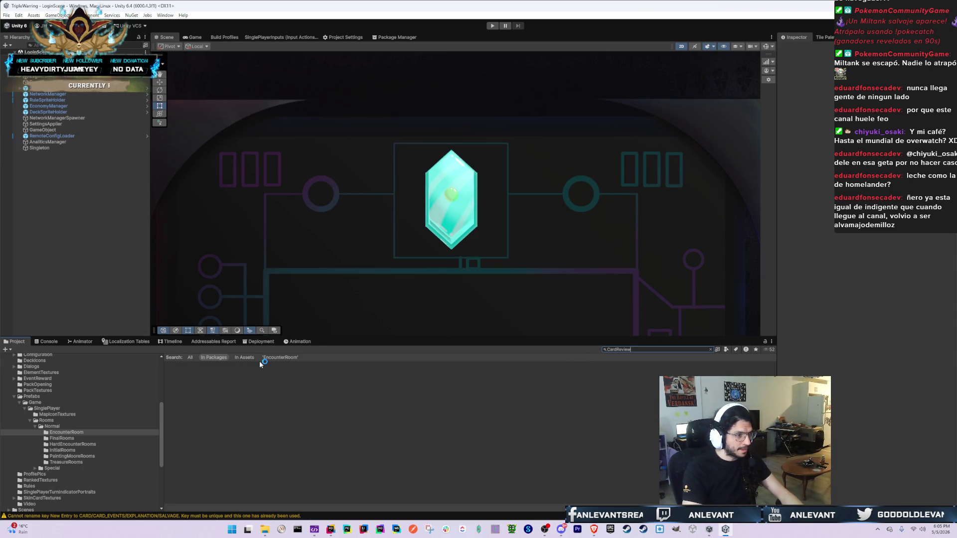
scroll(70, 382, "up", 5)
left_click(20, 368)
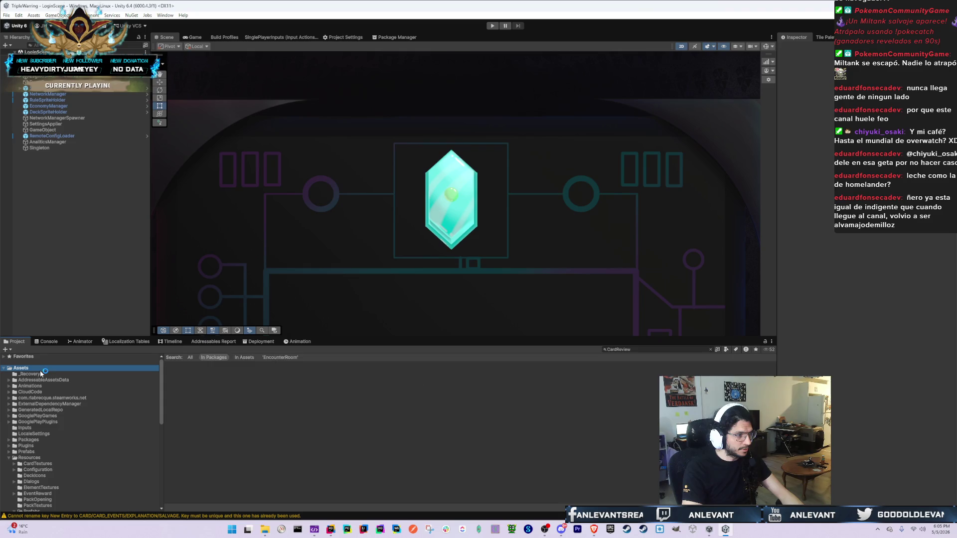
left_click(628, 350)
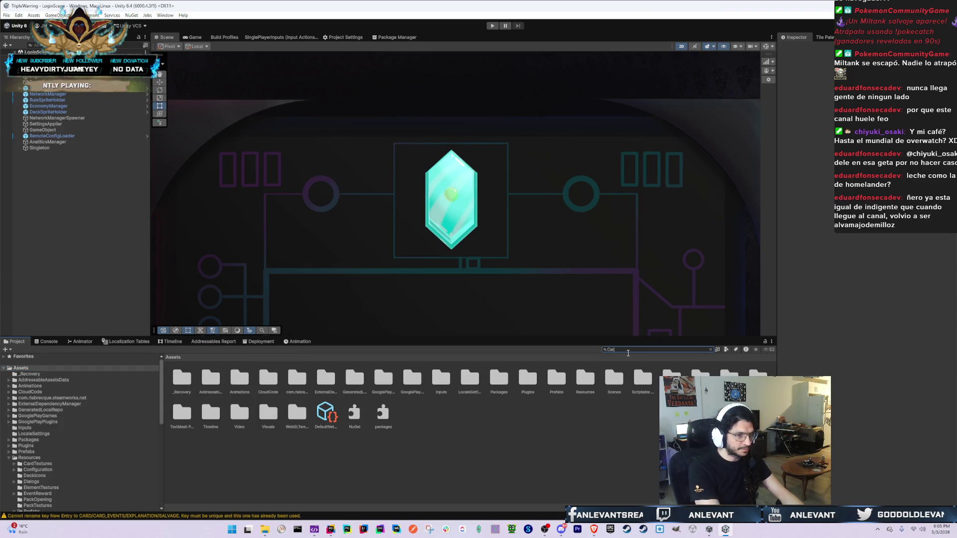
type("CardRe")
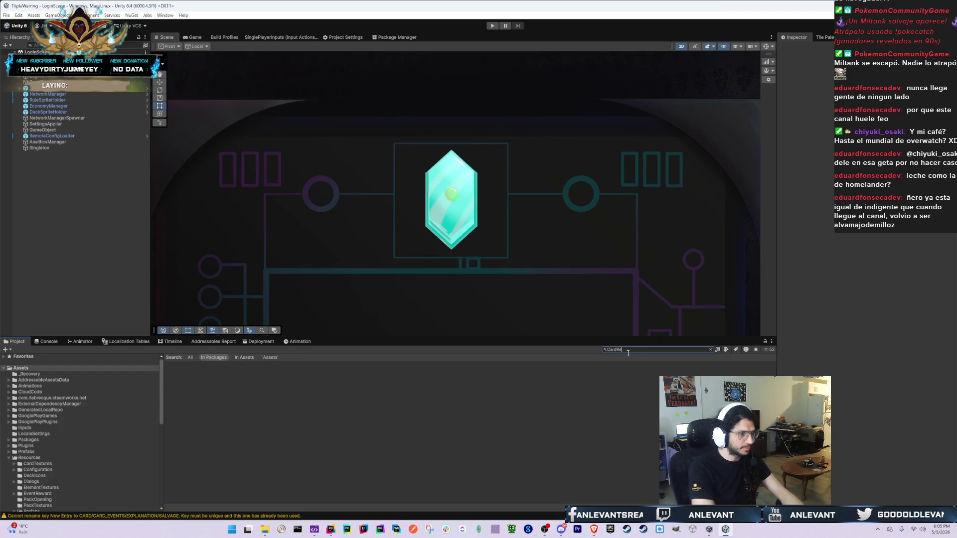
left_click(190, 357)
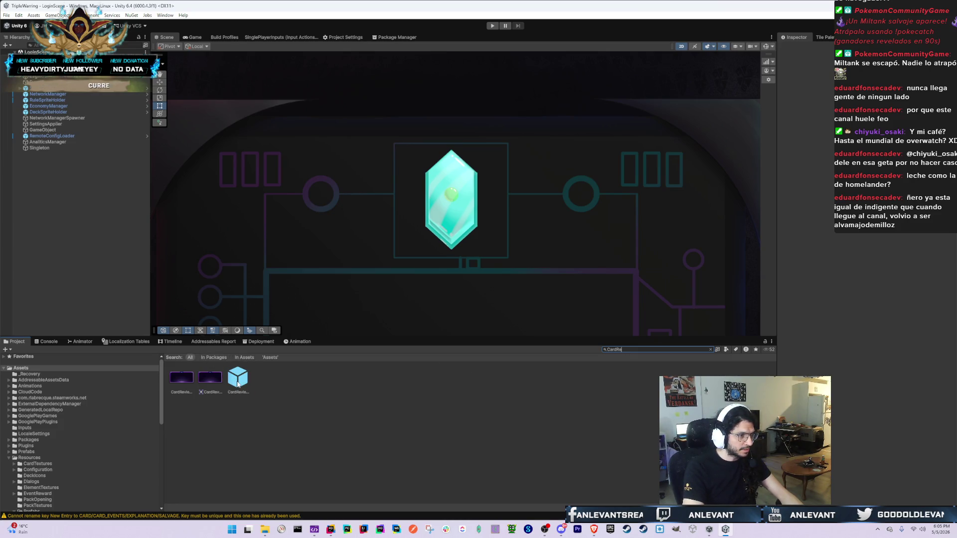
left_click(237, 384)
double_click(238, 384)
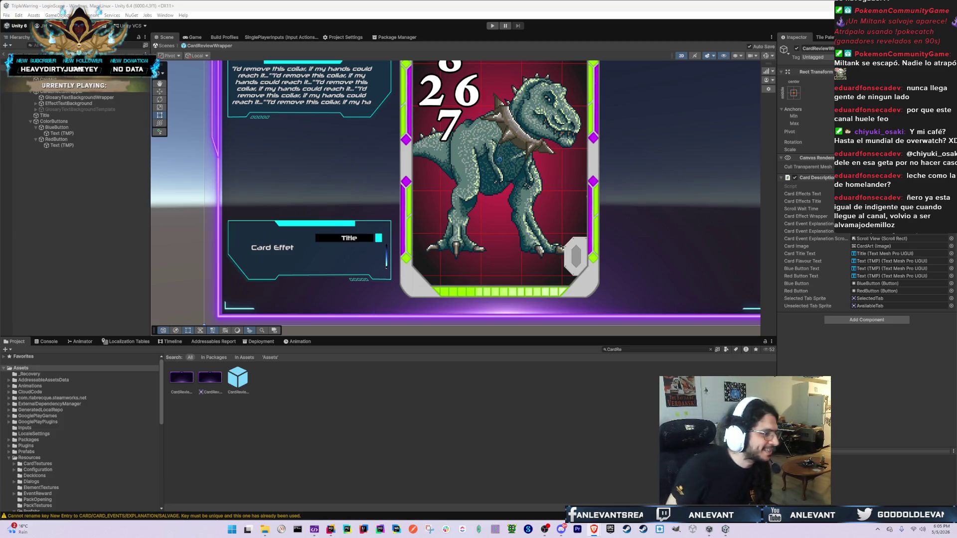
Check the console log and pan the view to show the whole card
left_click(46, 342)
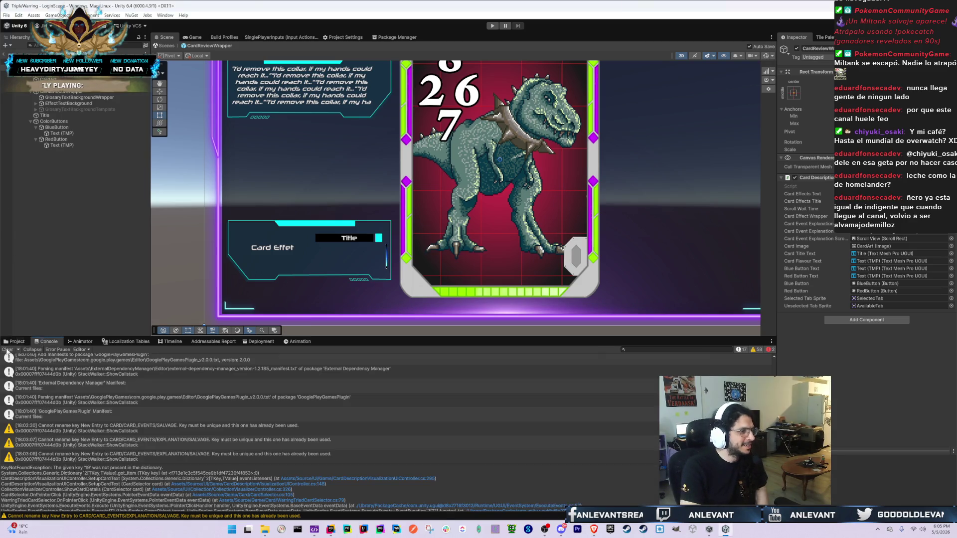
left_click(15, 342)
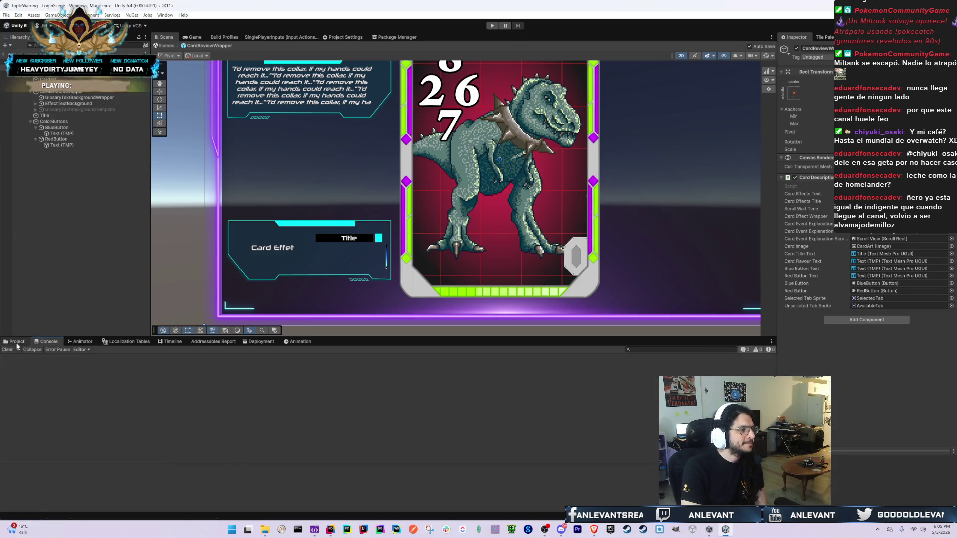
left_click(44, 342)
left_click_drag(607, 199, 444, 256)
scroll(444, 256, "down", 2)
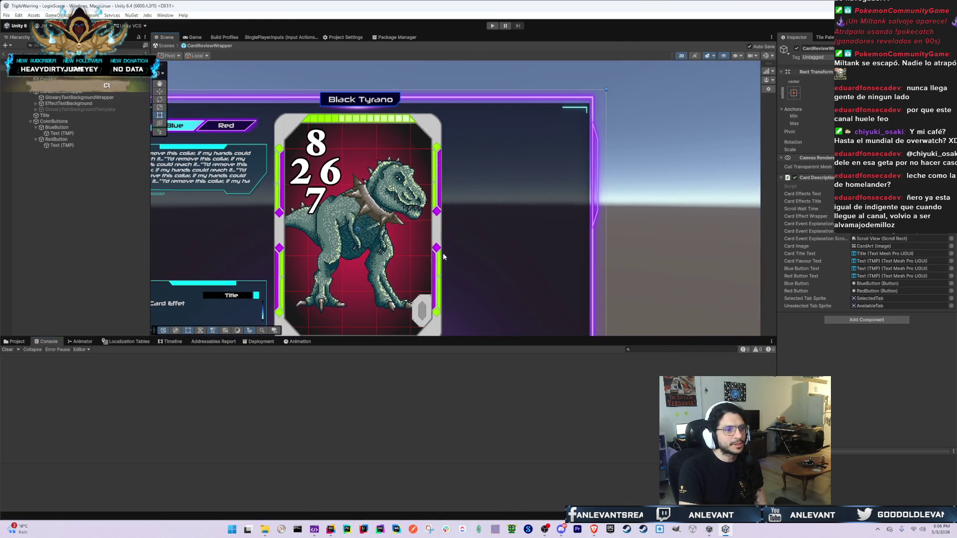
scroll(384, 175, "up", 5)
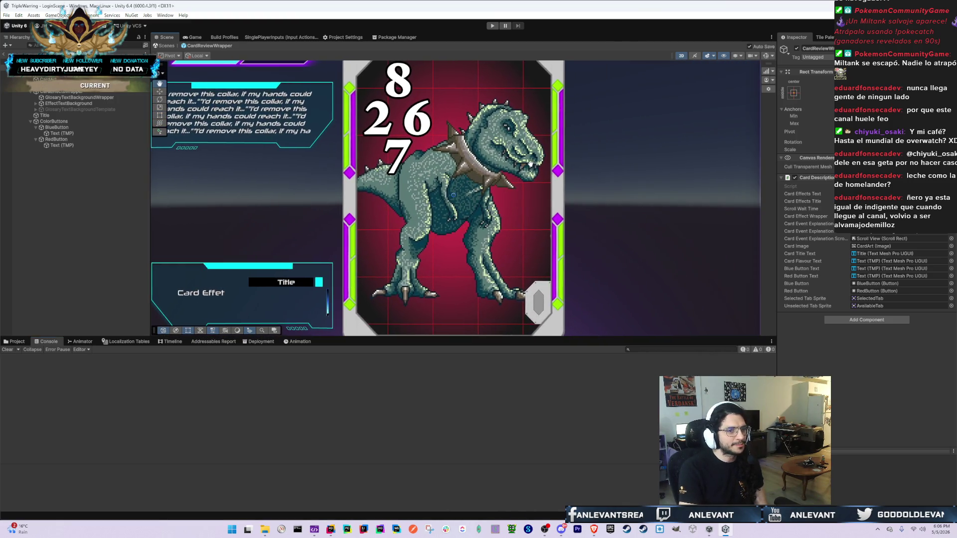
Select the glossary template's Title in the Hierarchy, comparing it against its Text (TMP) sibling
left_click(56, 127)
left_click(31, 121)
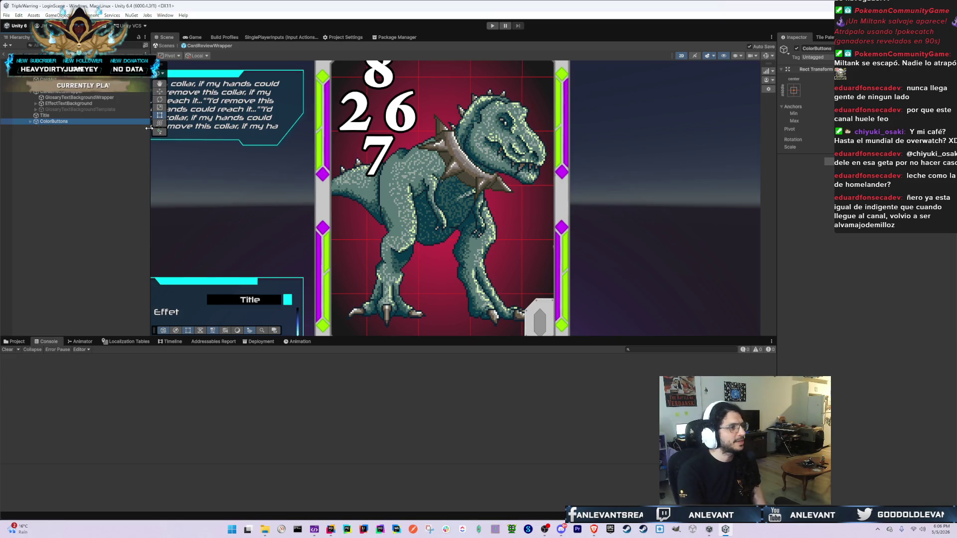
left_click(45, 115)
key("Up")
key("Up")
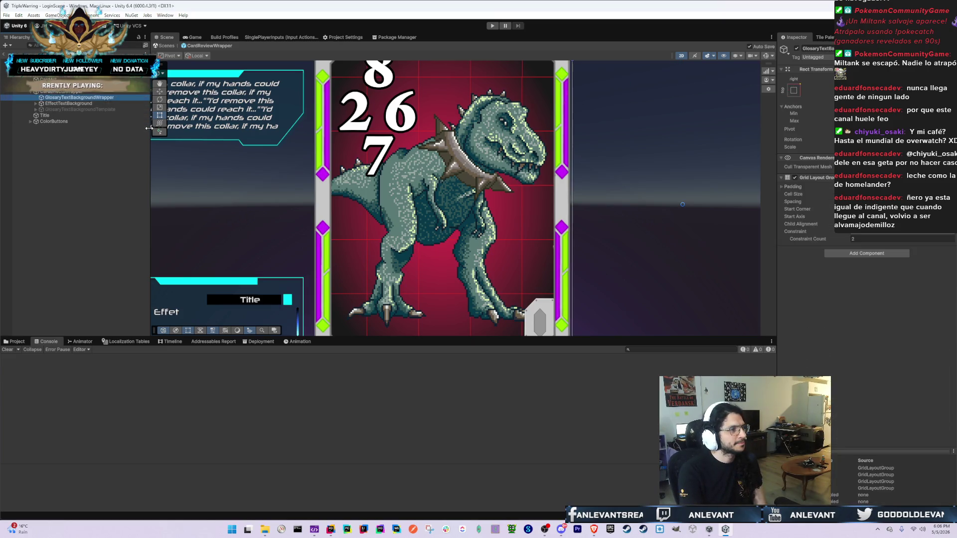
key("Down")
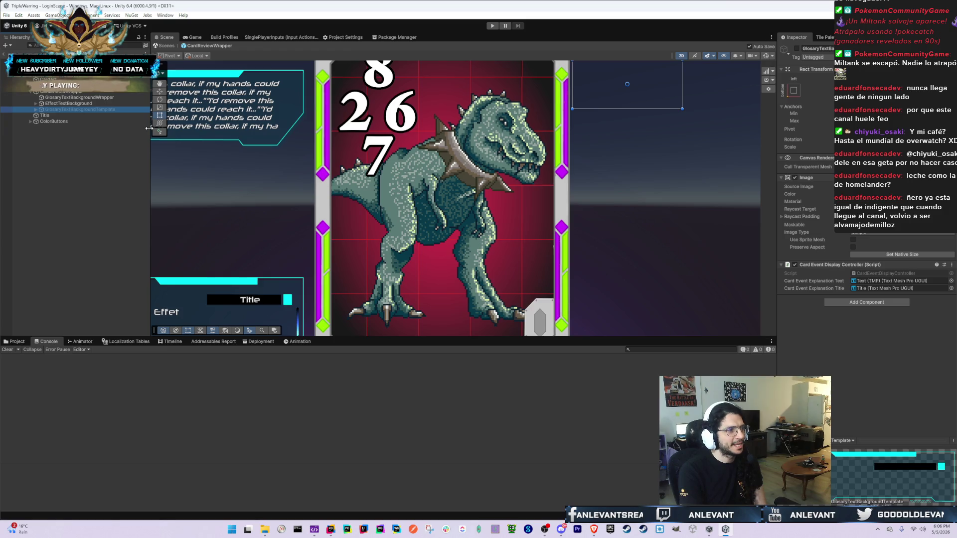
key("Right")
key("Down")
key("Down")
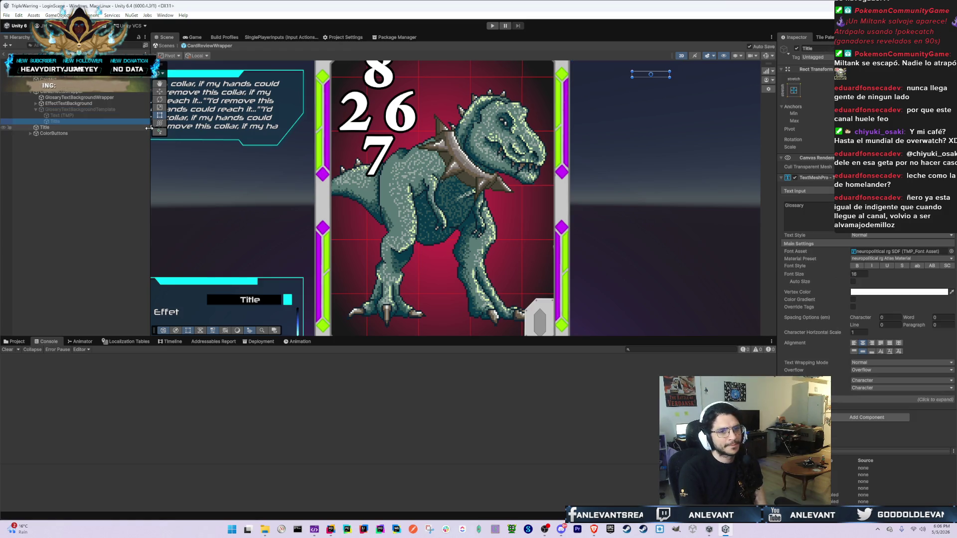
key("Up")
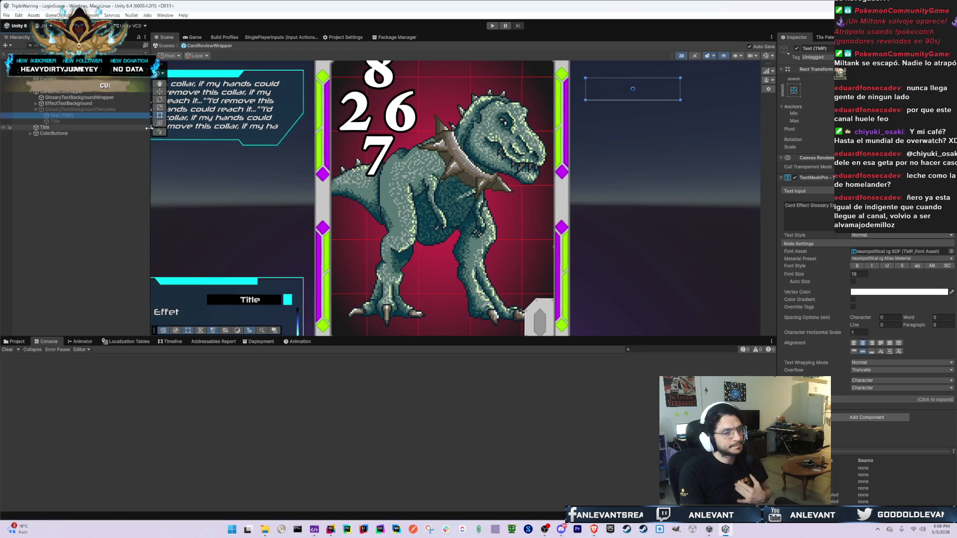
key("Down")
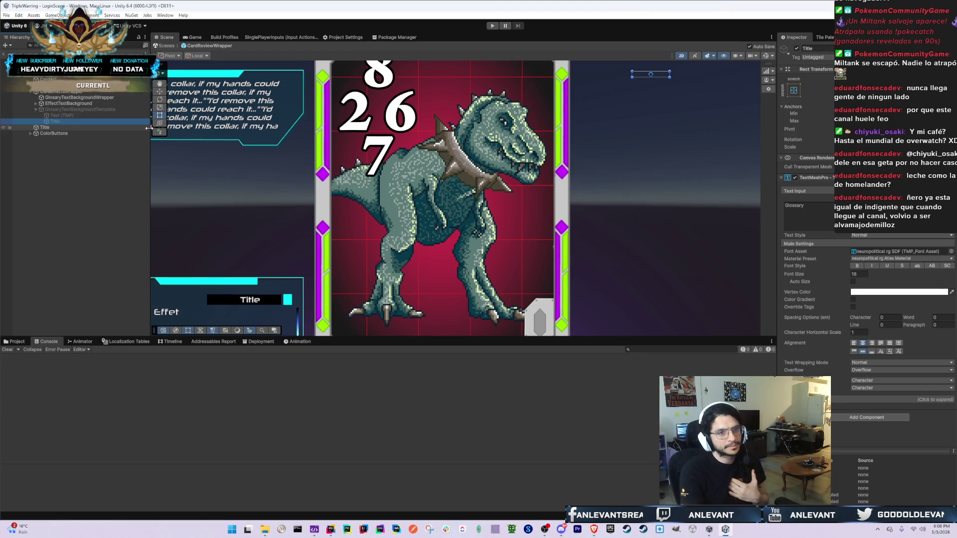
key("Up")
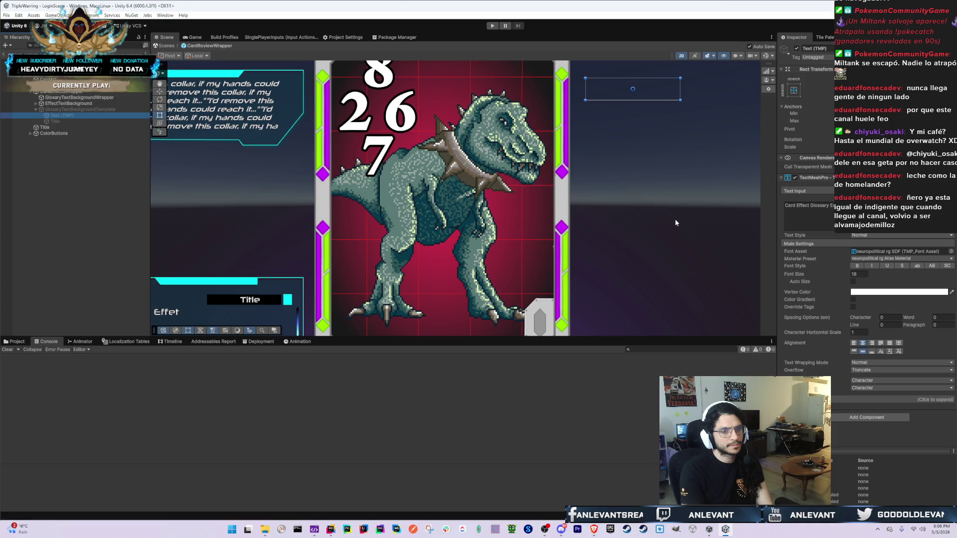
key("Down")
Lower the glossary Title's font size from 16 to 14, then edit the Text (TMP) font size
left_click(861, 274)
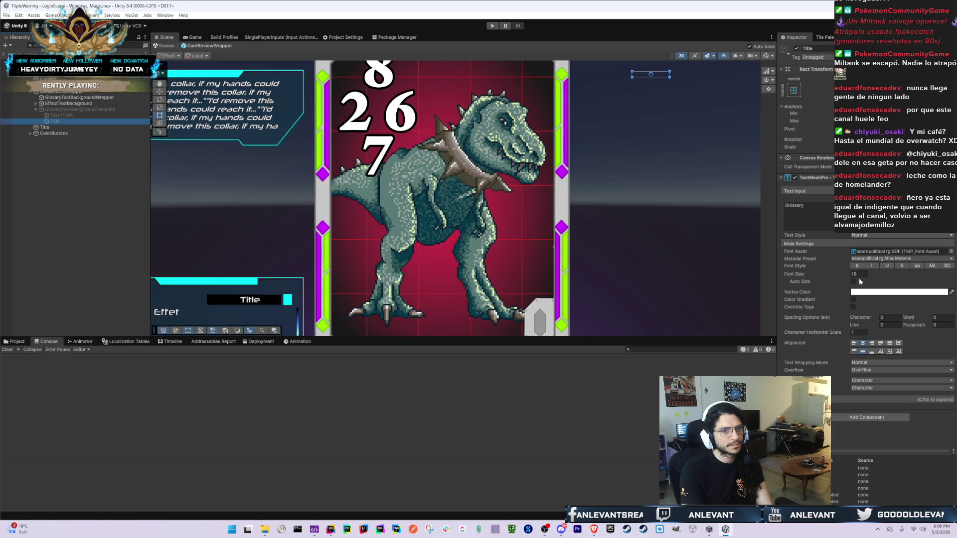
left_click(860, 274)
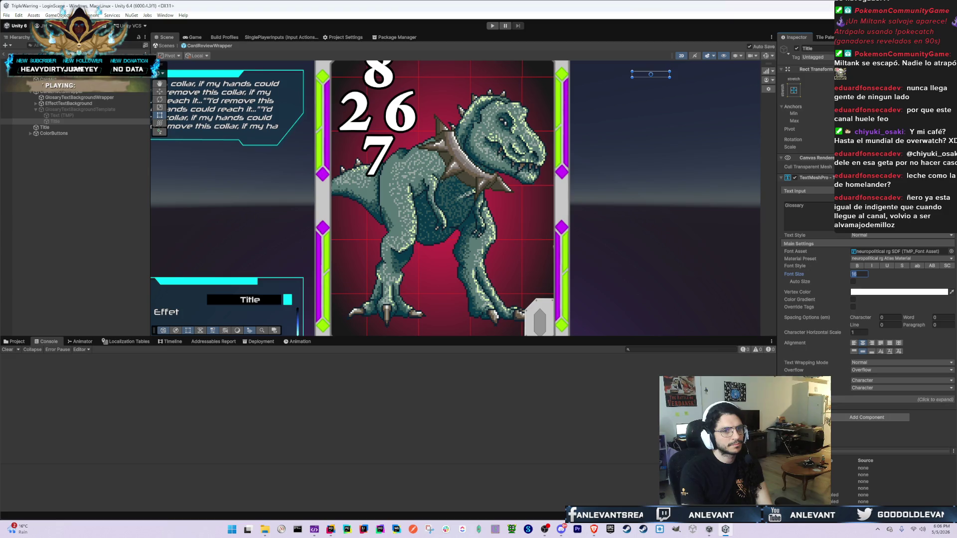
key("Return")
key("Up")
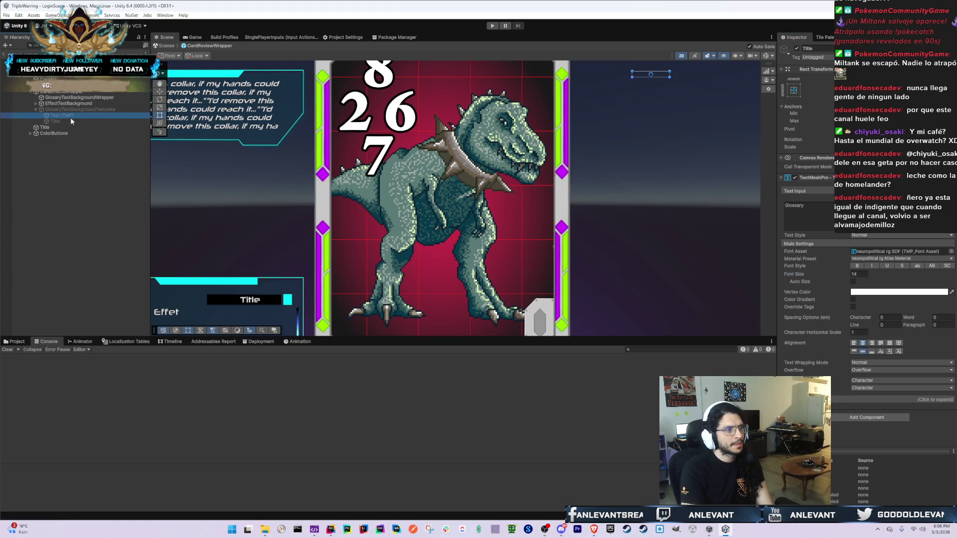
left_click(863, 274)
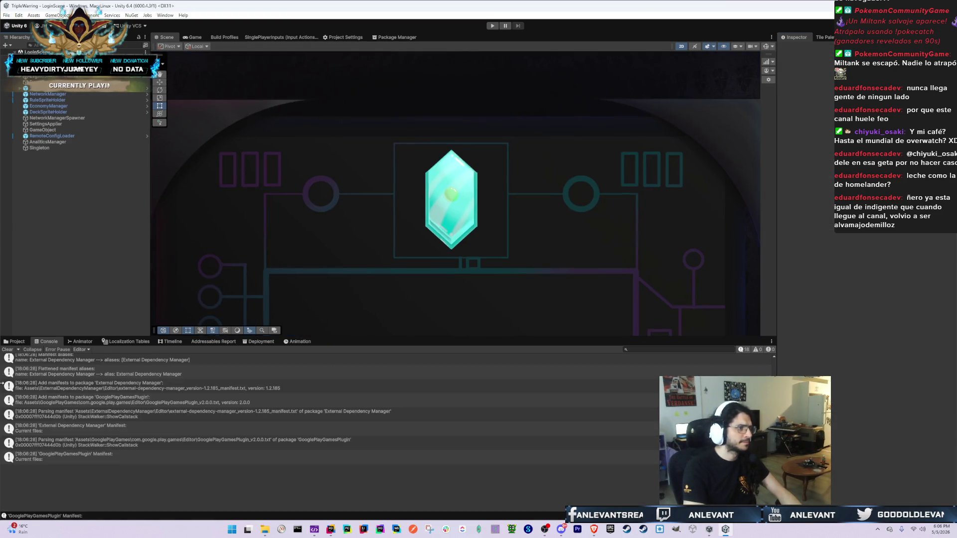
Start the game in Play Mode from the toolbar
left_click(492, 25)
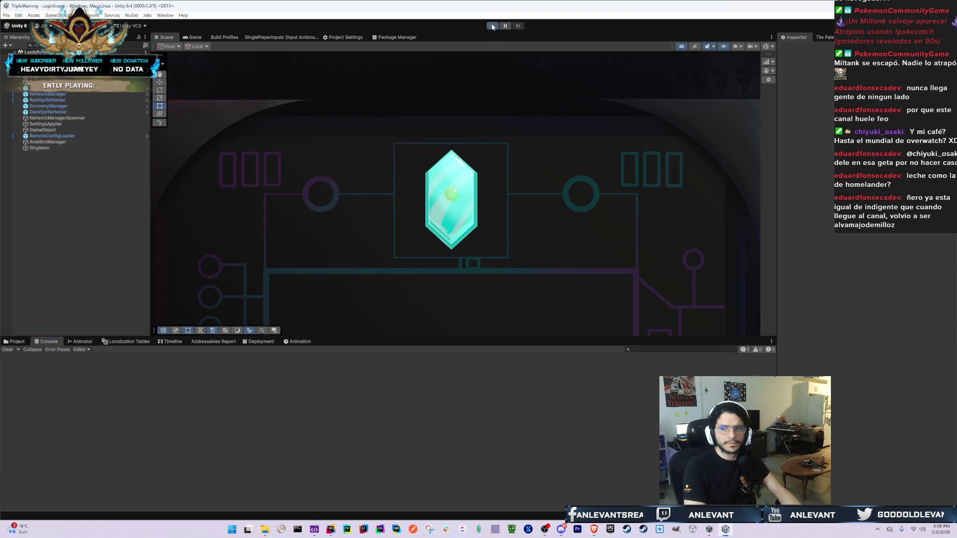
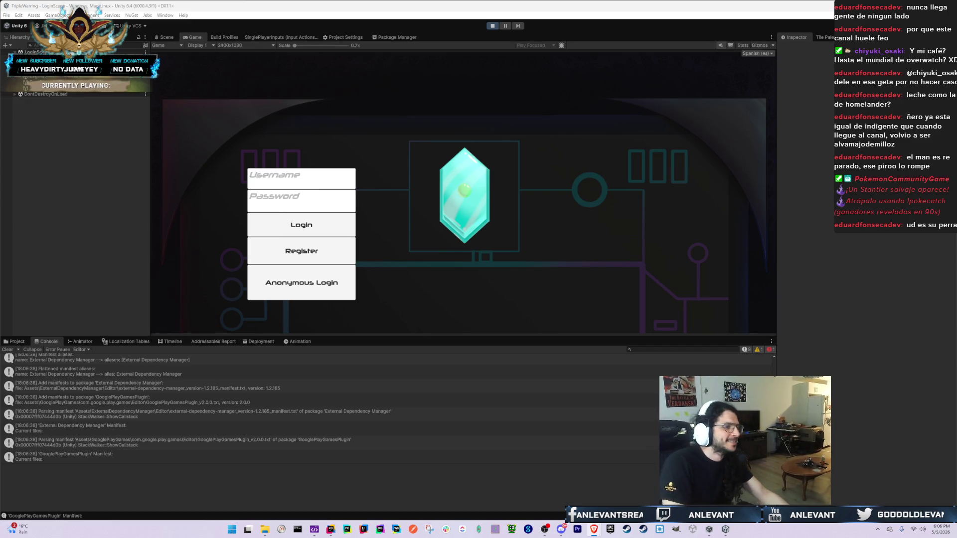
Sign in with the account username and password, then clear the console errors
type("admin")
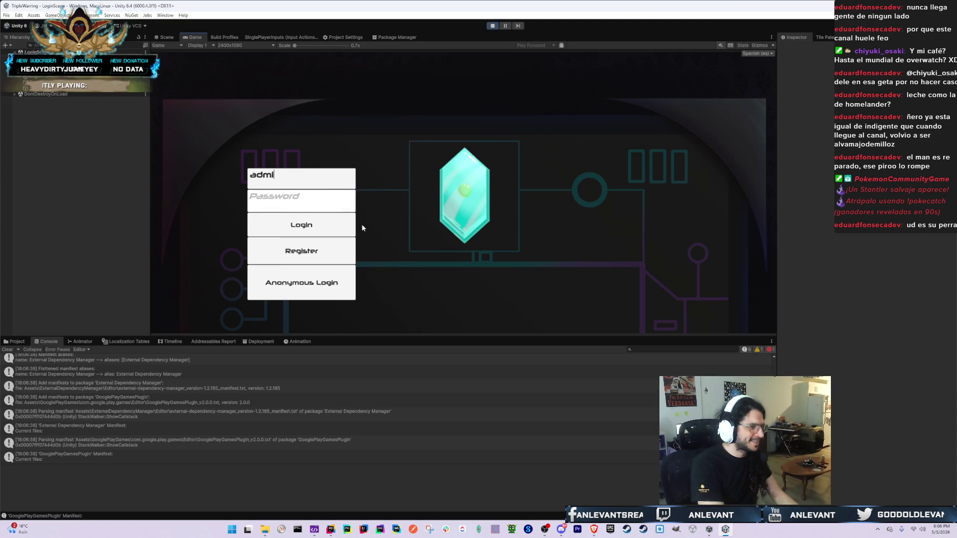
left_click(322, 196)
type("***********")
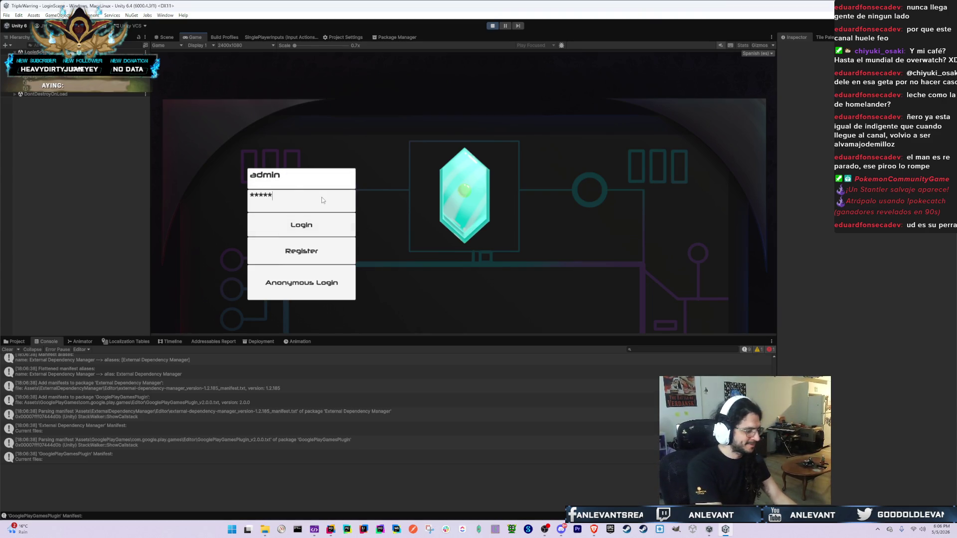
left_click(308, 218)
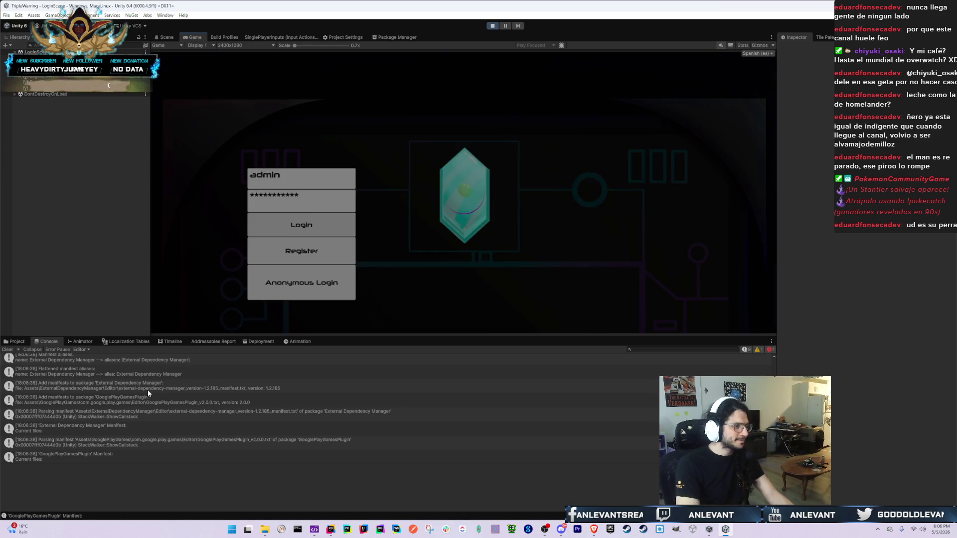
left_click(7, 351)
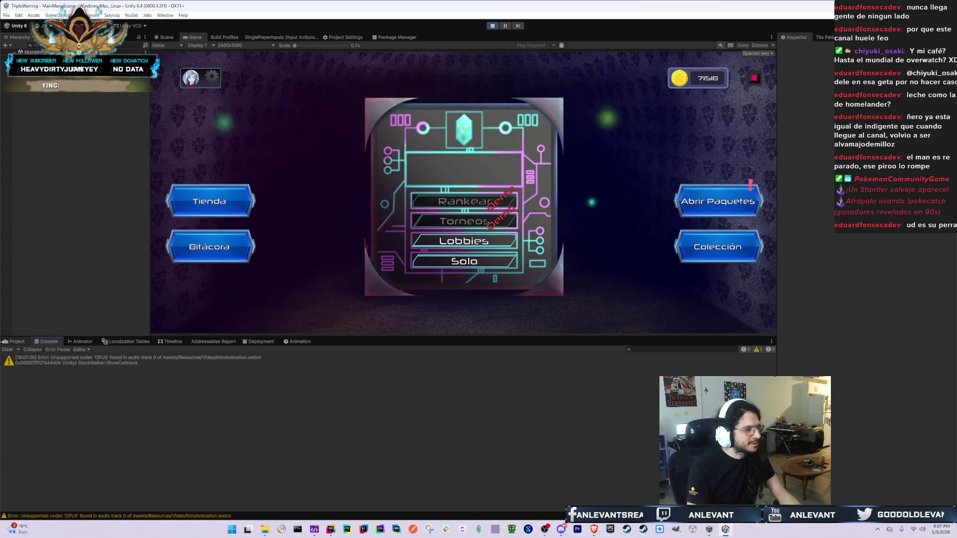
left_click(7, 350)
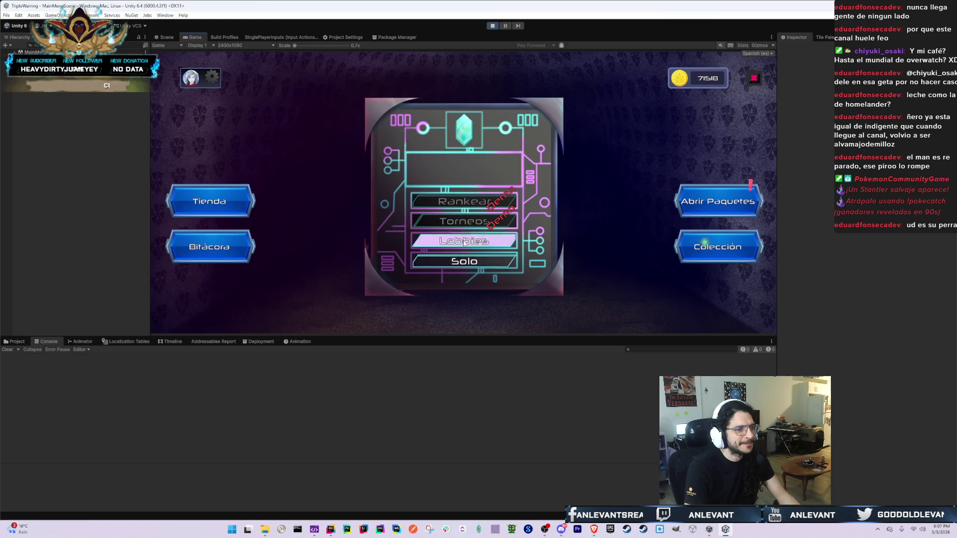
Try Solo > Historia, go back to the main menu, open Colección and view Flame Blade's details
left_click(458, 264)
left_click(450, 201)
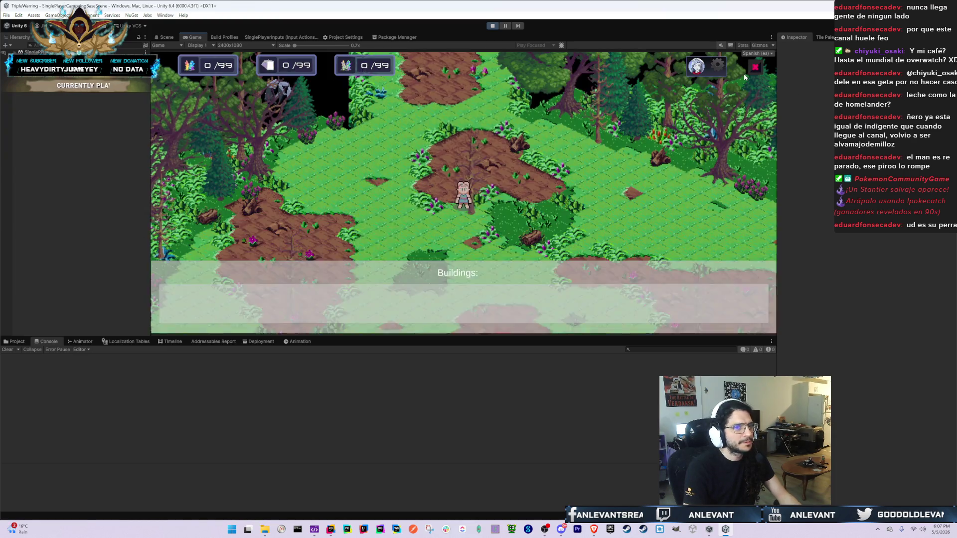
left_click(756, 67)
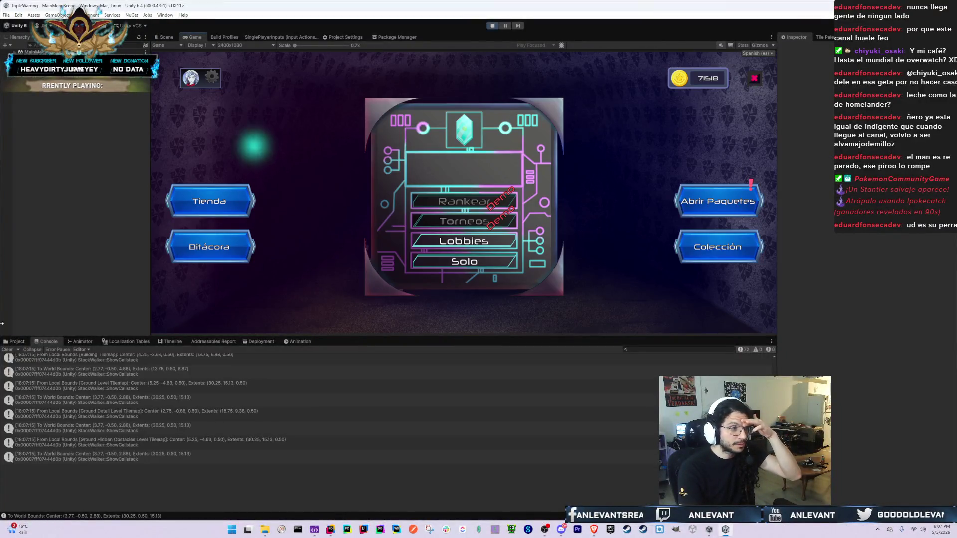
left_click(750, 247)
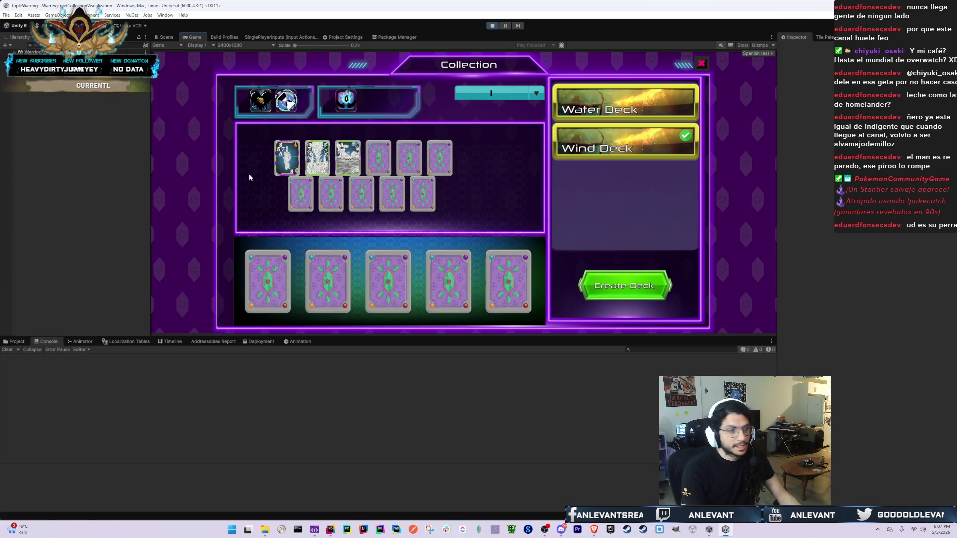
left_click(290, 163)
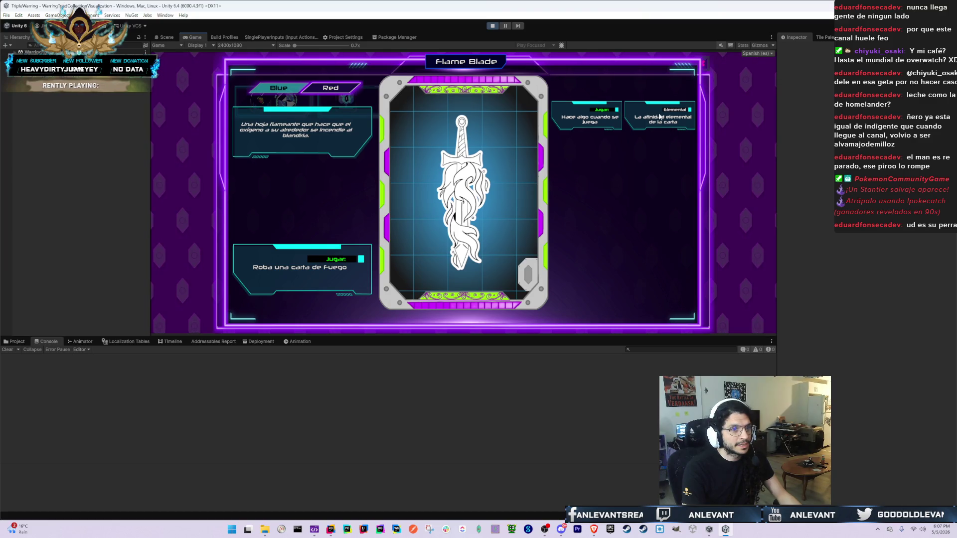
Review the Flame Blade, Strong Winds and High Tide card details
left_click(645, 137)
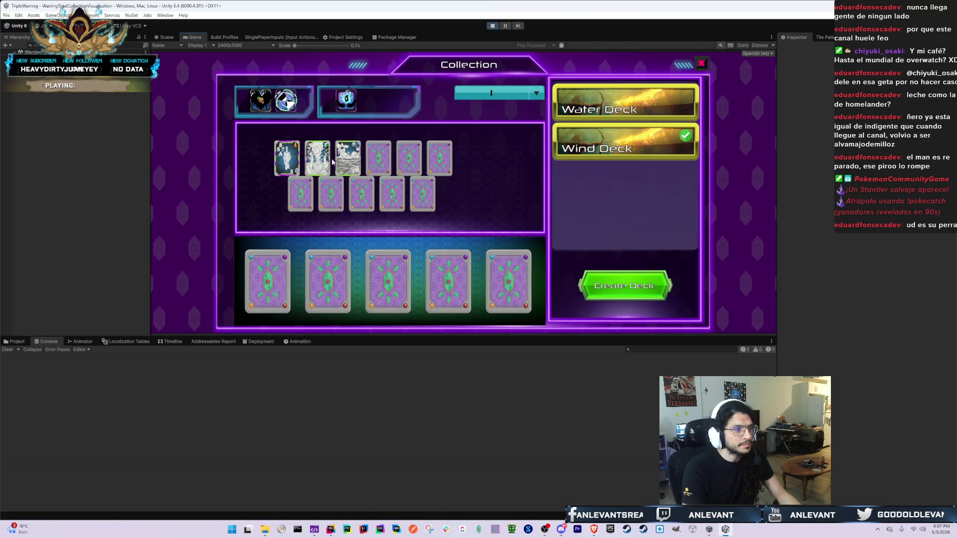
left_click(323, 161)
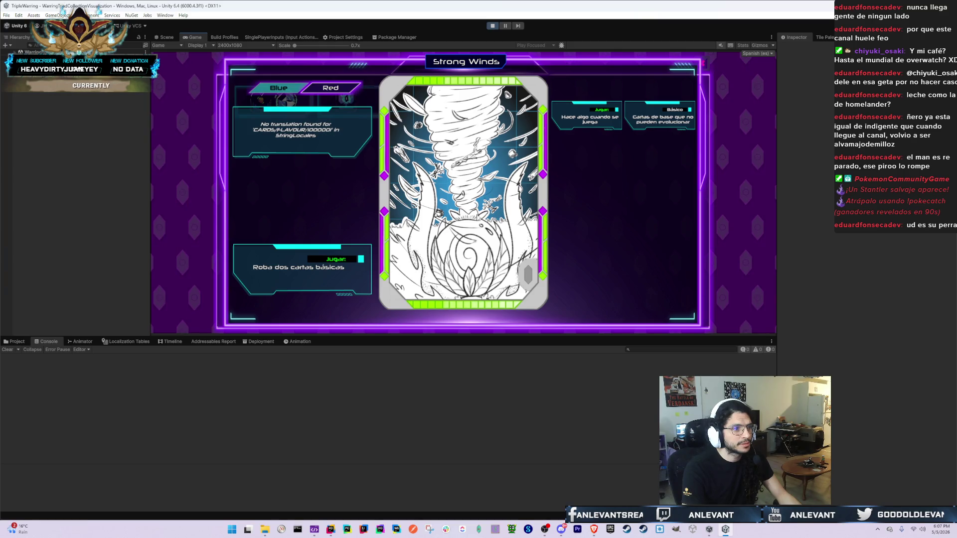
left_click(348, 216)
left_click(352, 168)
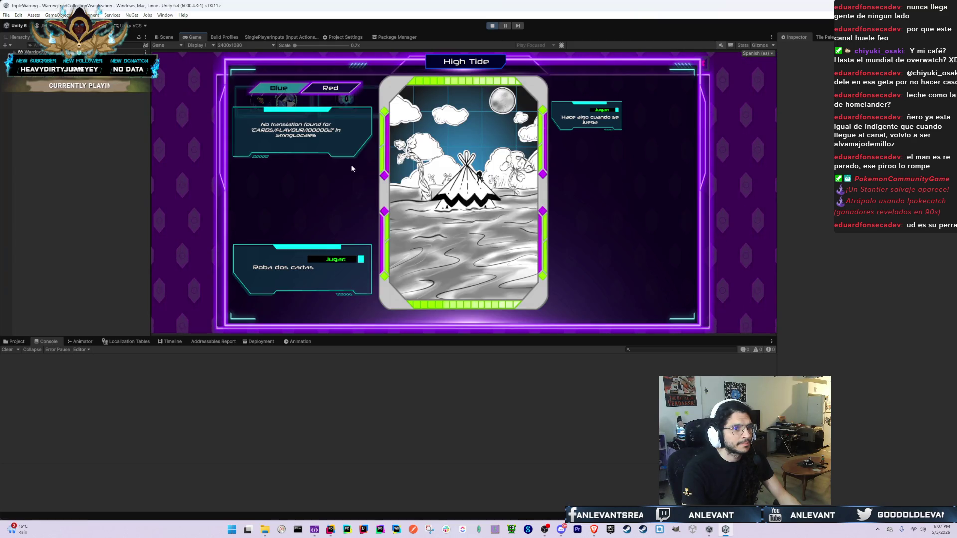
left_click(611, 145)
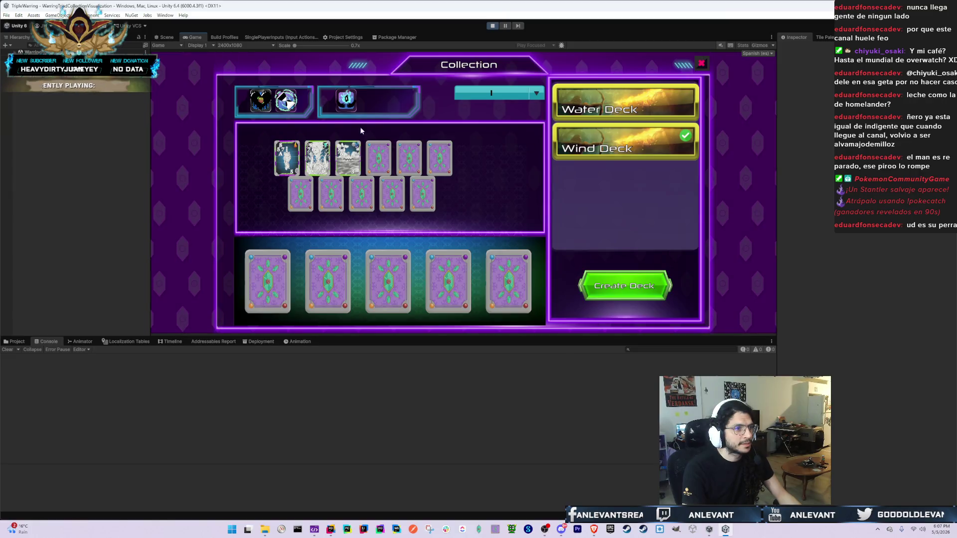
Filter the collection to level 3 and review the Fire Slug and Flashbird details
left_click(494, 93)
left_click(477, 132)
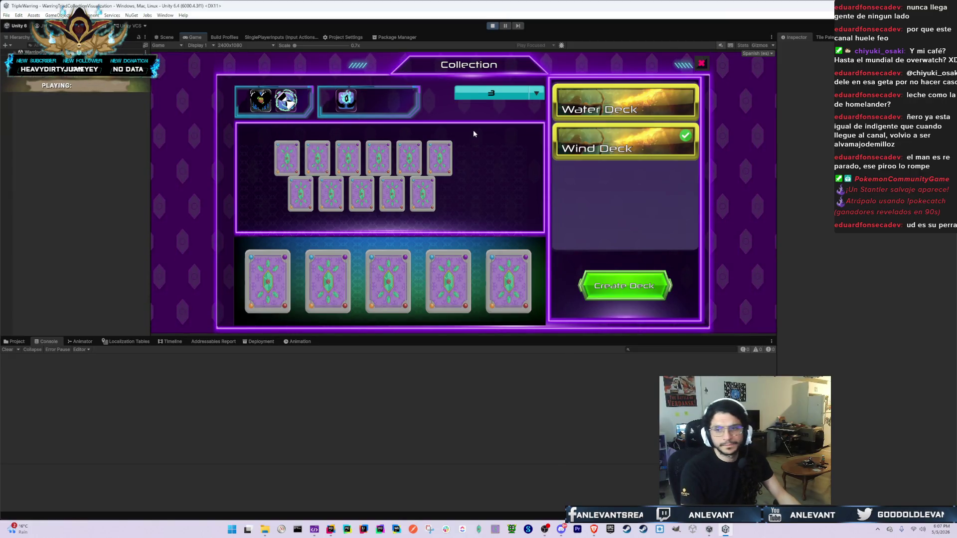
left_click(311, 168)
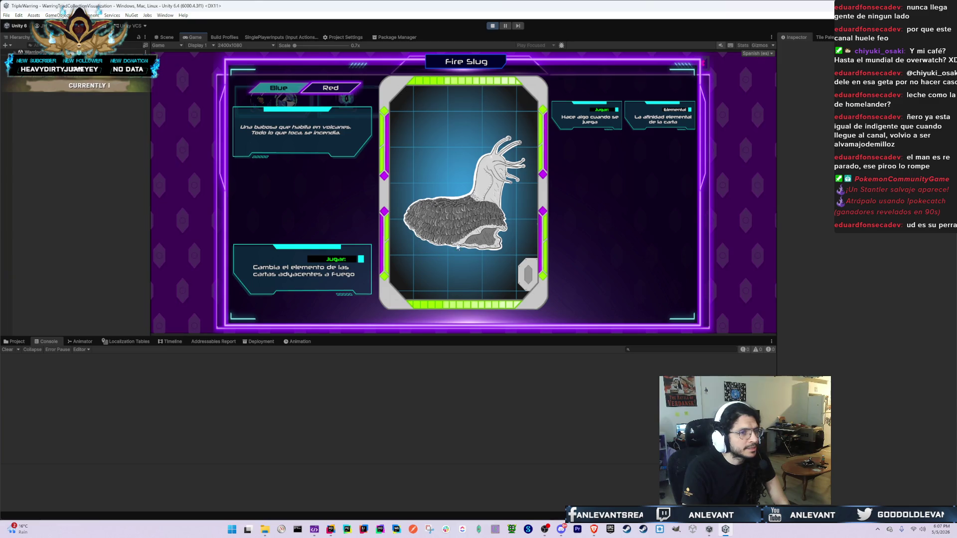
left_click(641, 186)
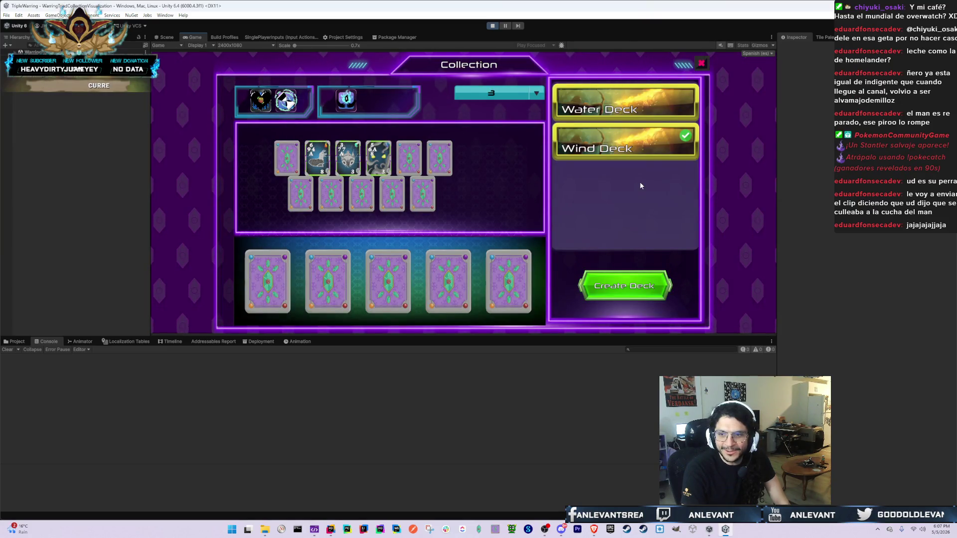
left_click(351, 167)
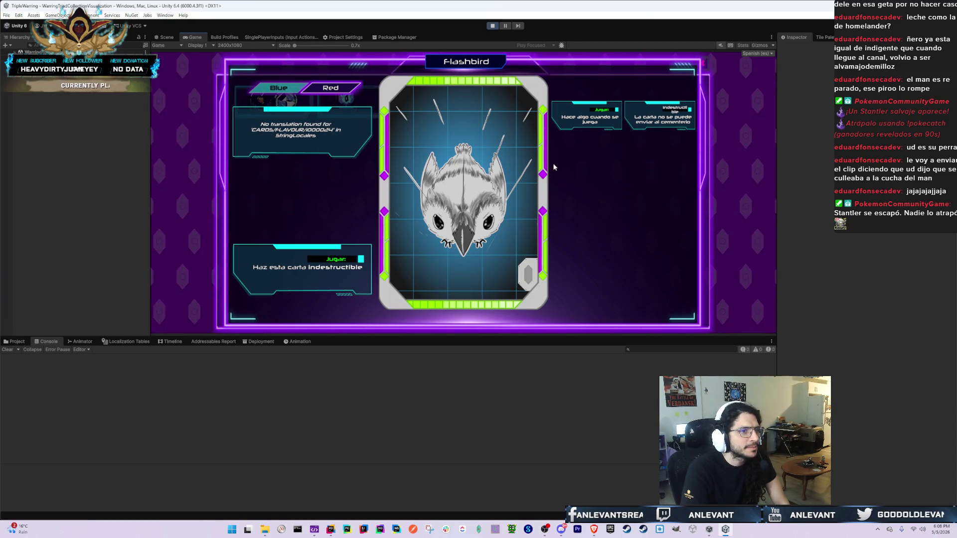
left_click(573, 218)
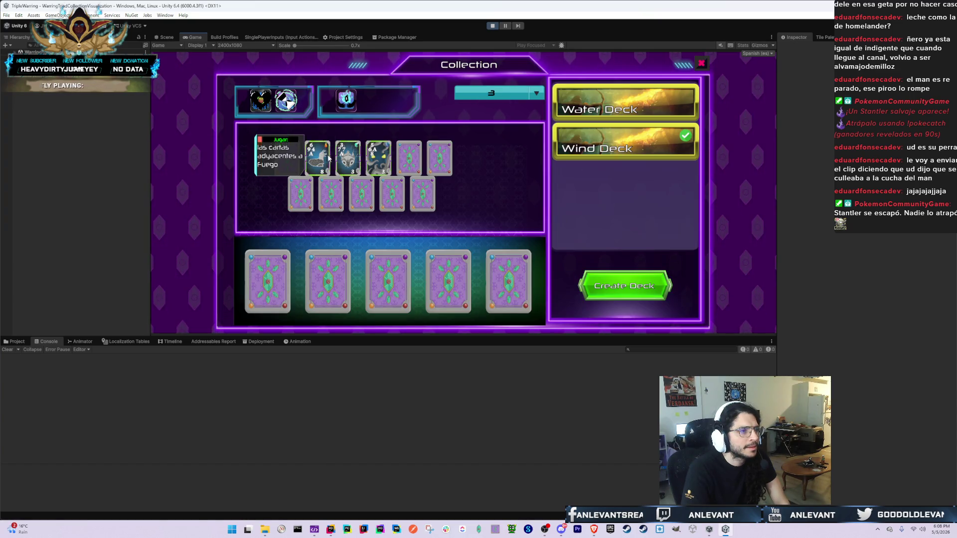
left_click(327, 159)
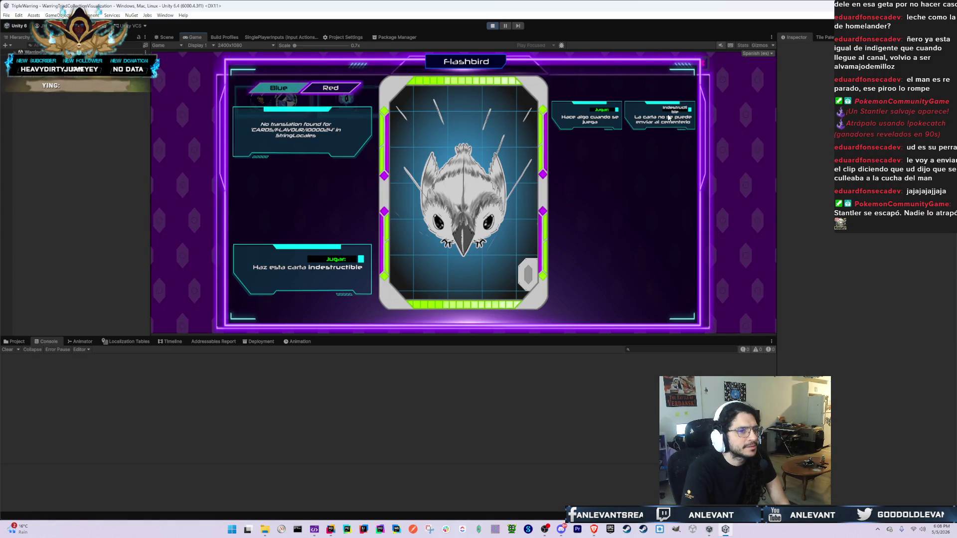
left_click(650, 166)
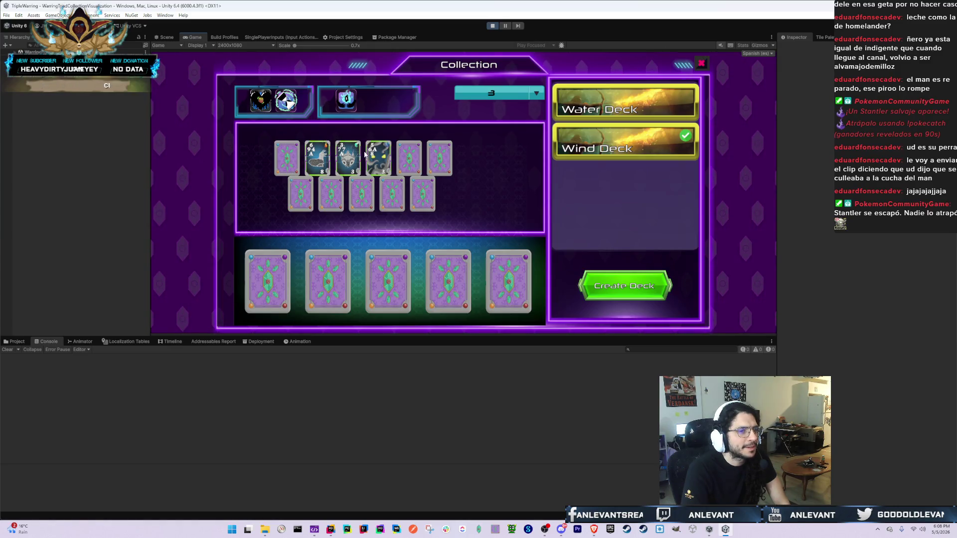
Review Depth's Squid's details twice, then set the level filter to 9
left_click(373, 156)
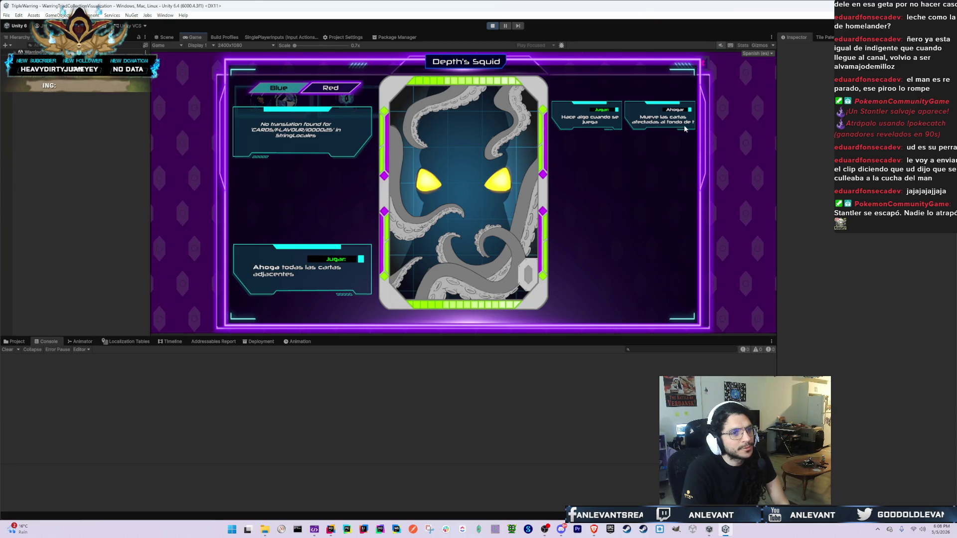
left_click(643, 159)
left_click(383, 152)
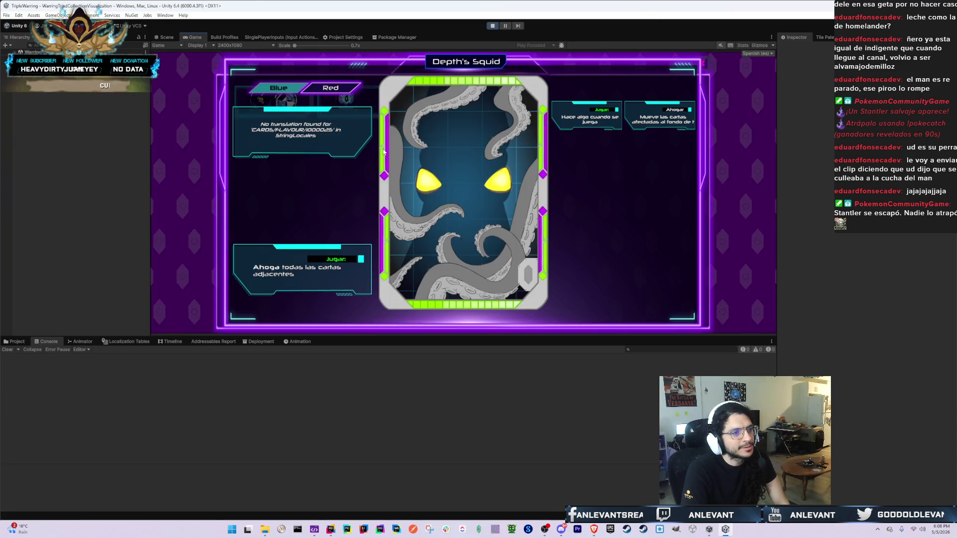
left_click(623, 211)
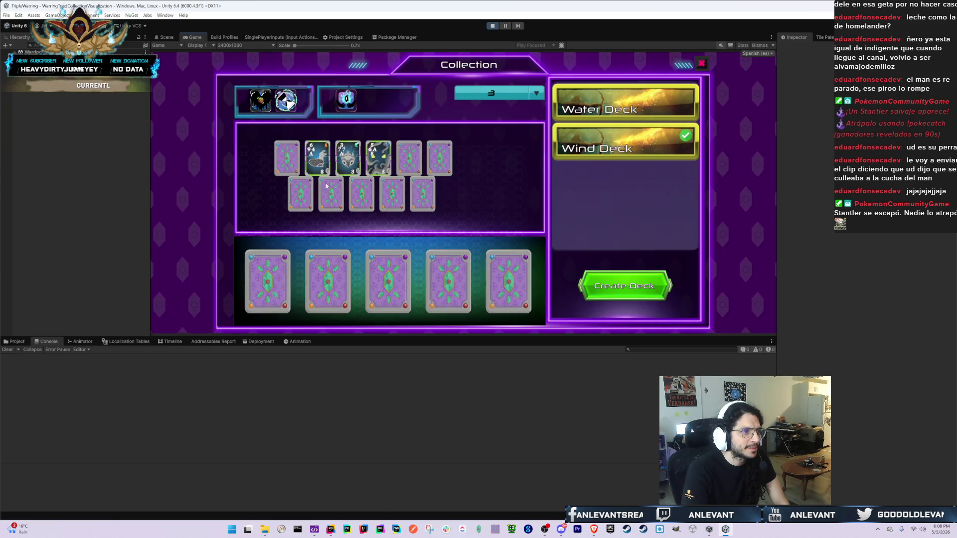
left_click(494, 95)
left_click(486, 161)
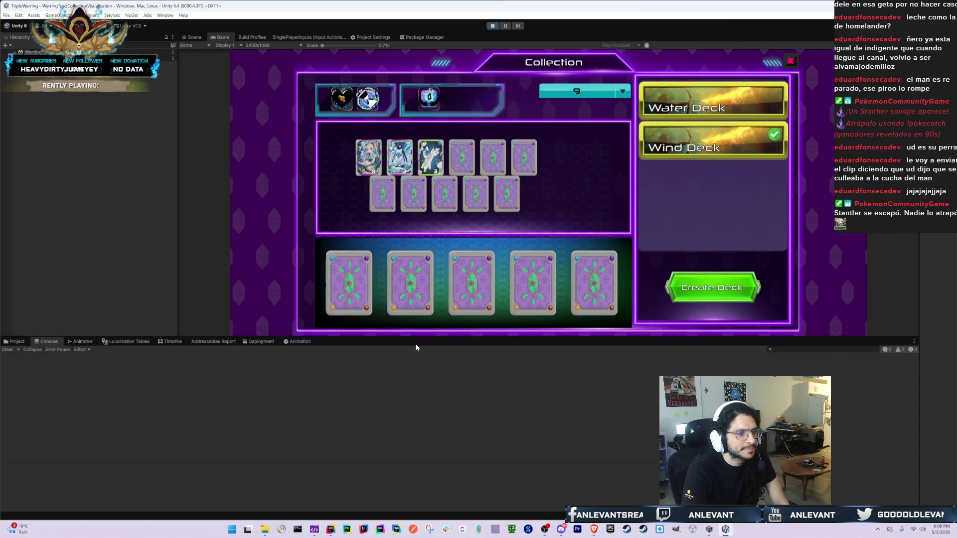
Enlarge the Game view, check Cuvier Diver's details, then restore it and show the Deployment modules
left_click_drag(410, 340, 384, 491)
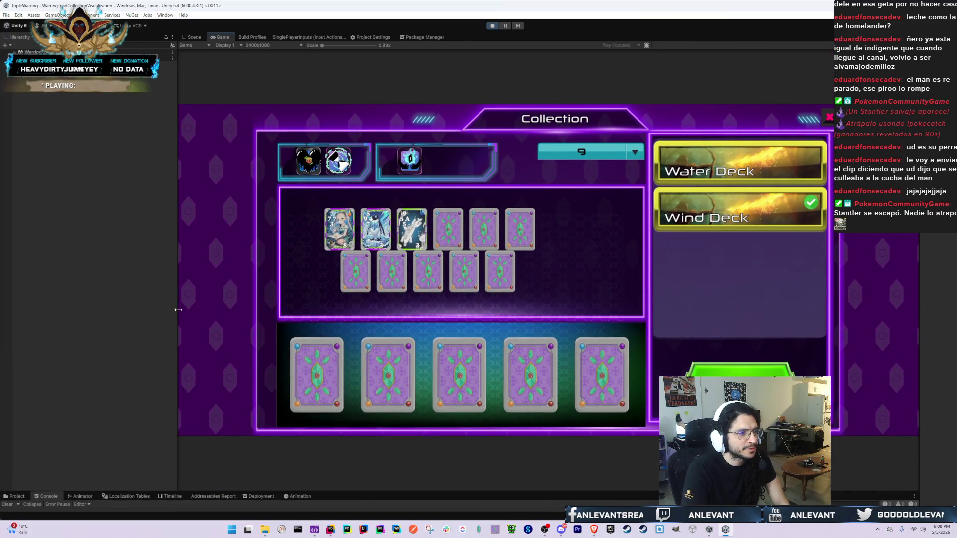
left_click_drag(179, 314, 37, 325)
left_click(286, 223)
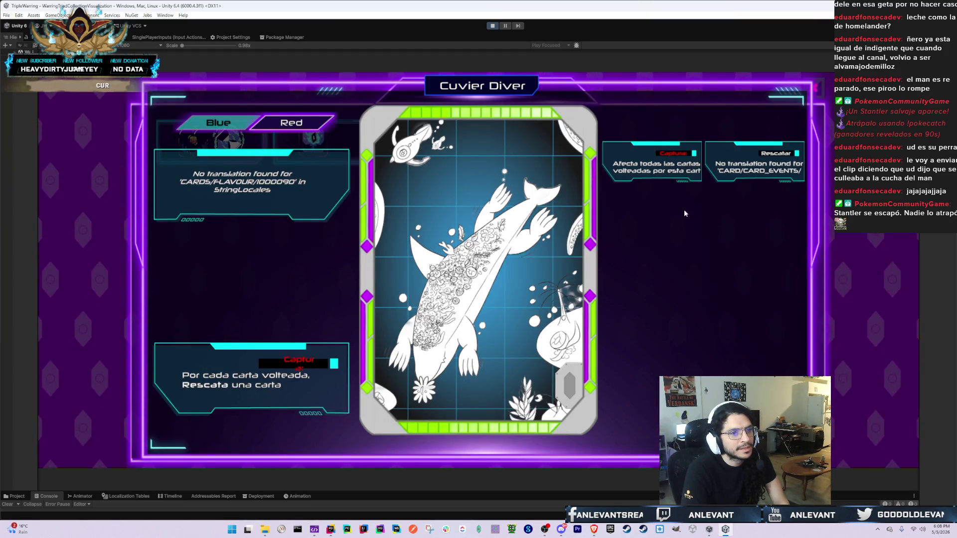
left_click(692, 239)
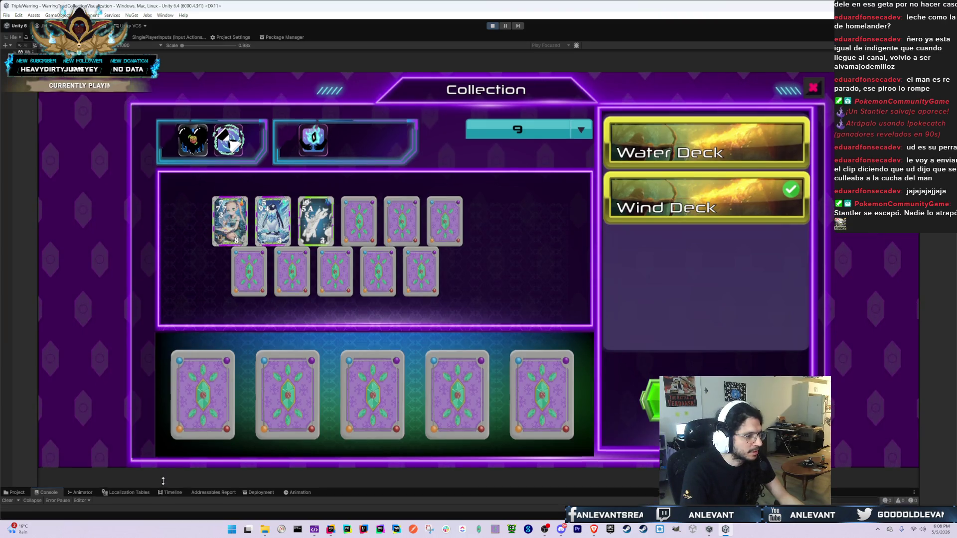
left_click_drag(140, 491, 141, 261)
left_click(249, 264)
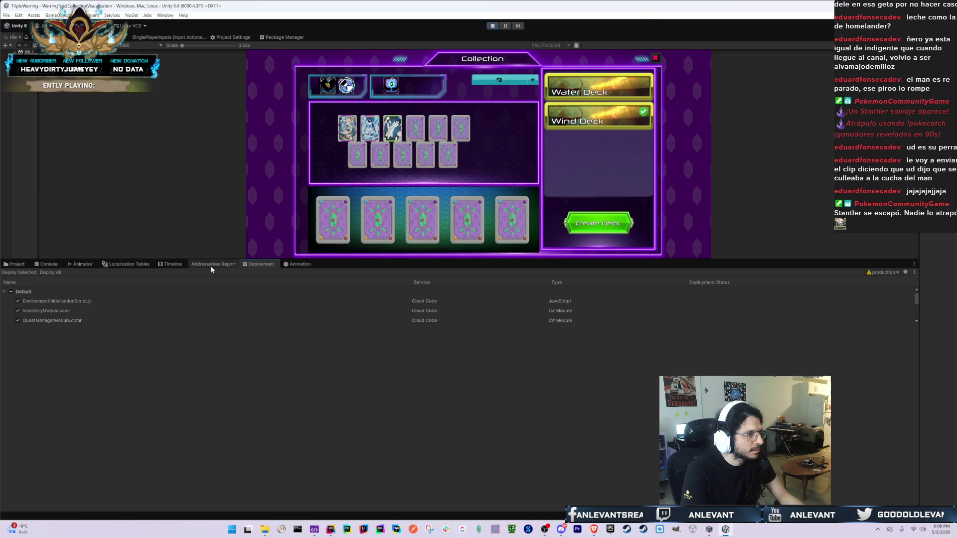
Open the StringLocales table and start editing SALVAGE's empty English explanation
left_click(126, 265)
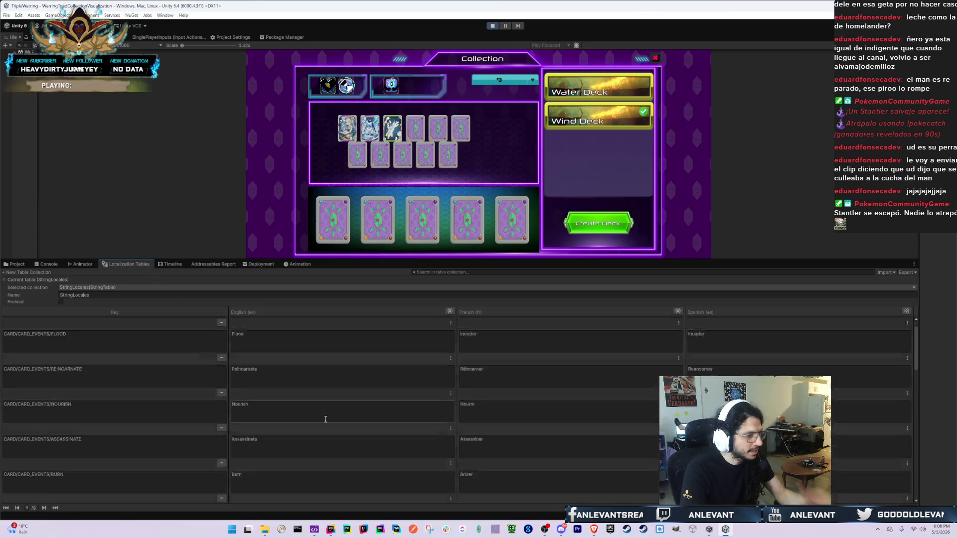
scroll(279, 448, "down", 8)
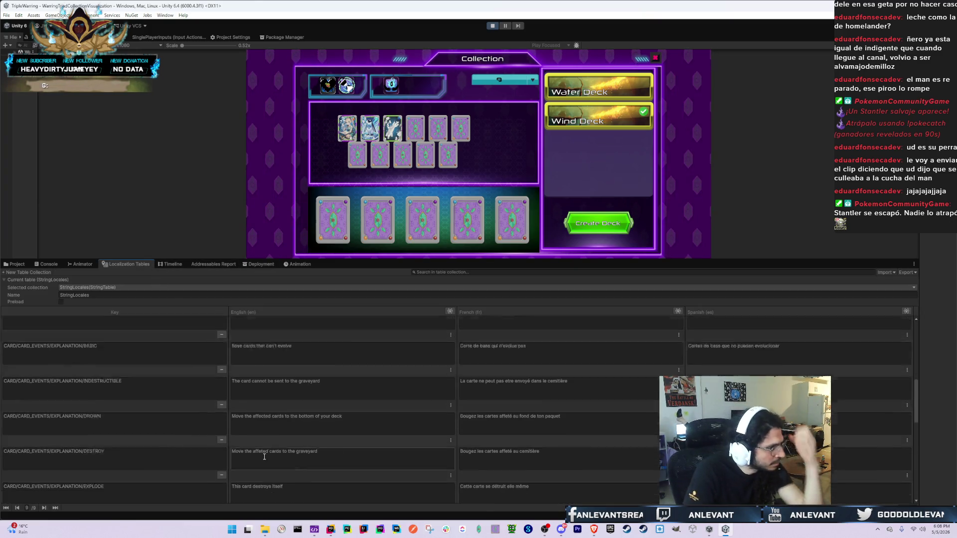
scroll(256, 460, "down", 5)
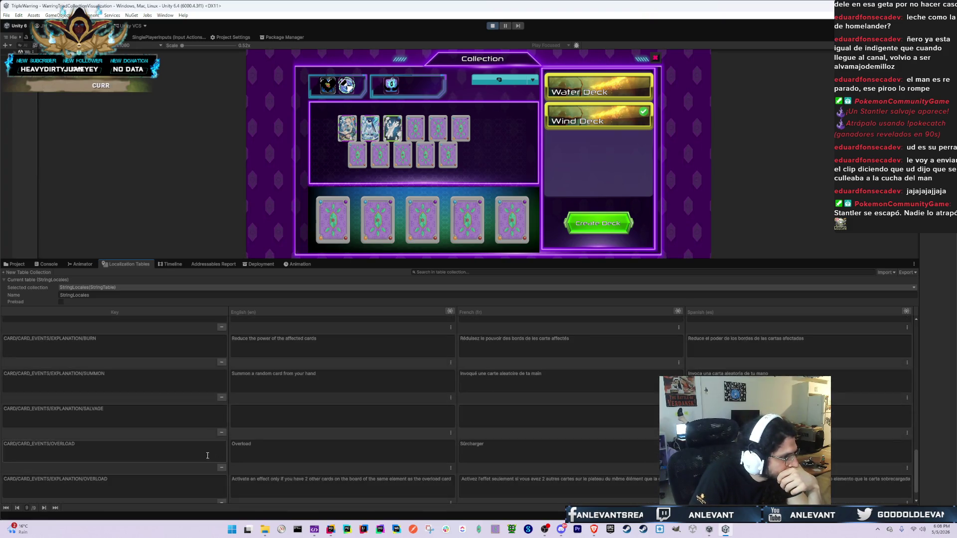
left_click(164, 419)
left_click(332, 420)
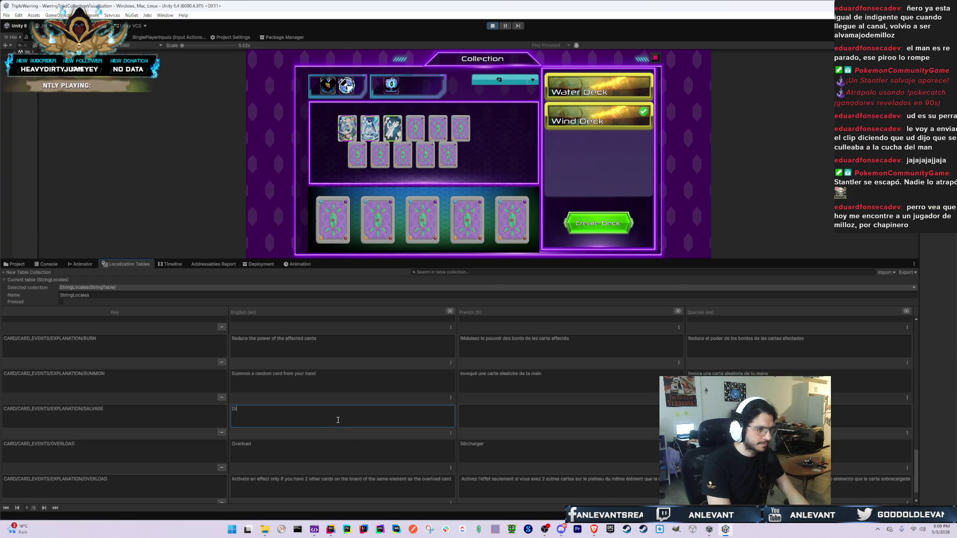
Finish SALVAGE's English text 'Draw from the bottom of your deck' and enter its French translation
type("w fr")
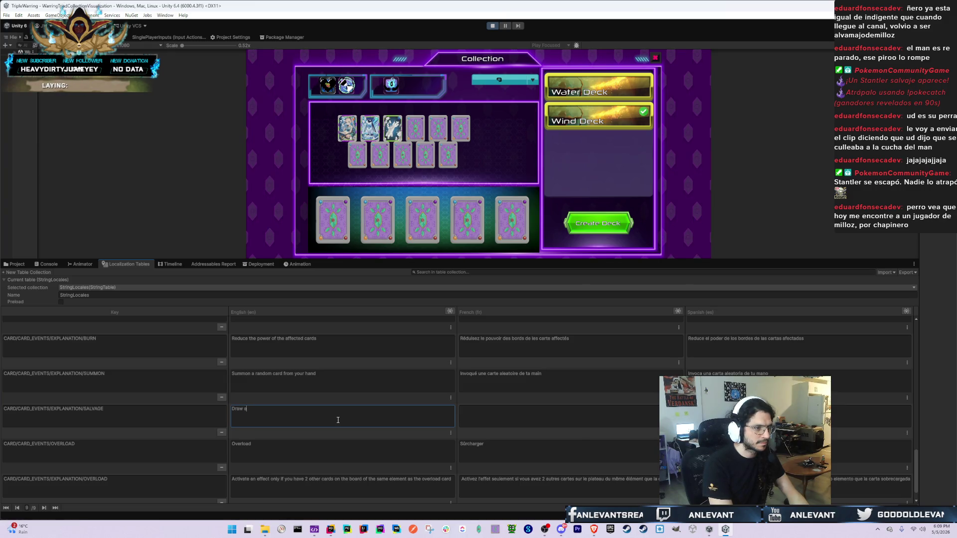
type("om the bottom of")
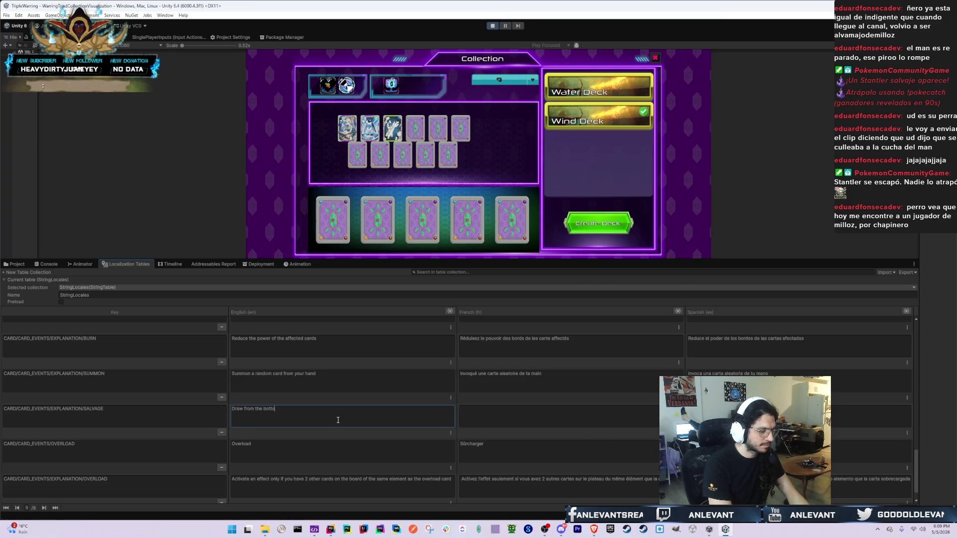
type(" your deck")
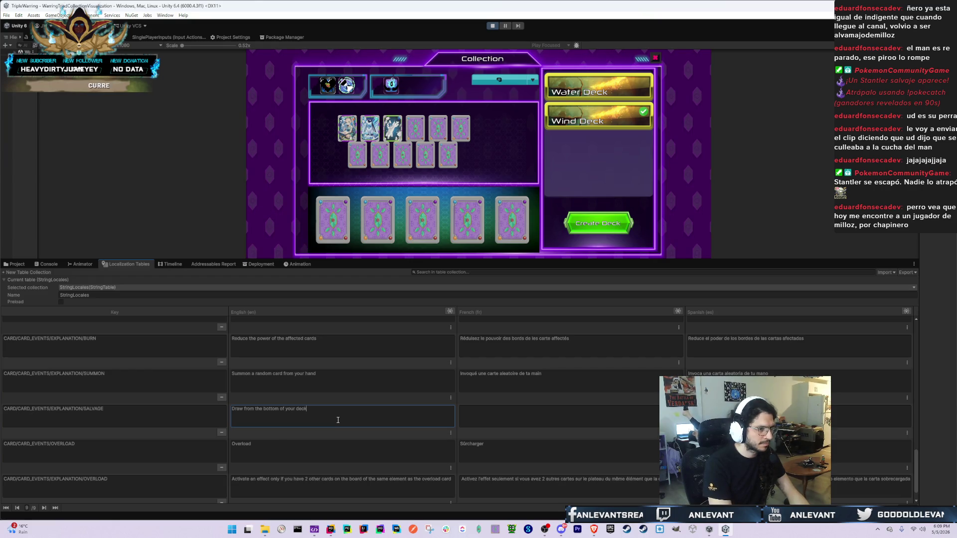
key("ctrl+a")
left_click(748, 416)
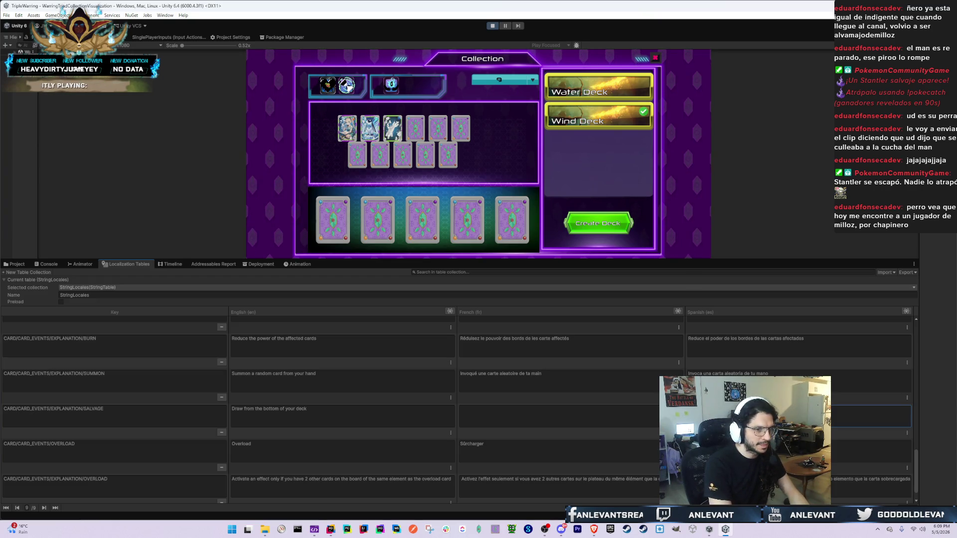
left_click(668, 417)
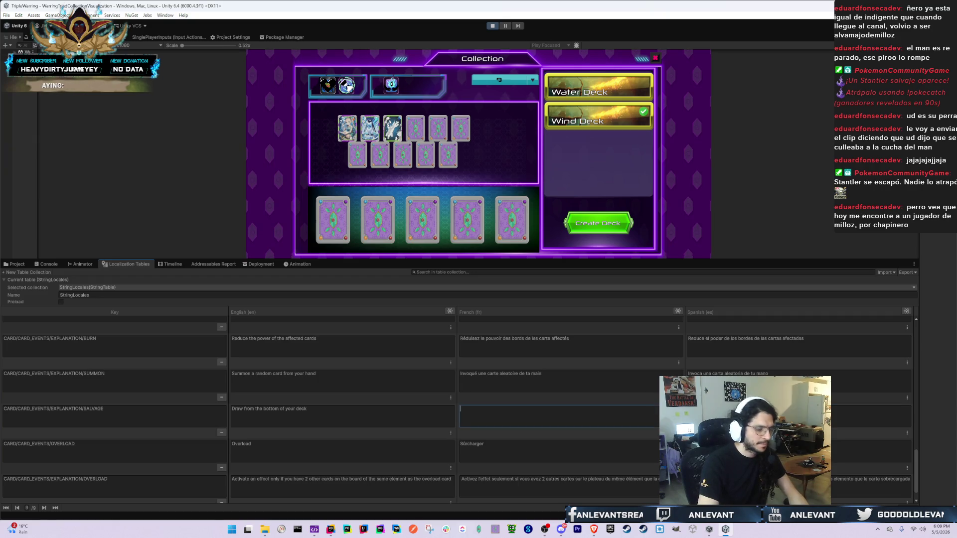
type("iochez u")
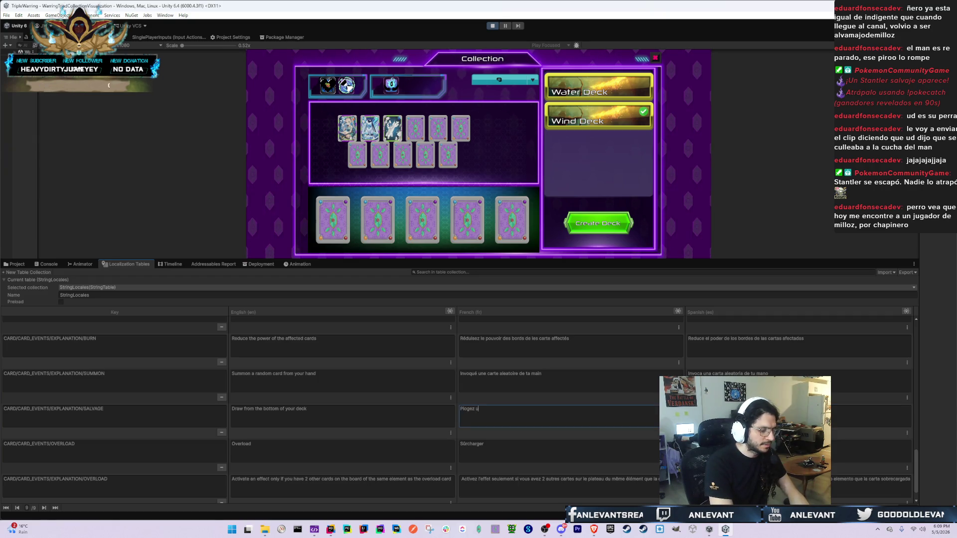
type("ne carte")
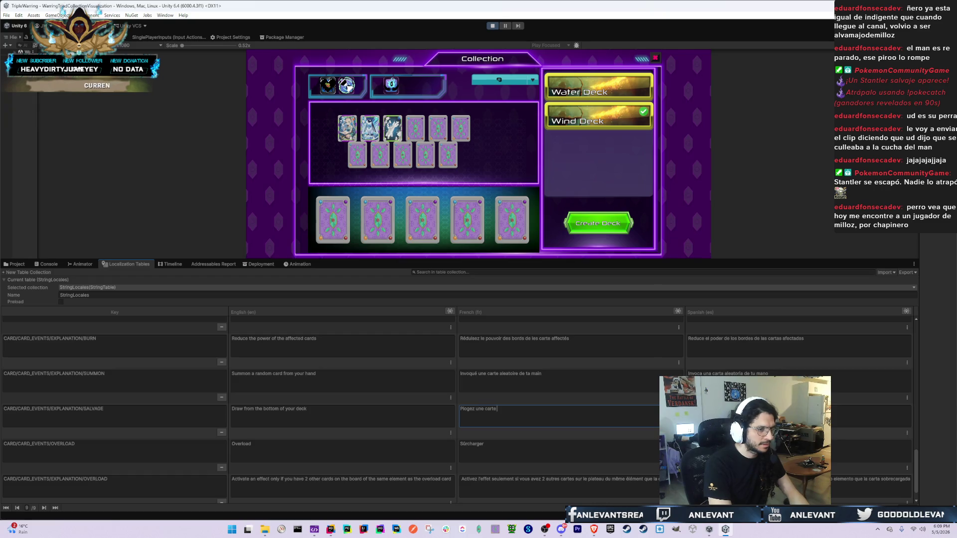
type(" du for")
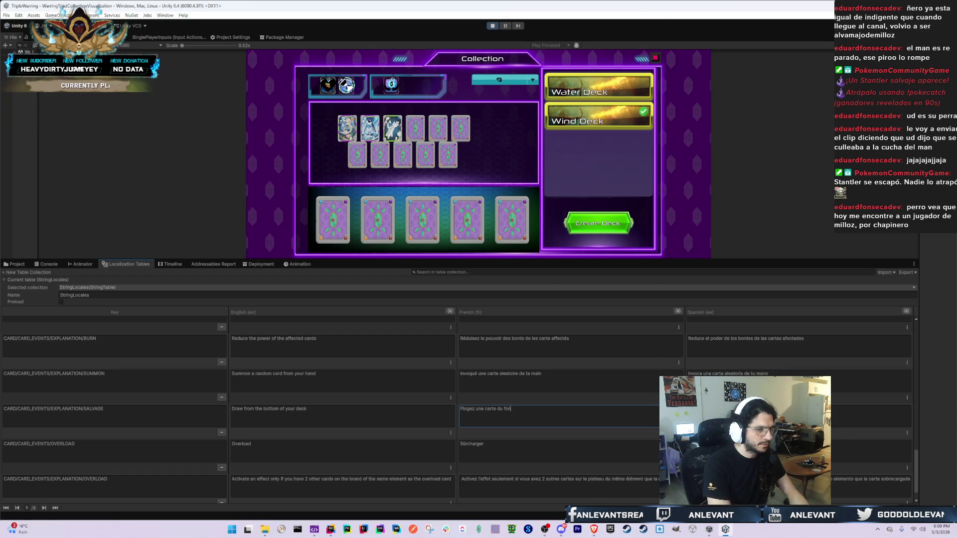
type("d de ton ")
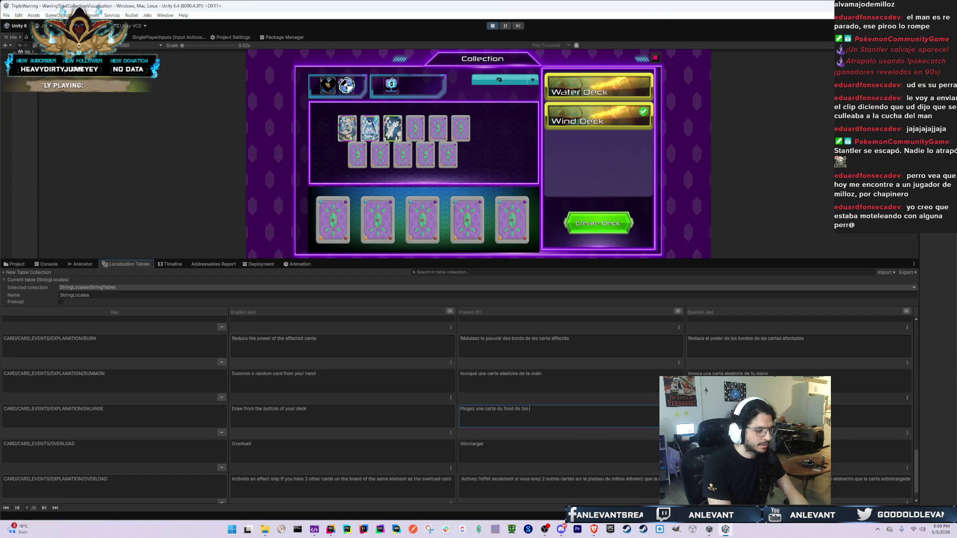
type("ge")
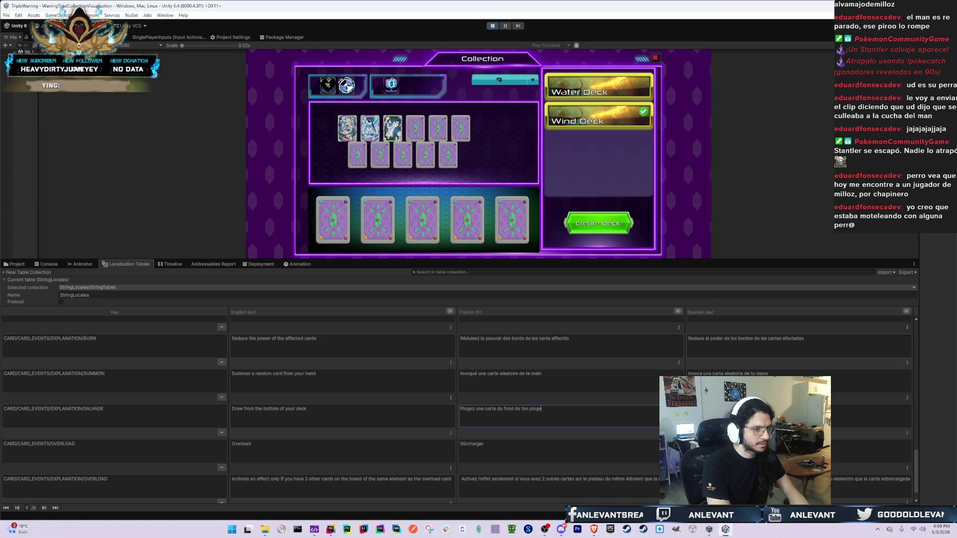
key("Return")
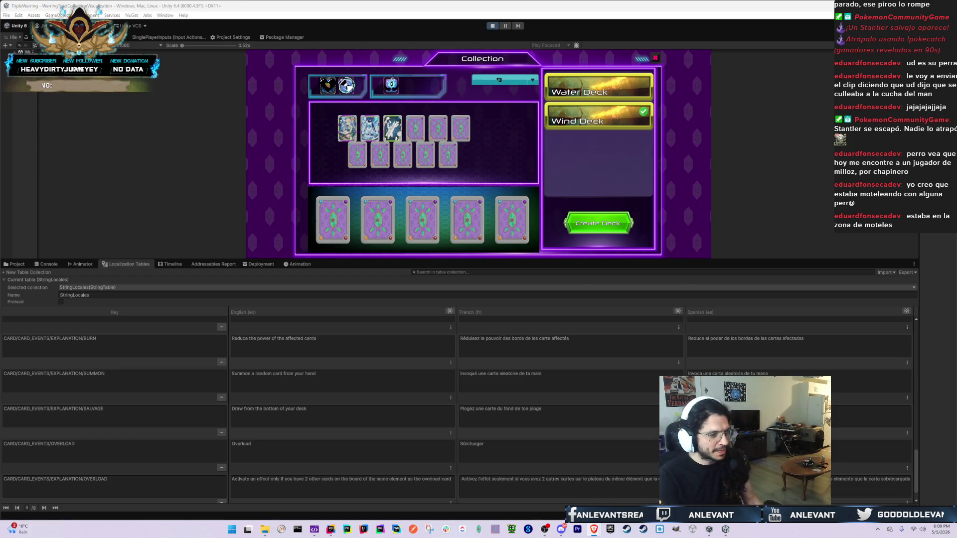
Select the English SALVAGE explanation in the table and try saving with Ctrl+S
scroll(298, 419, "up", 1)
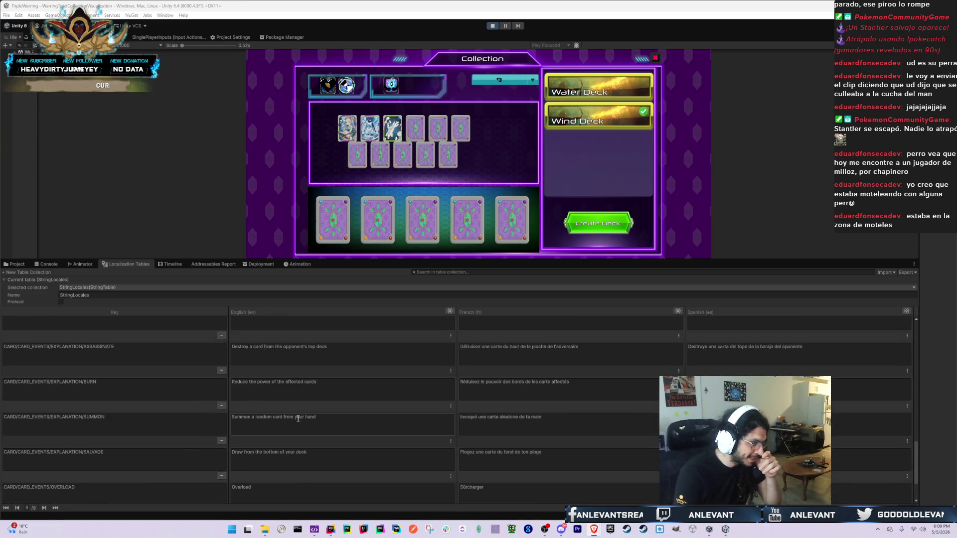
scroll(299, 419, "up", 5)
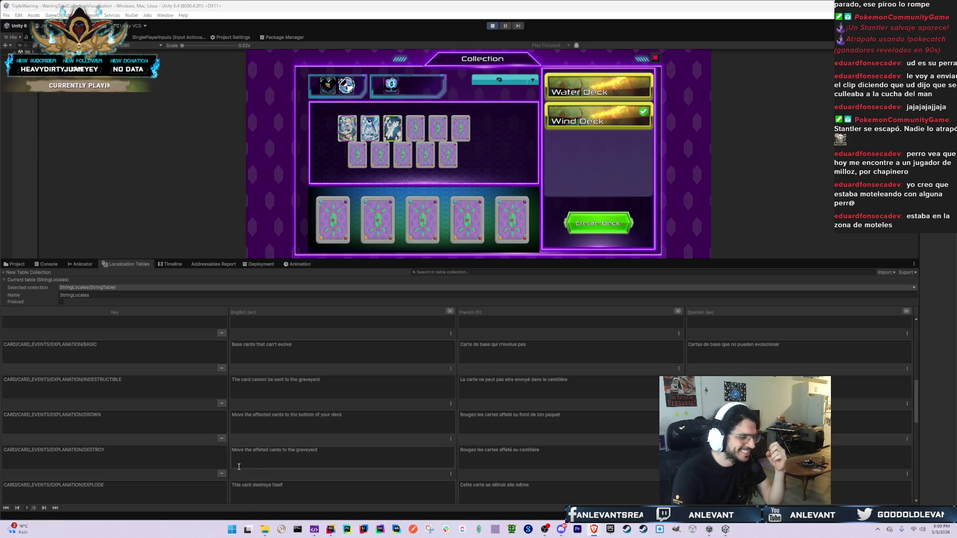
scroll(238, 466, "down", 5)
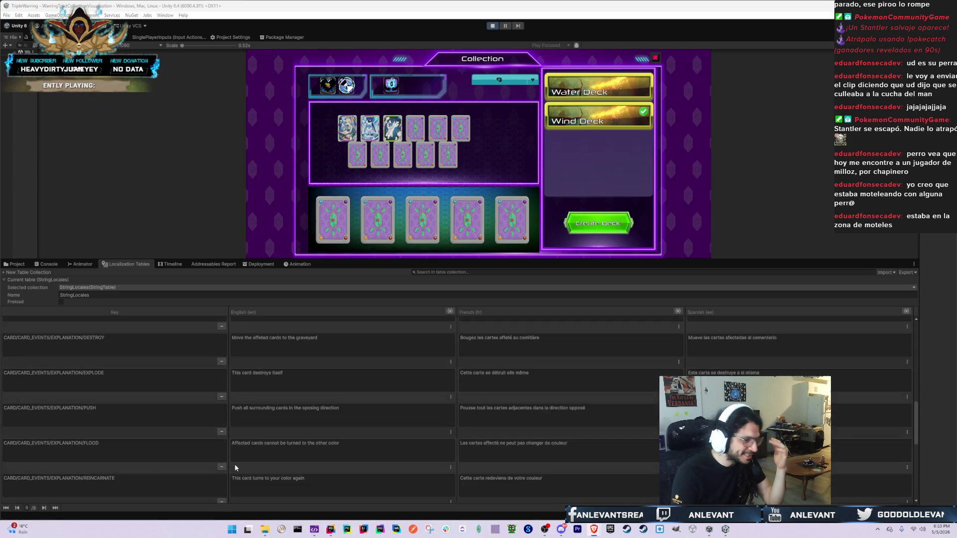
scroll(236, 466, "down", 3)
scroll(236, 465, "down", 1)
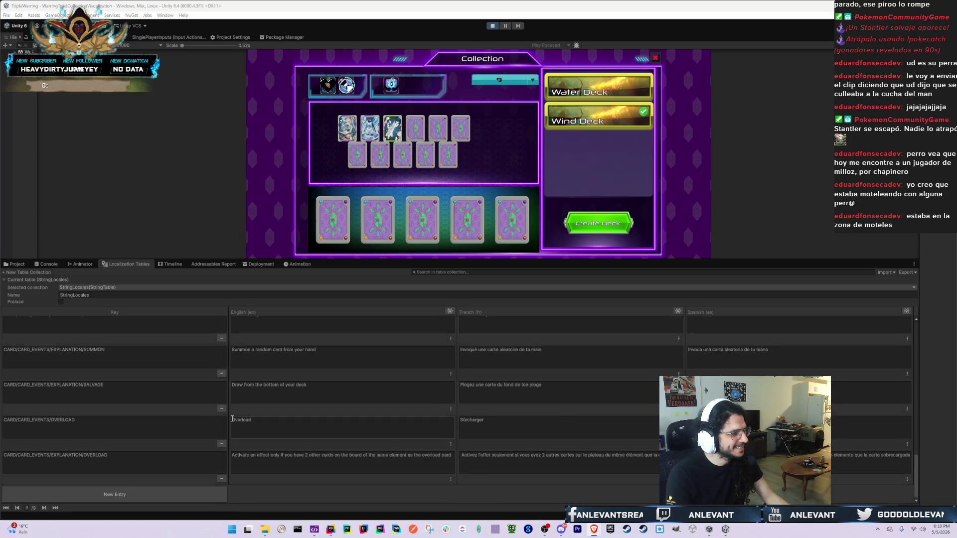
scroll(235, 419, "up", 2)
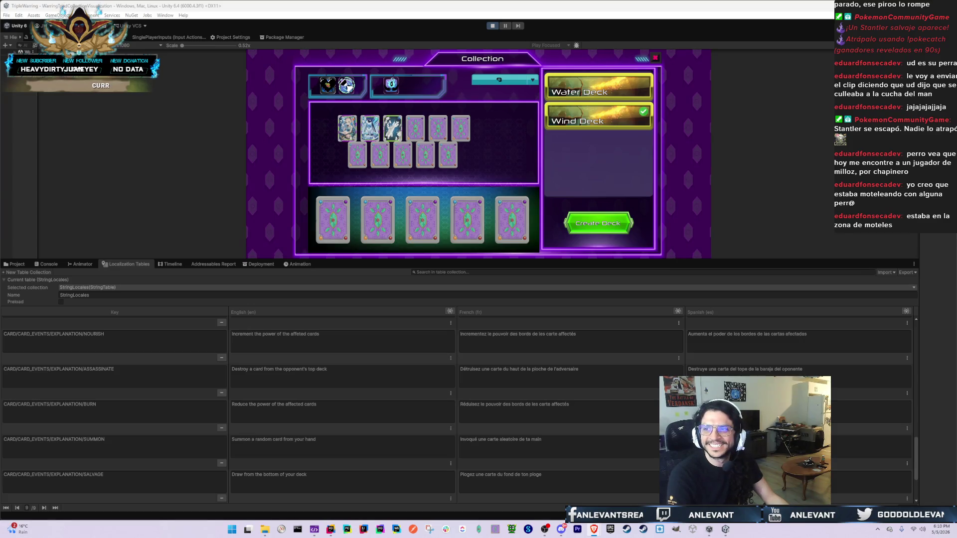
left_click(269, 482)
key("ctrl+s")
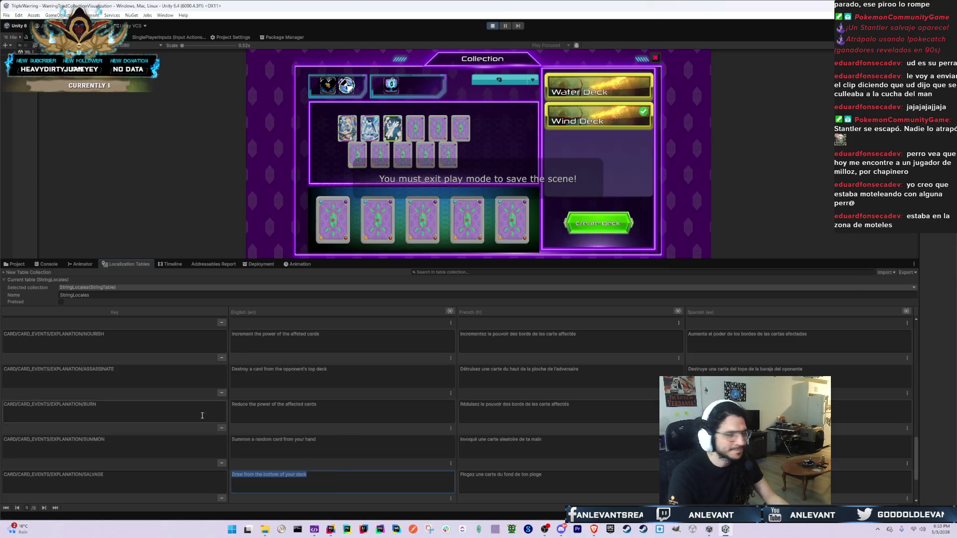
Reopen Cuvier Diver's card details and enlarge the Game view over the table
scroll(211, 412, "up", 2)
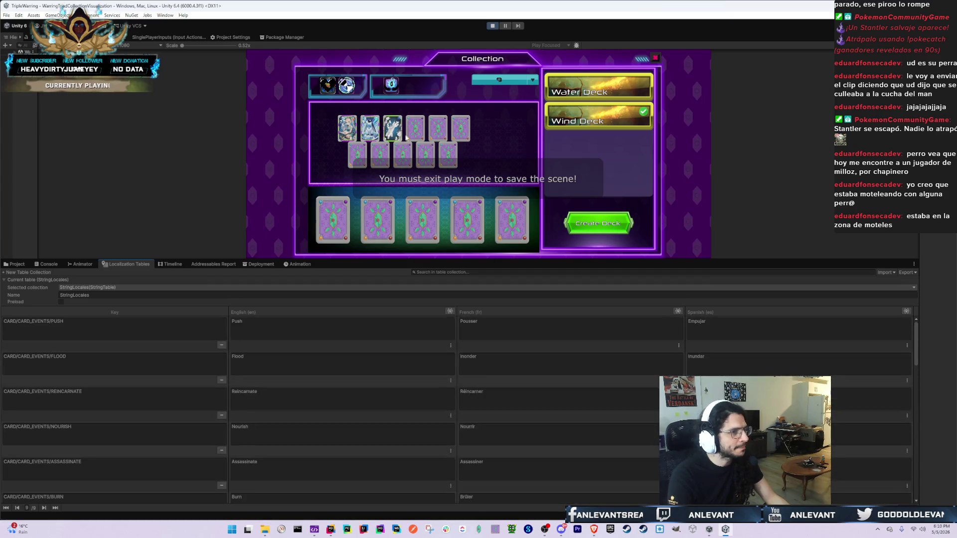
left_click(392, 126)
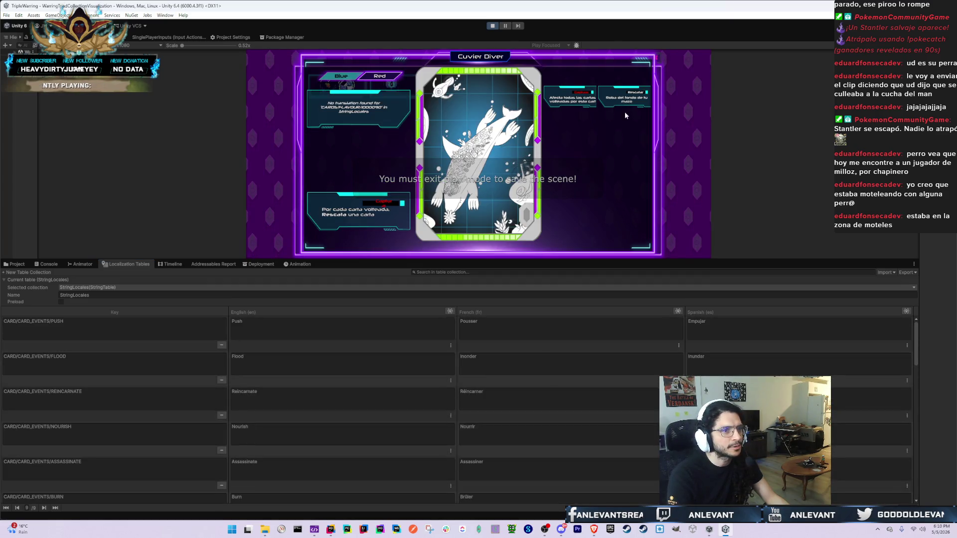
left_click(637, 223)
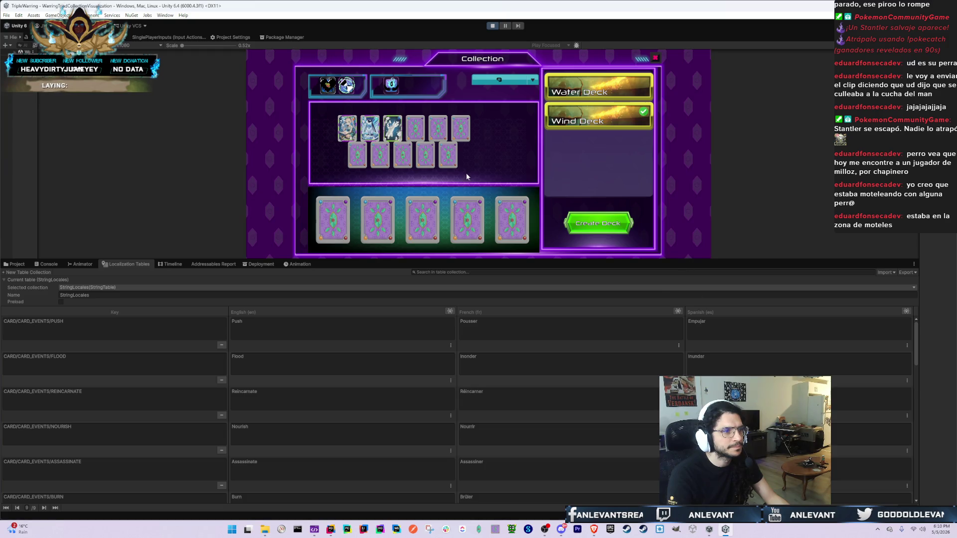
left_click(392, 128)
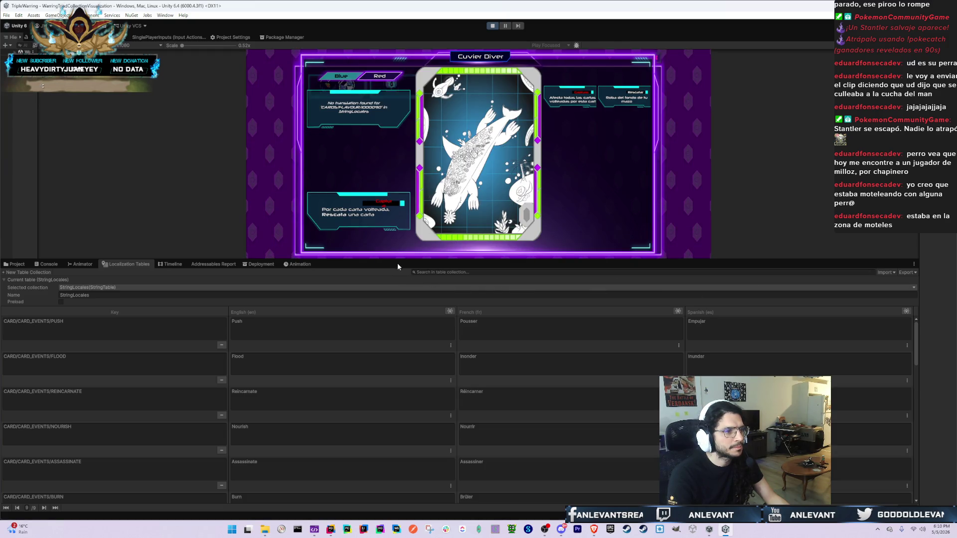
mouse_move(591, 260)
left_mouse_down()
mouse_move(664, 276)
mouse_move(738, 350)
mouse_move(738, 437)
left_mouse_up()
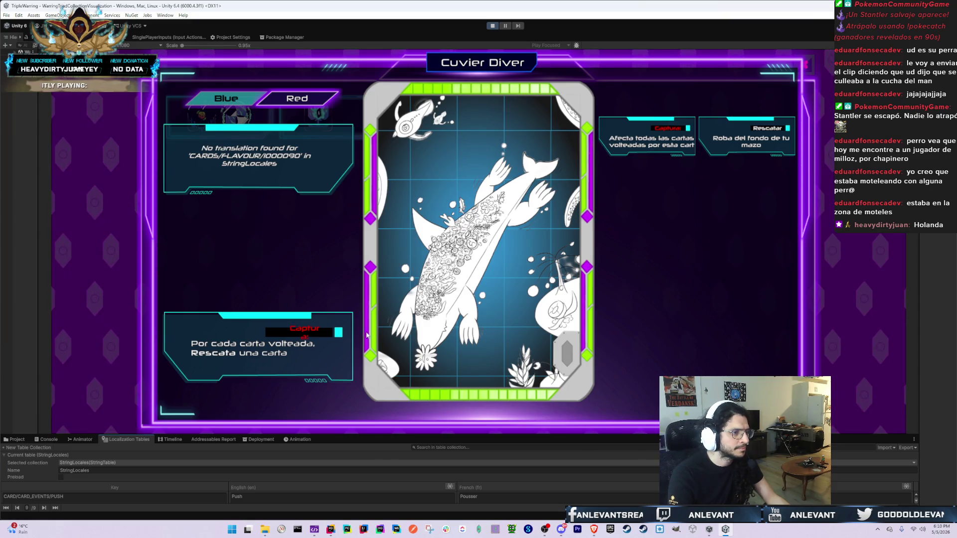
Open the CardReviewWrapper prefab and widen the effect Title text box
left_click(14, 439)
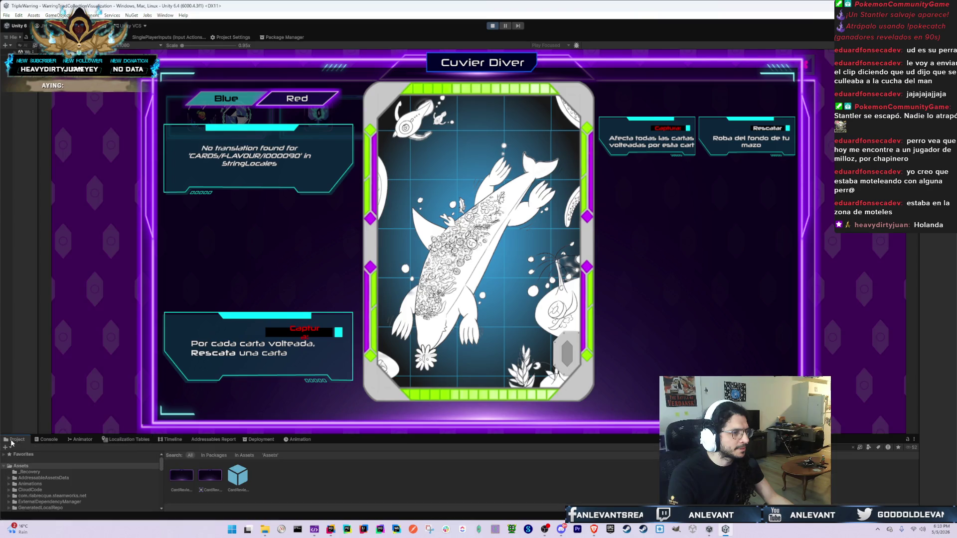
left_click(237, 474)
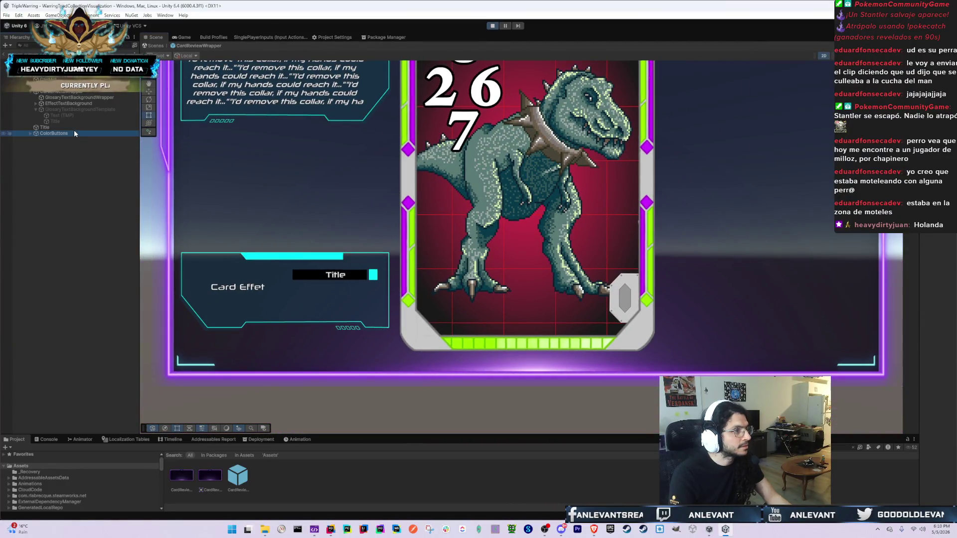
left_click(75, 128)
left_click(100, 109)
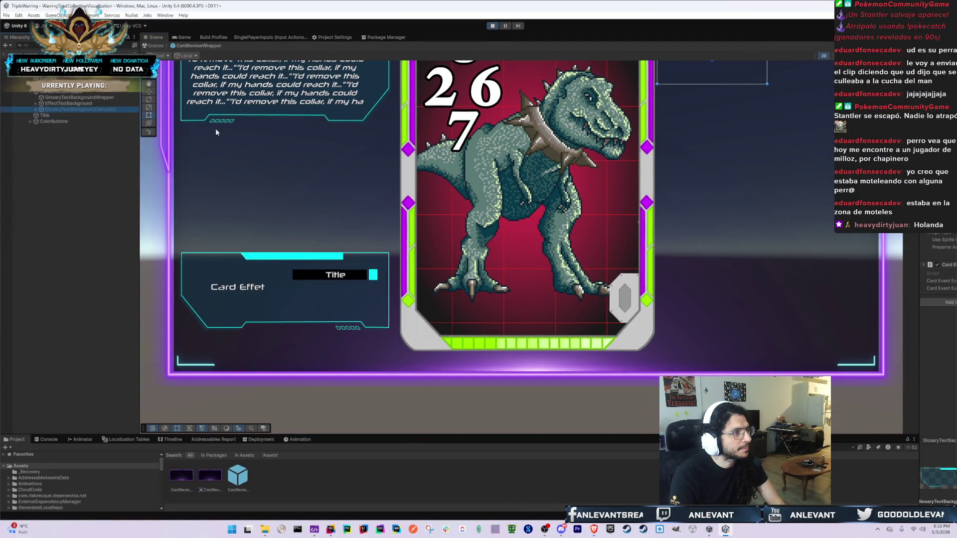
scroll(685, 190, "down", 2)
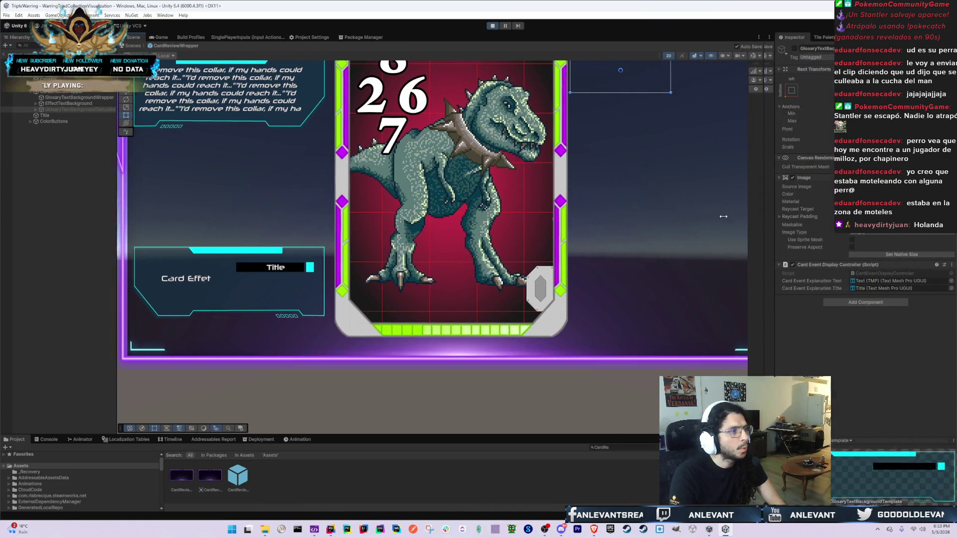
left_click(49, 105)
key("Down")
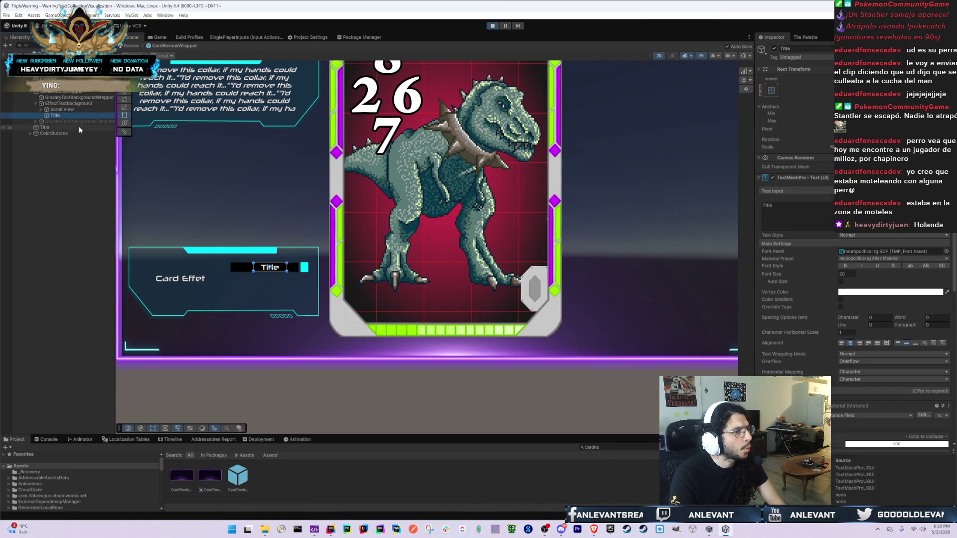
mouse_move(250, 267)
left_mouse_down()
mouse_move(230, 267)
mouse_move(297, 266)
left_mouse_up()
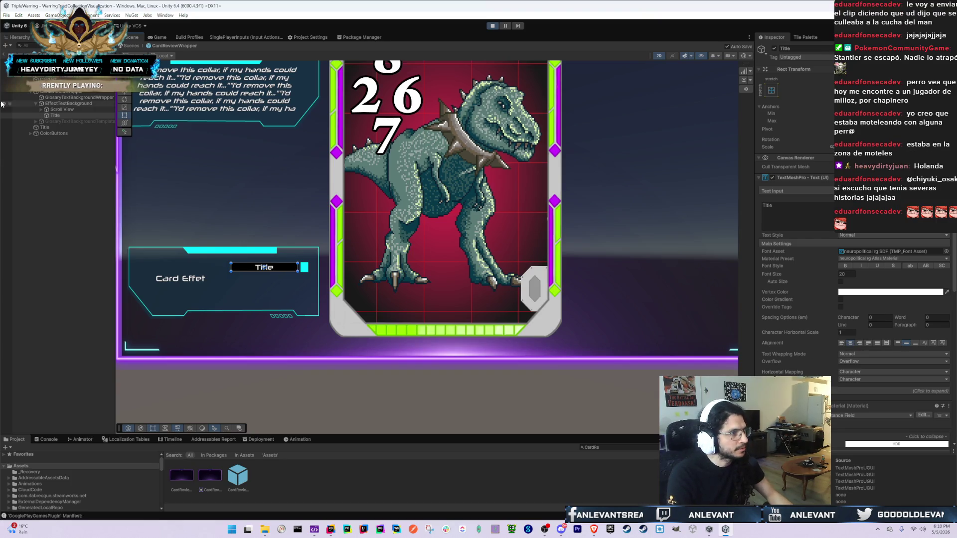
Set the GlosaryTextBackgroundTemplate text's font size to 12
left_click(55, 133)
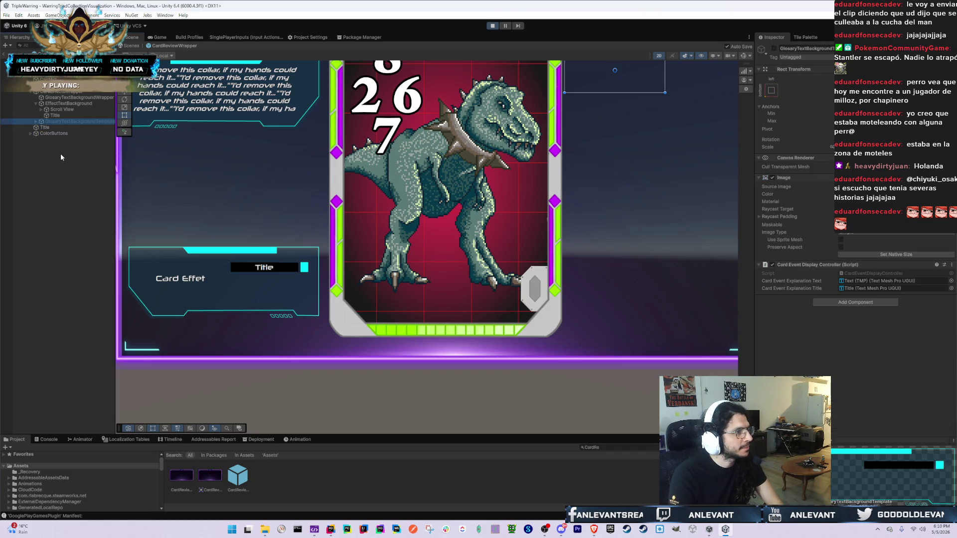
left_click(598, 80)
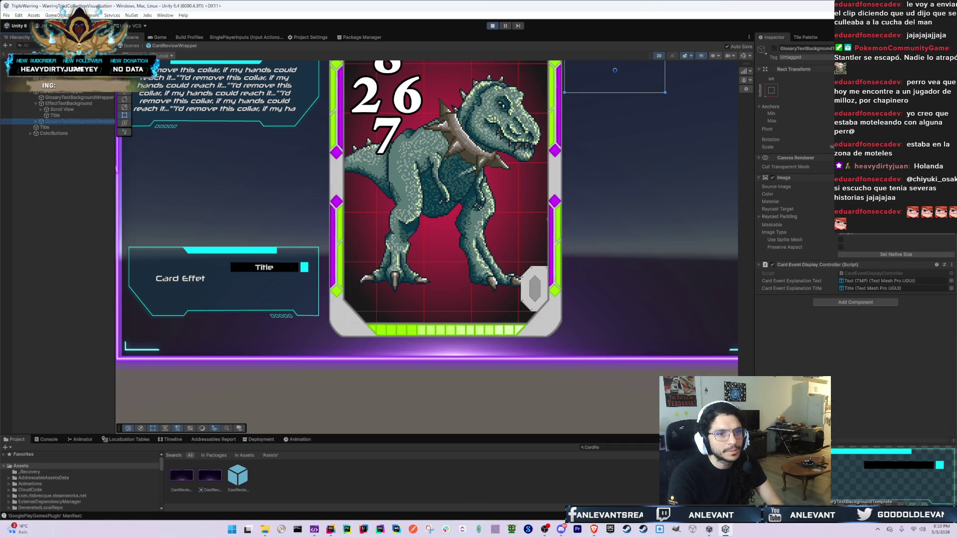
left_click(619, 75)
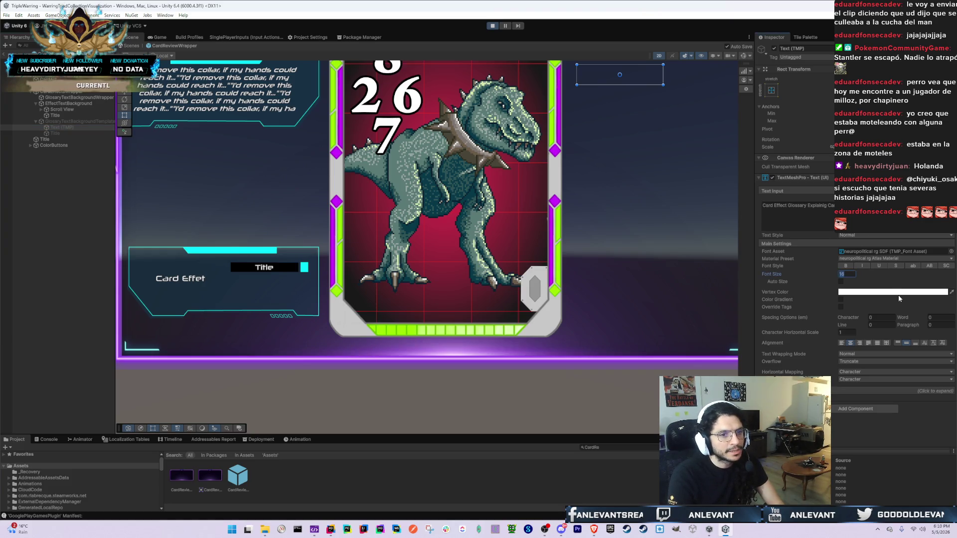
type("12")
key("Return")
Clear the Title's font size value and exit prefab mode
left_click(61, 134)
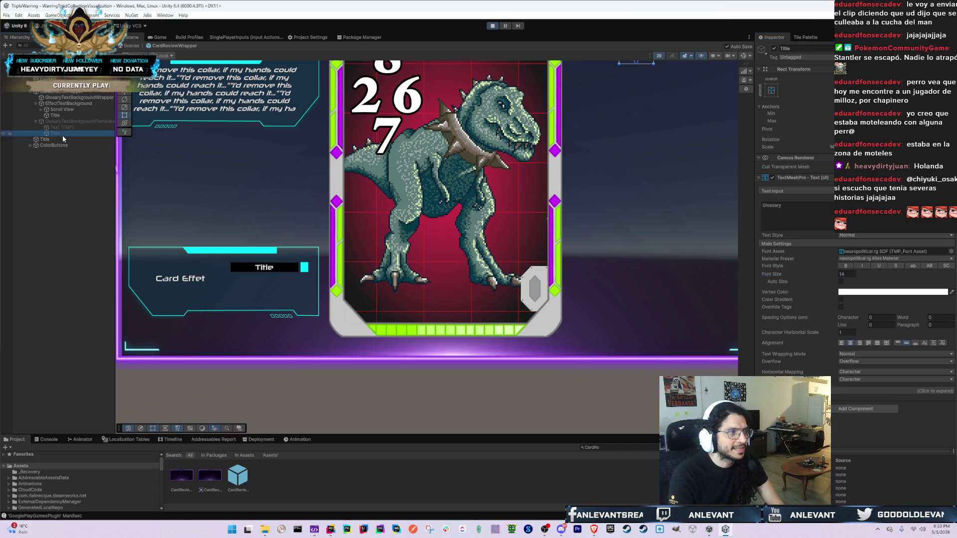
left_click(847, 274)
key("BackSpace")
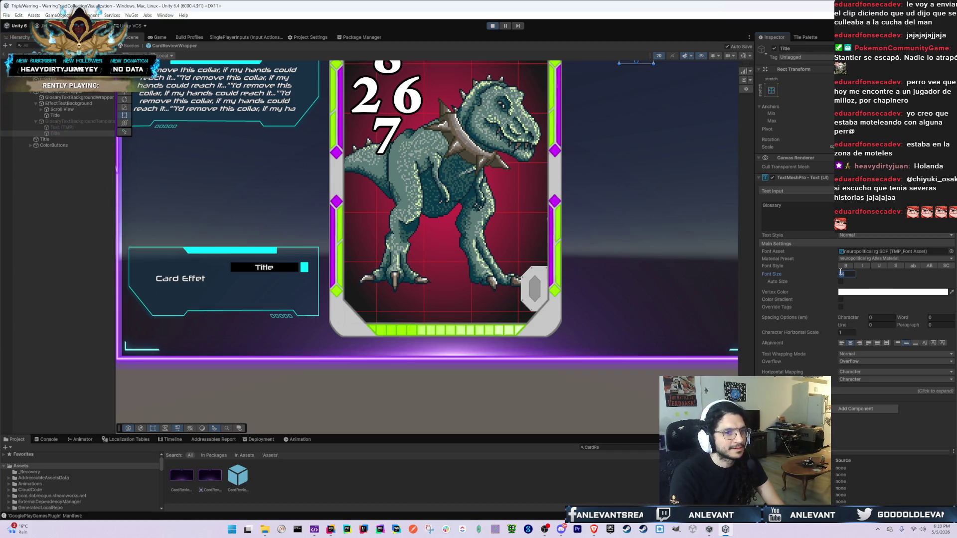
left_click(5, 55)
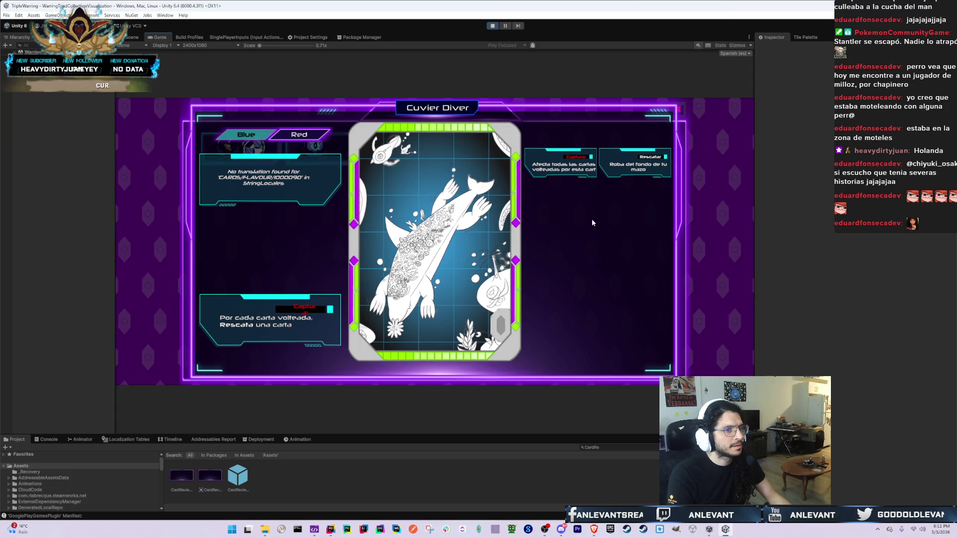
Check the penguin card and Cuvier Diver card details in the Collection
left_click(592, 223)
left_click(286, 206)
left_click(620, 210)
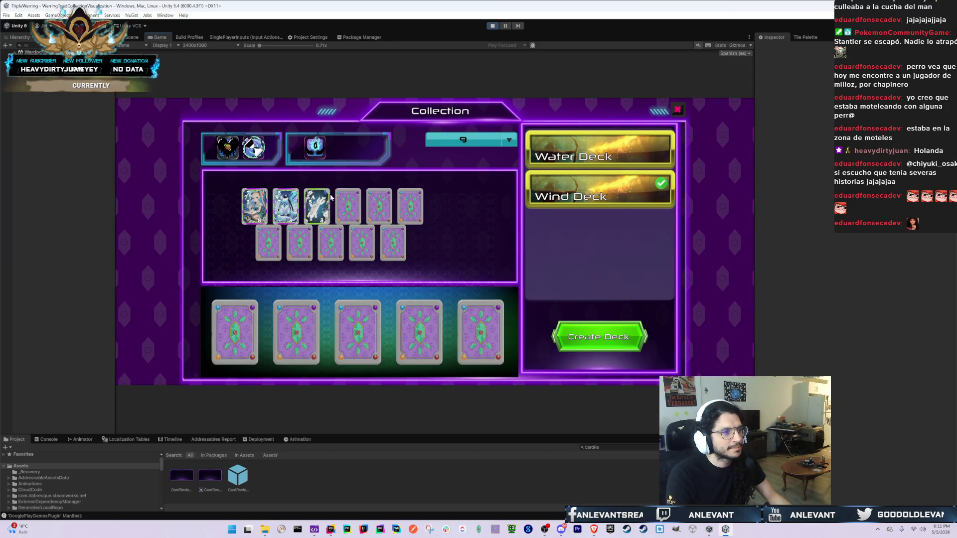
left_click(329, 199)
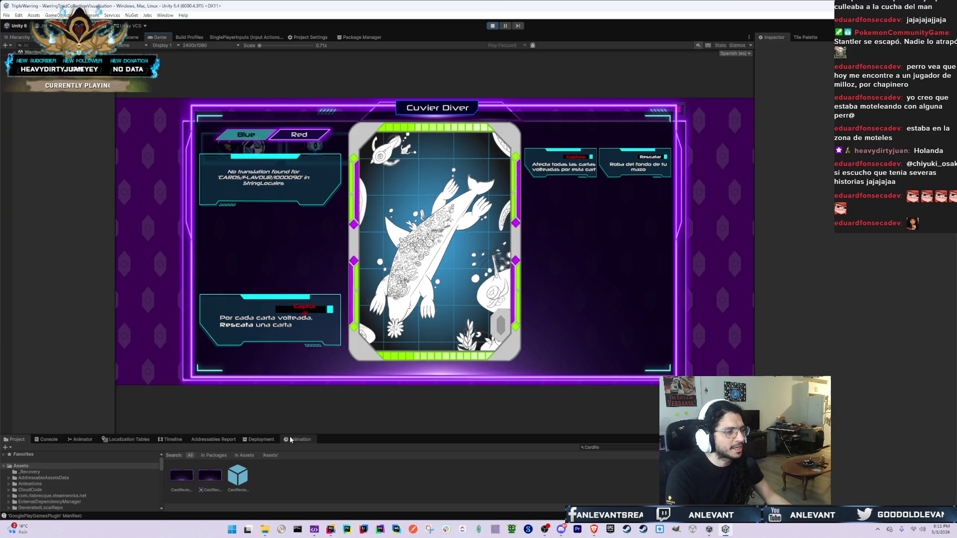
Cycle through the Animator, Deployment and Animation panels, then stop Play mode
left_click(80, 441)
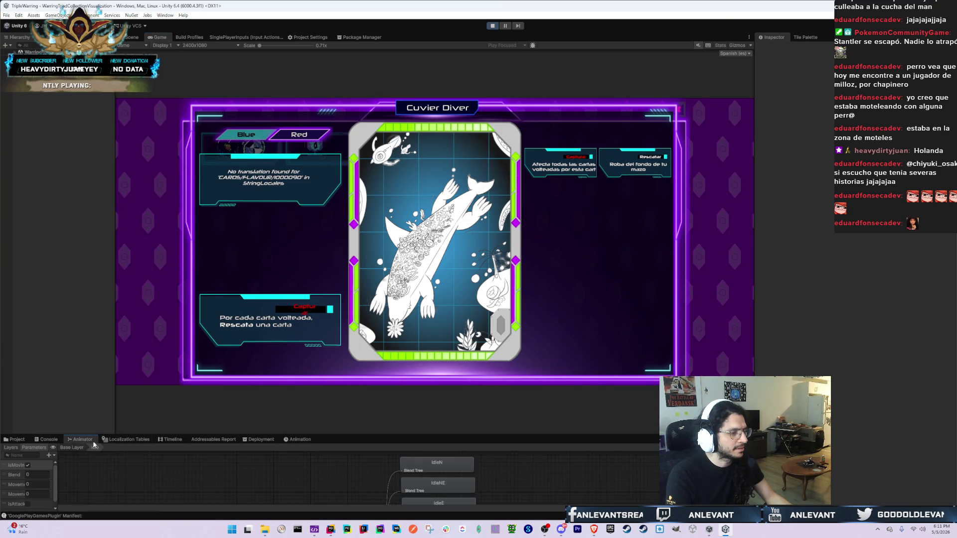
left_click(262, 441)
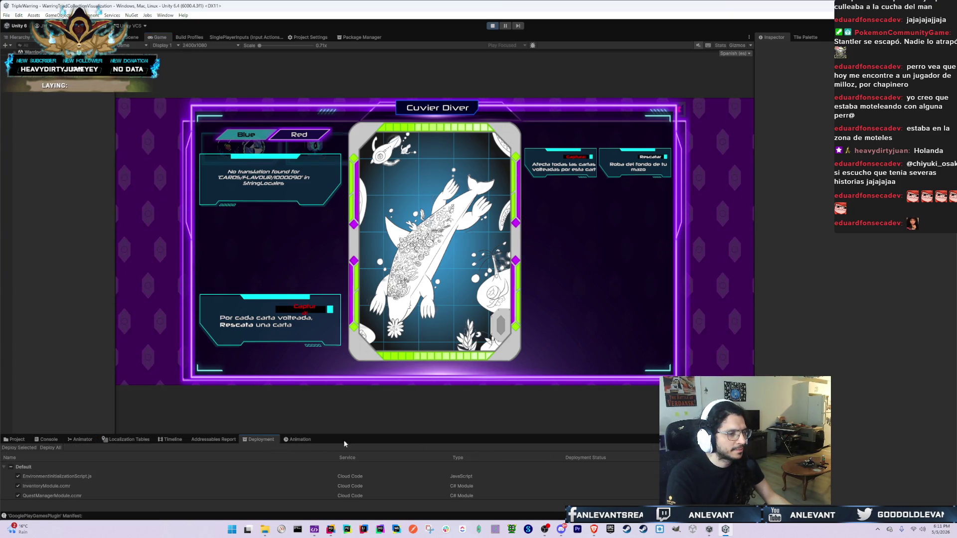
left_click(299, 440)
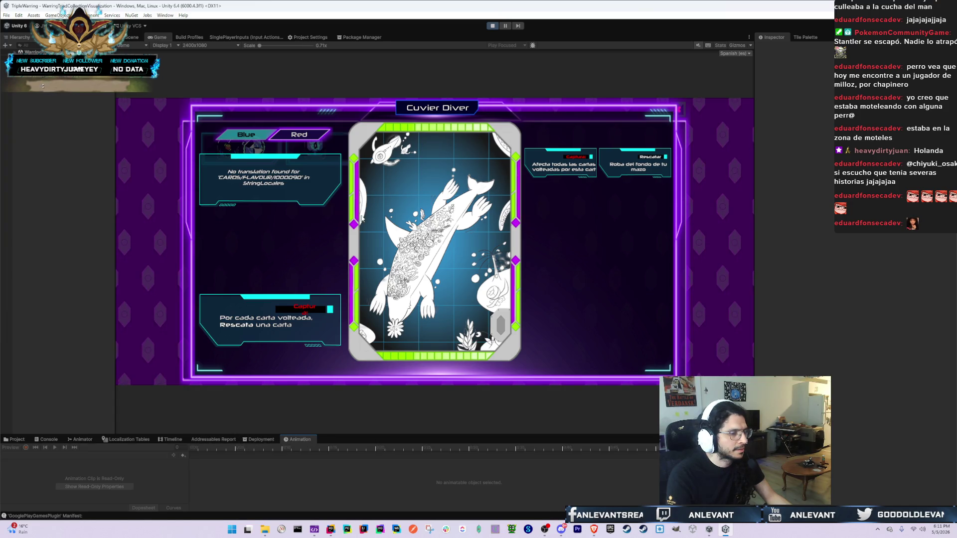
left_click(494, 26)
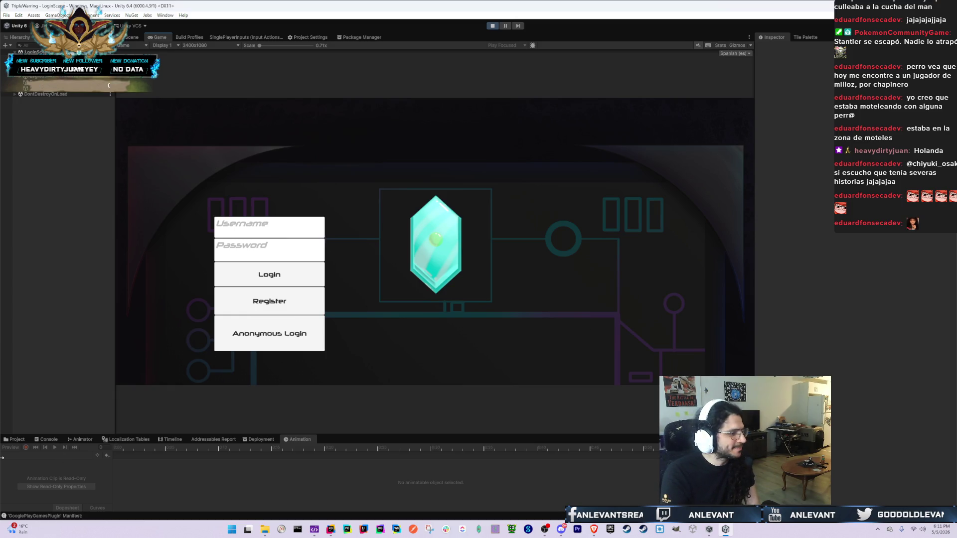
Fill in the account username and password on the login screen and log in
left_click(7, 440)
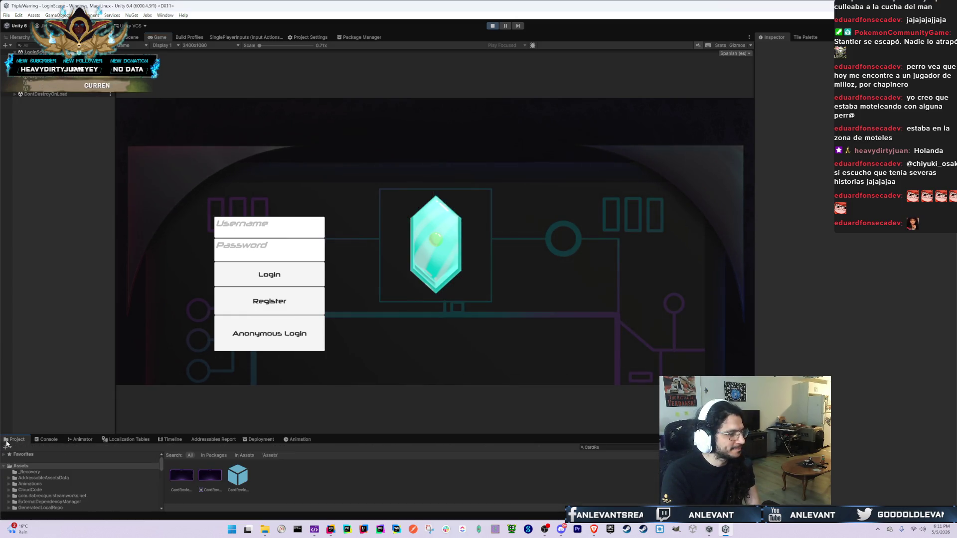
left_click(261, 234)
type("admin")
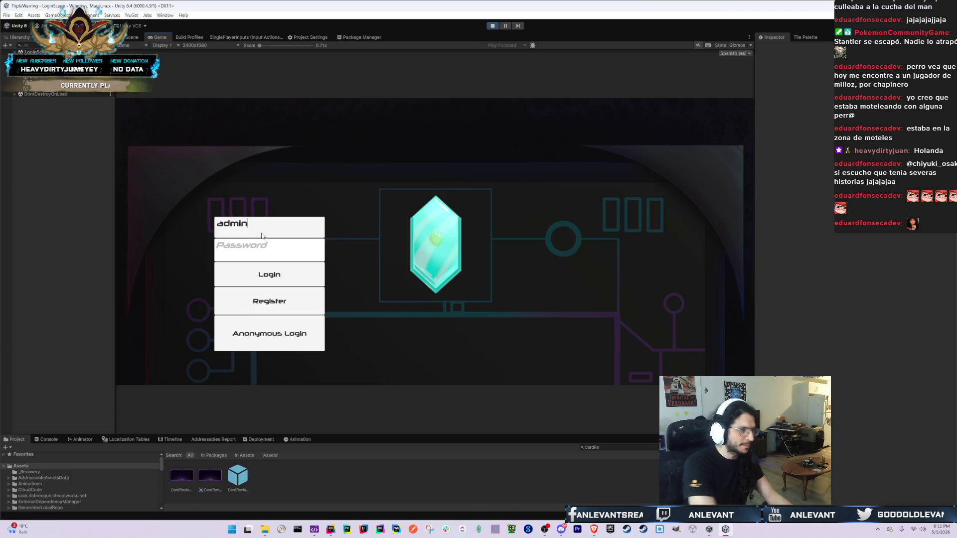
left_click(297, 246)
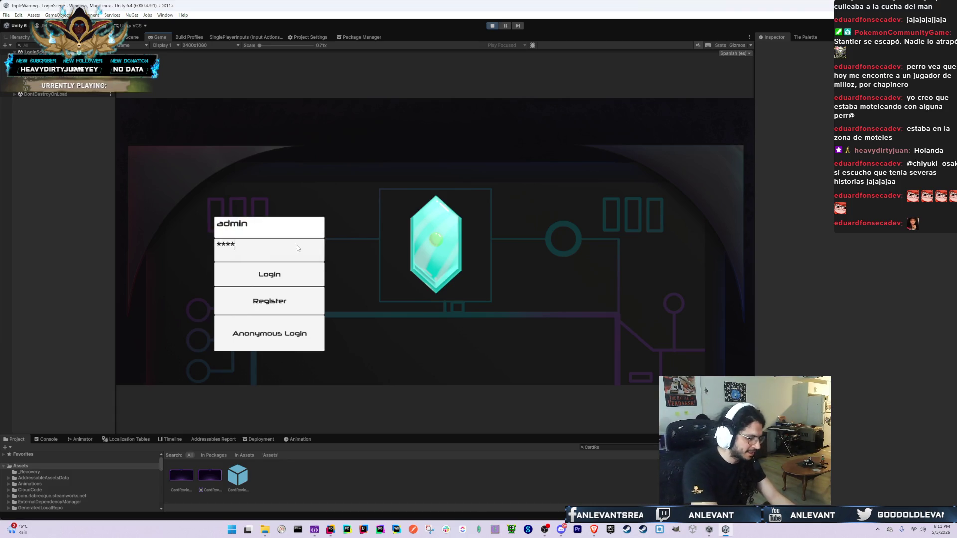
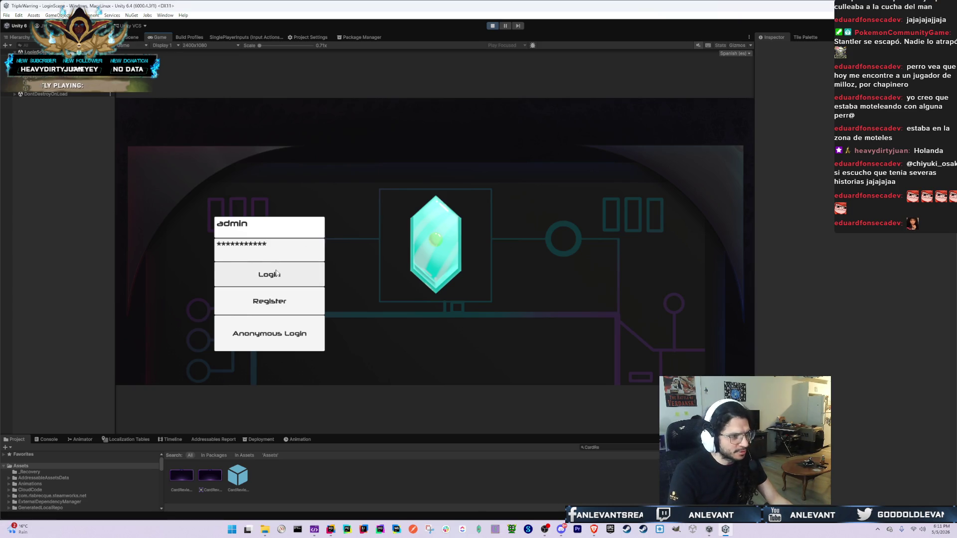
left_click(279, 265)
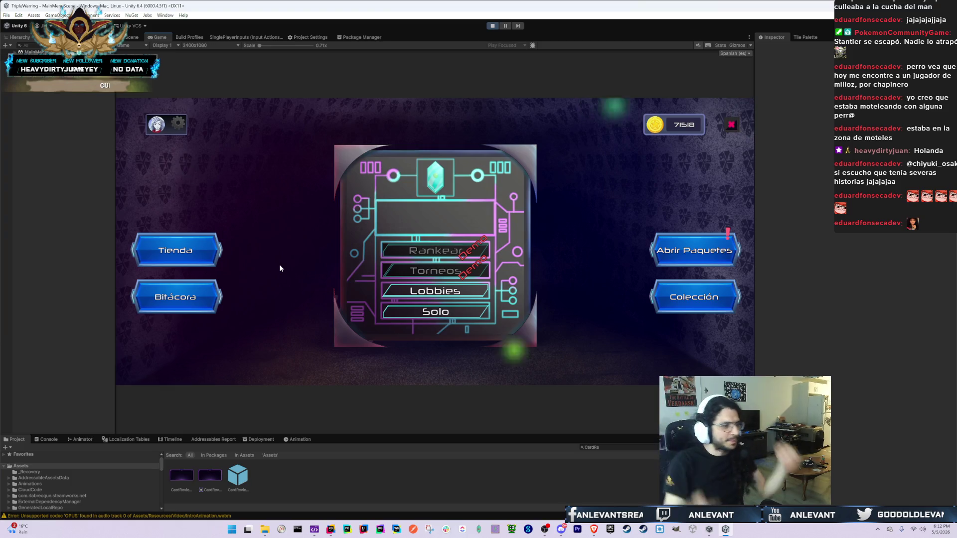
Start the Solo Historia campaign, then go back to the main menu and open Colección
double_click(48, 439)
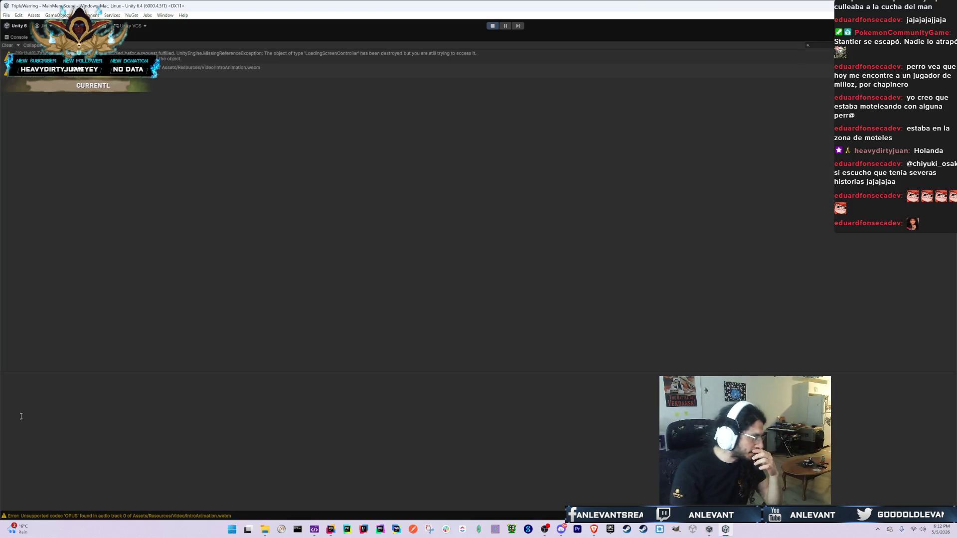
double_click(133, 37)
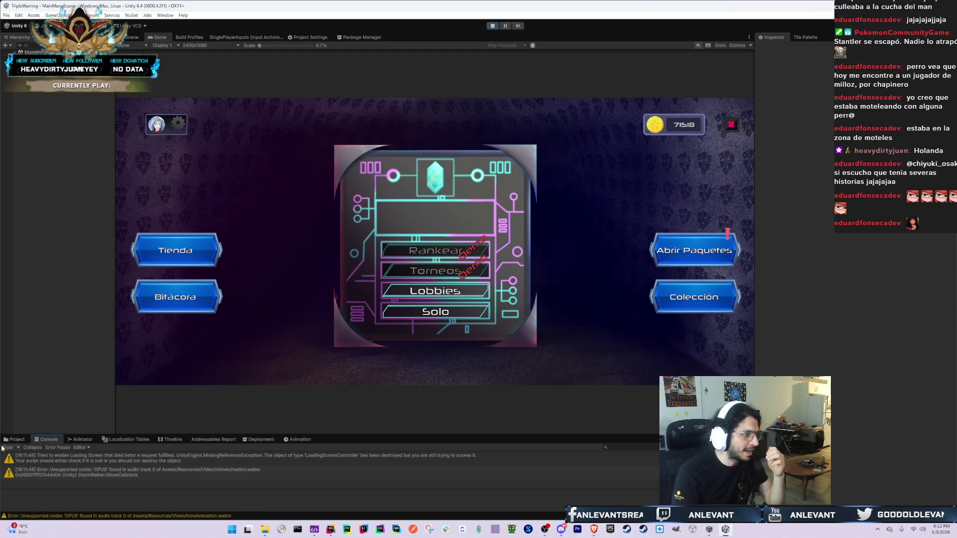
left_click(434, 311)
left_click(421, 248)
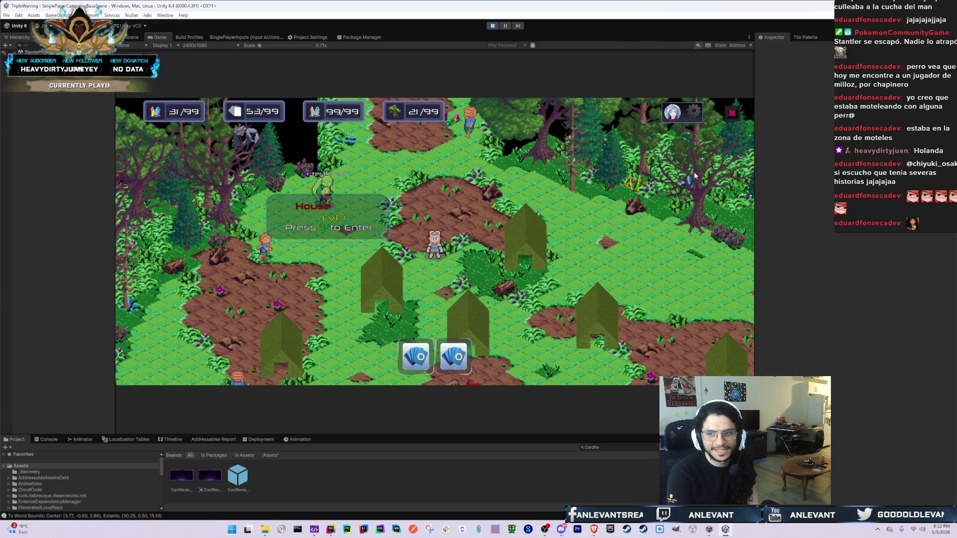
left_click(732, 113)
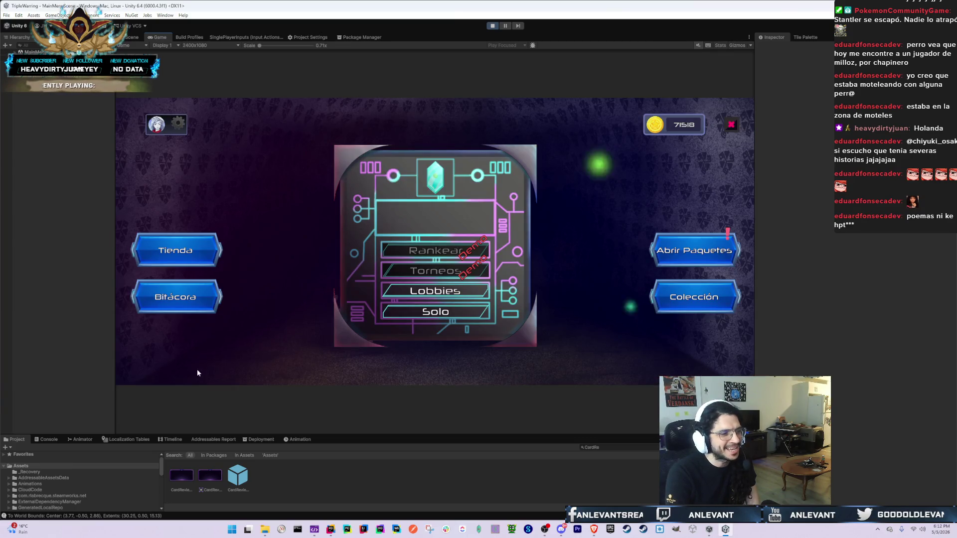
left_click(680, 299)
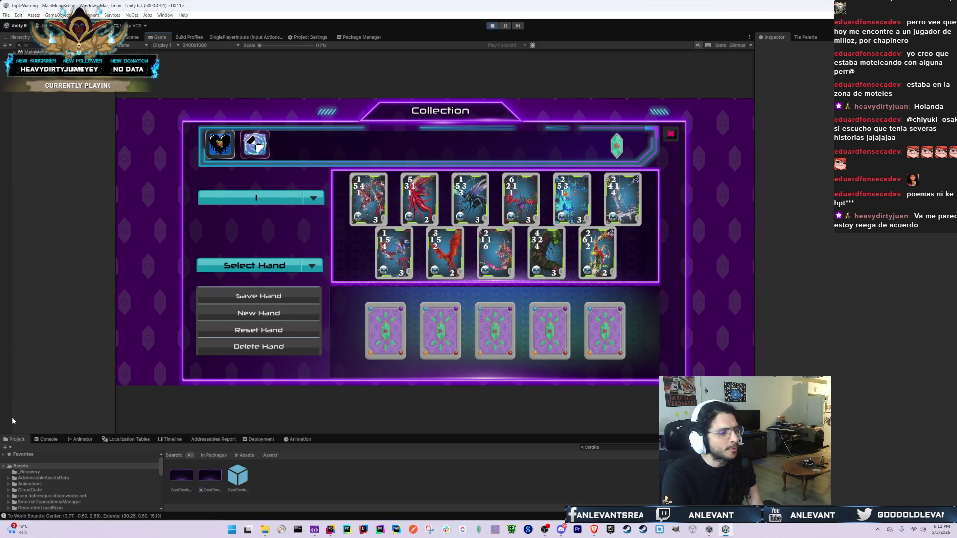
Show a taller Console, reload the Collection and open the Flame Blade card's details
left_click(46, 440)
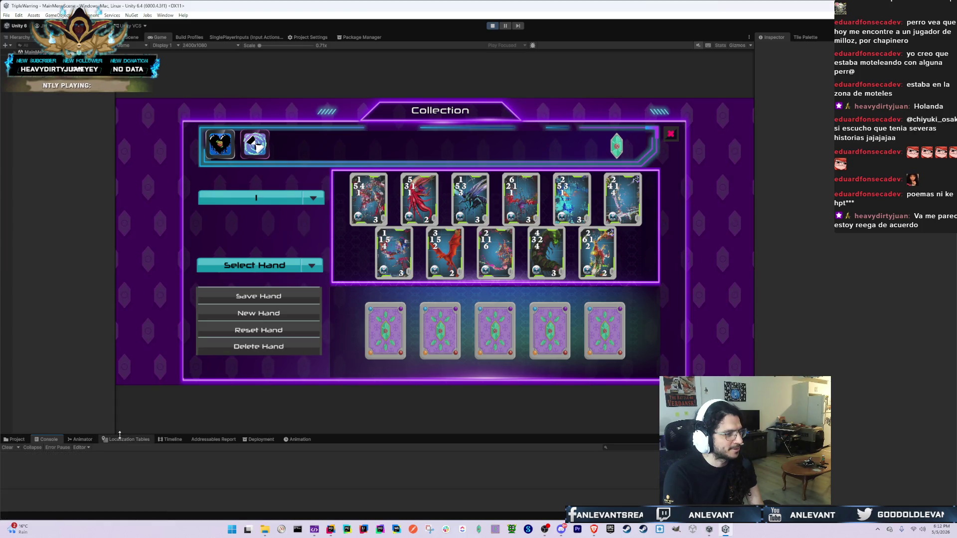
left_click_drag(121, 434, 122, 407)
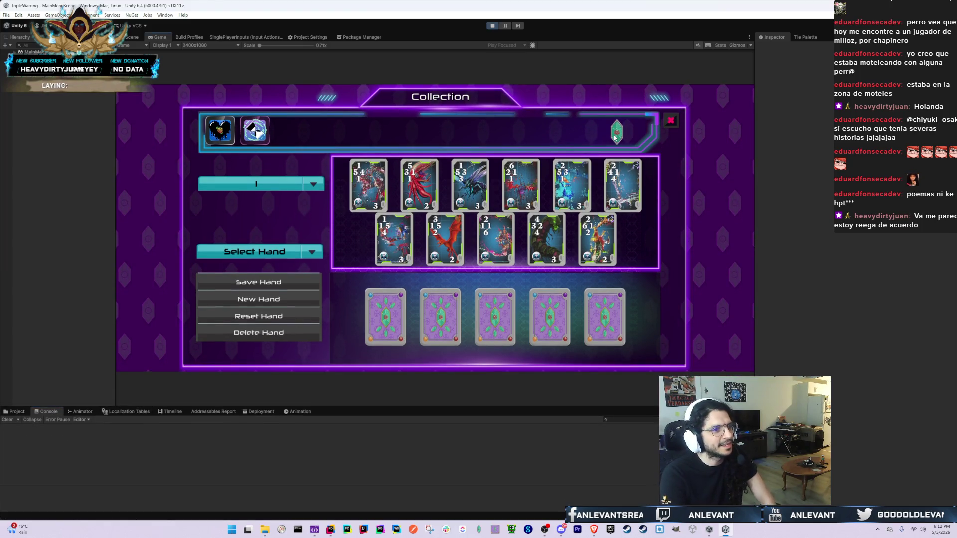
left_click(616, 136)
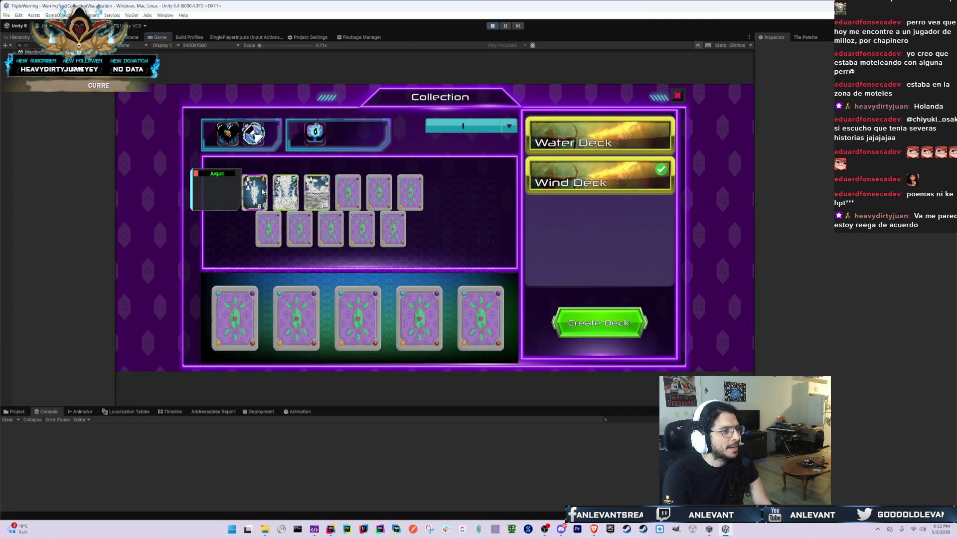
left_click(263, 191)
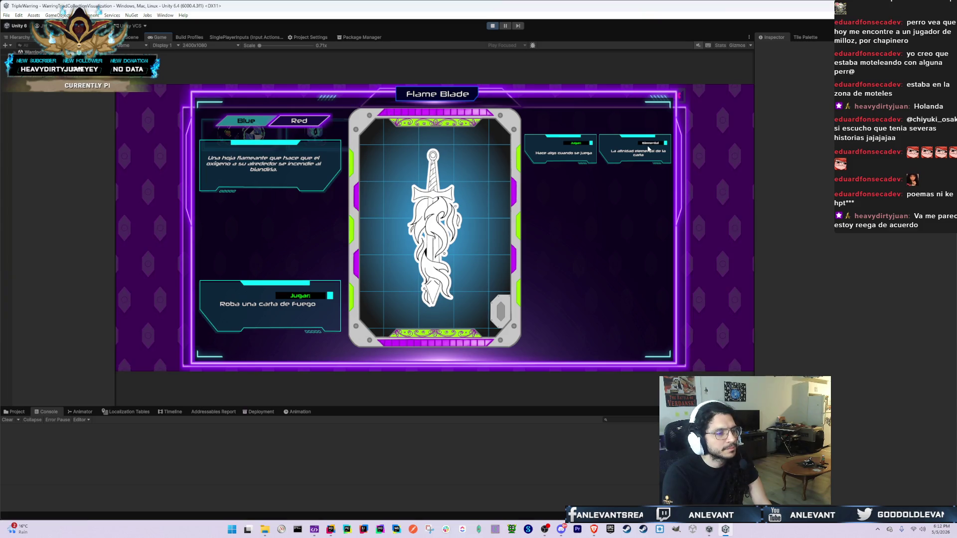
Enlarge the Game view by dragging its splitters outward
left_click_drag(754, 181, 920, 181)
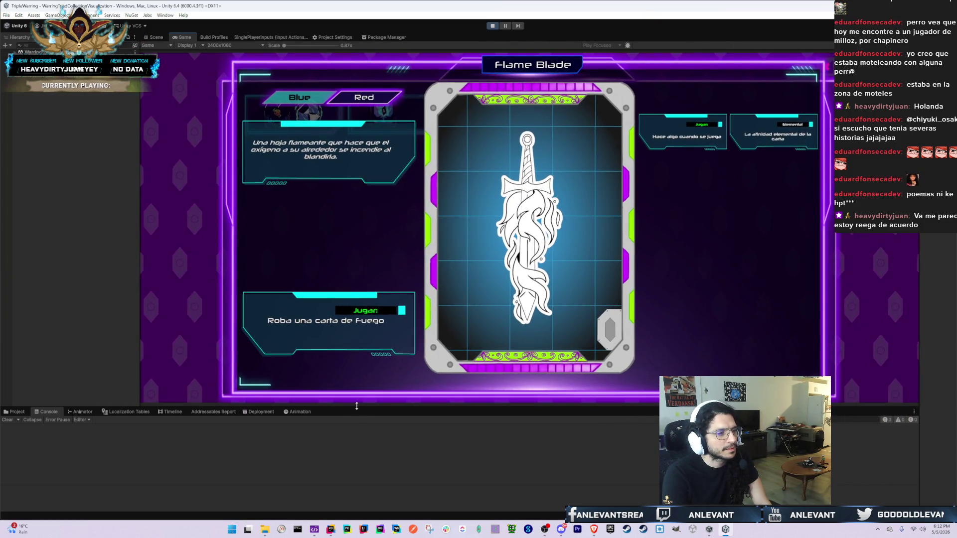
left_click_drag(357, 406, 357, 491)
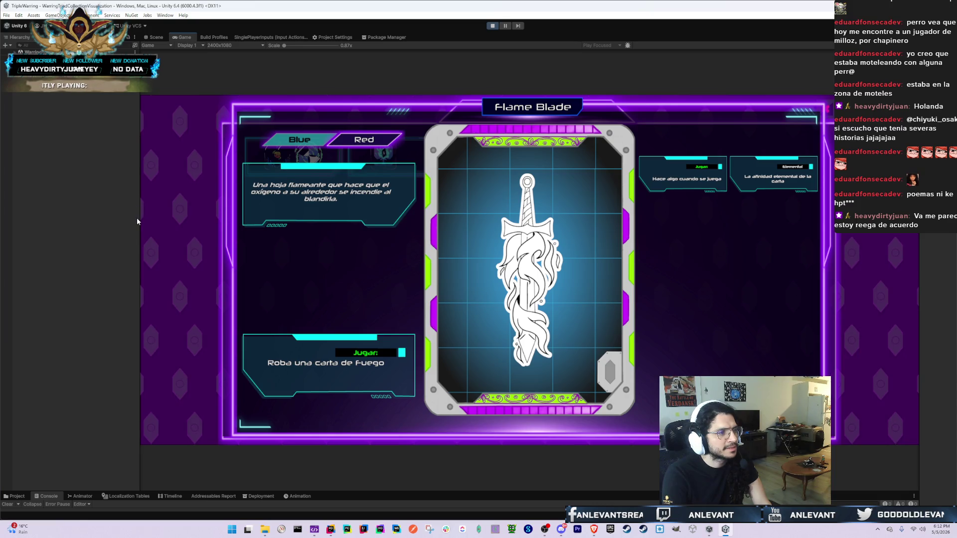
left_click_drag(139, 218, 39, 219)
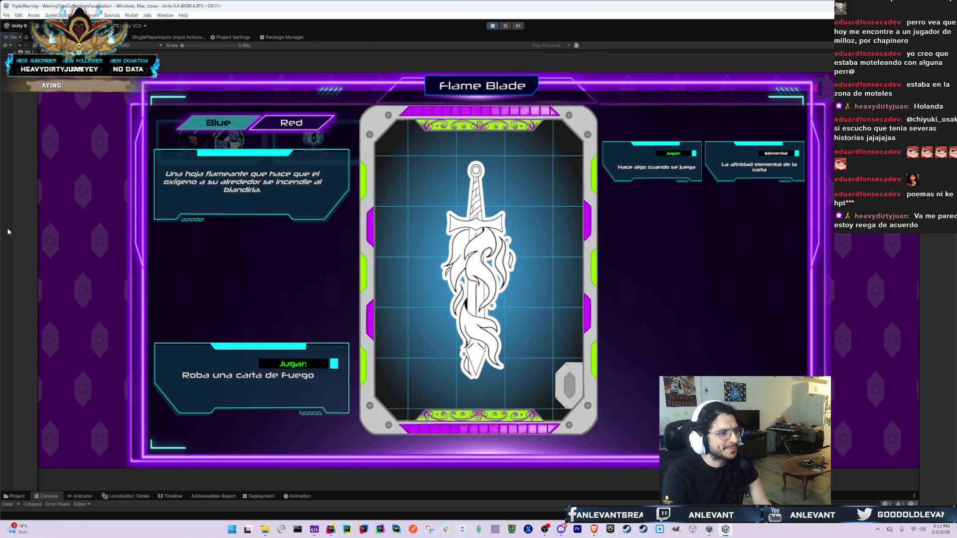
Close Flame Blade, then review the Strong Winds and High Tide card details
left_click(721, 242)
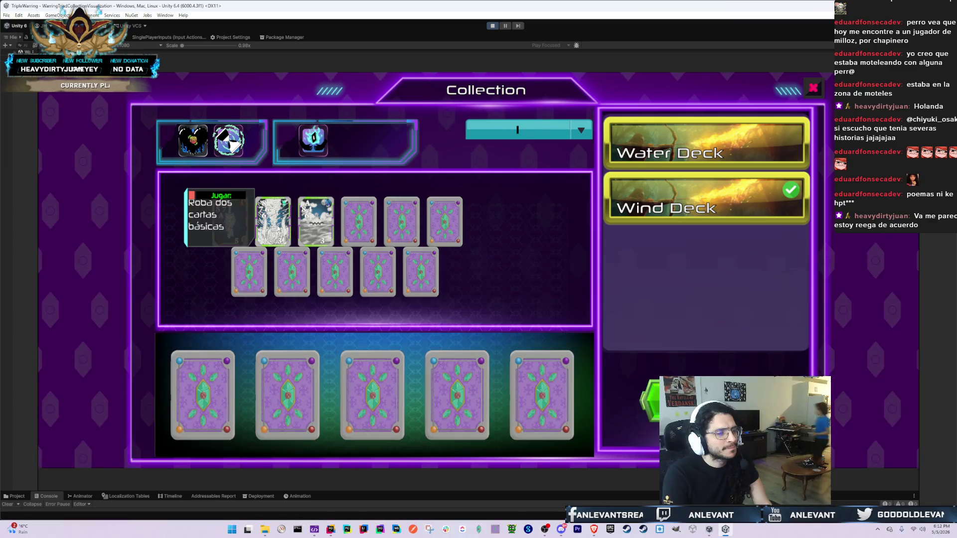
left_click(277, 229)
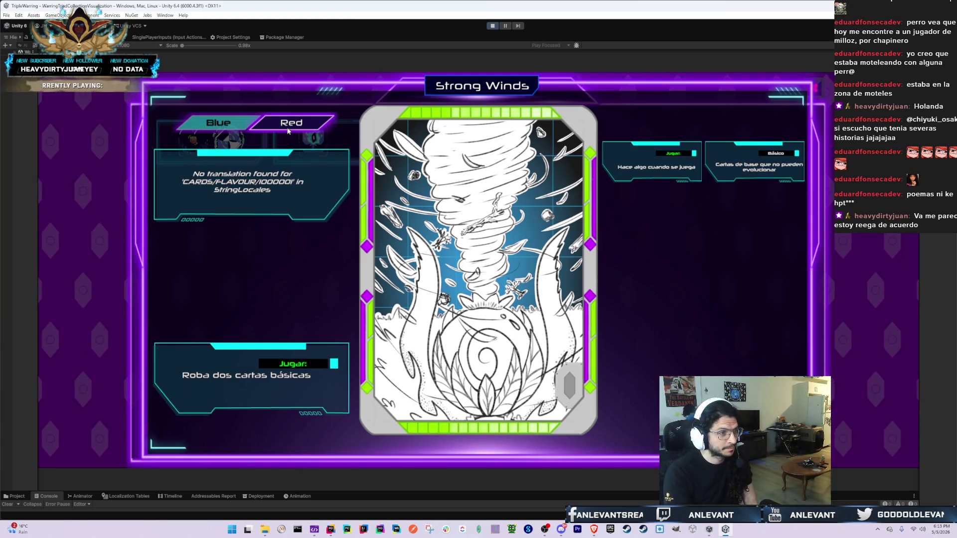
left_click(707, 295)
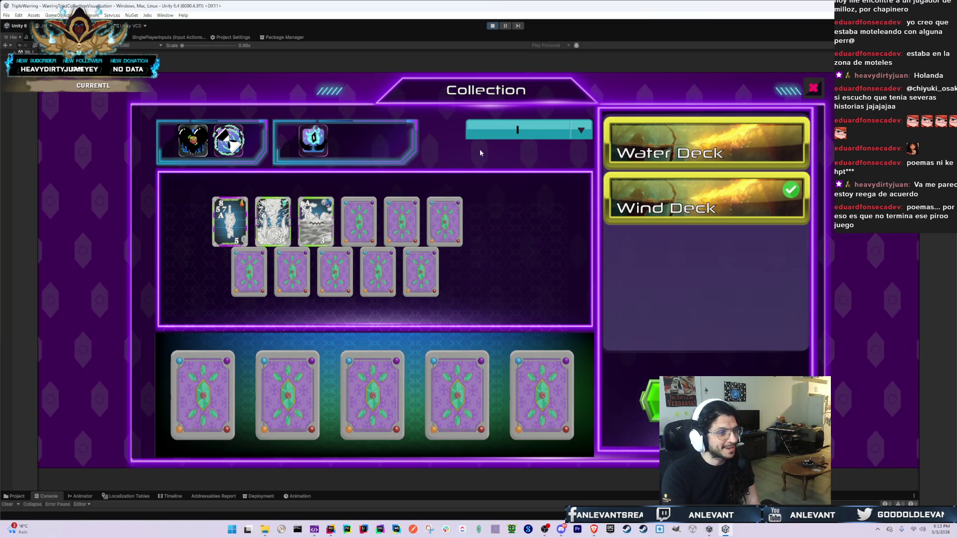
left_click(308, 216)
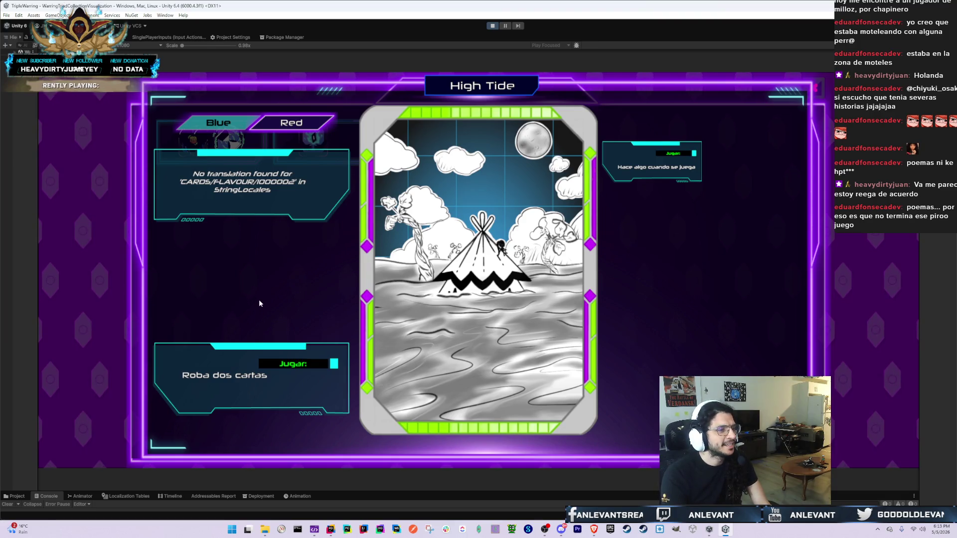
left_click(261, 221)
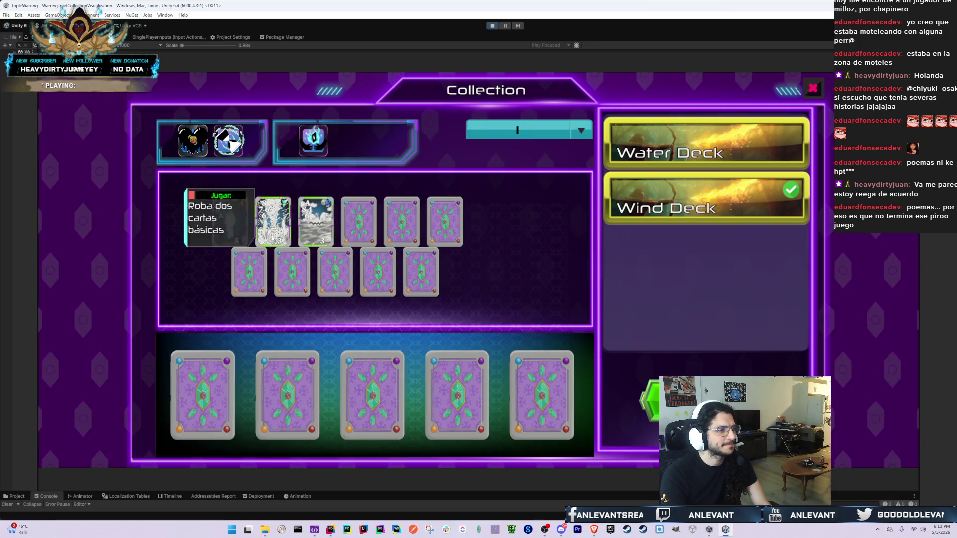
Filter to level 3, review Fire Slug and Flashbird details, then open Ajustes with Escape
left_click(543, 129)
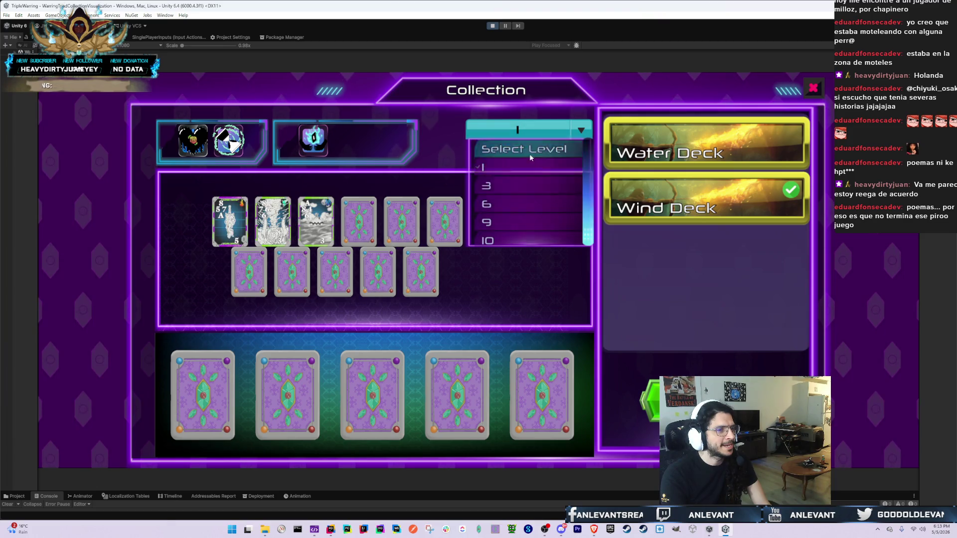
left_click(509, 190)
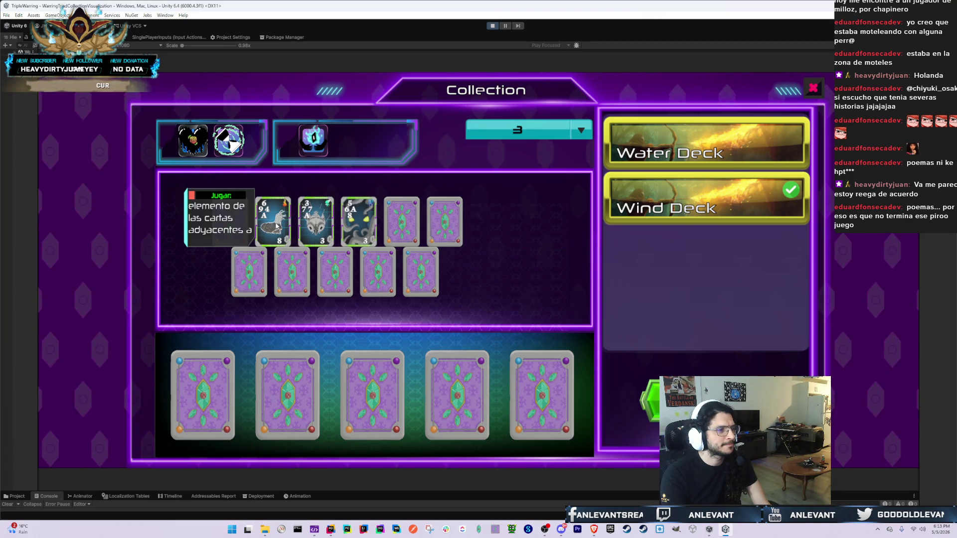
left_click(280, 225)
left_click(294, 227)
left_click(293, 227)
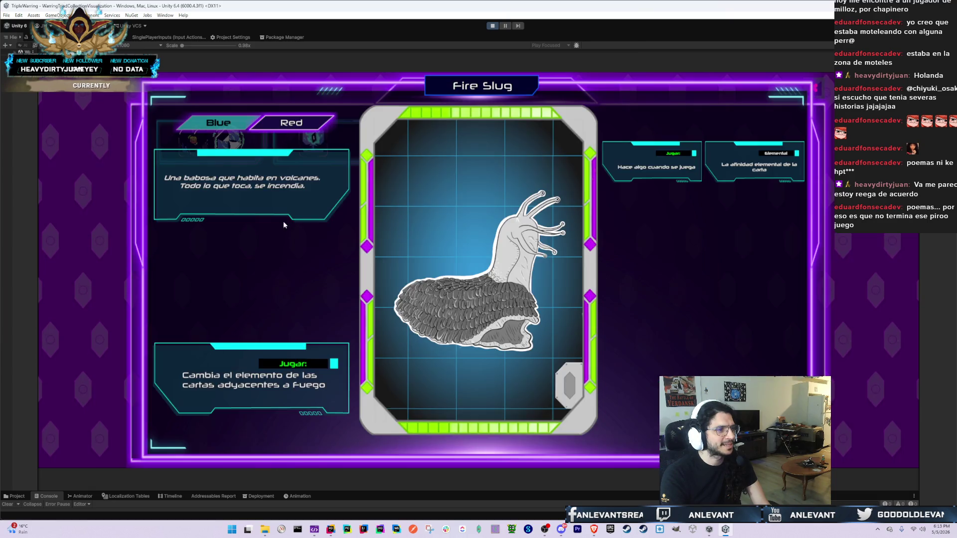
left_click(293, 227)
left_click(317, 222)
left_click(602, 235)
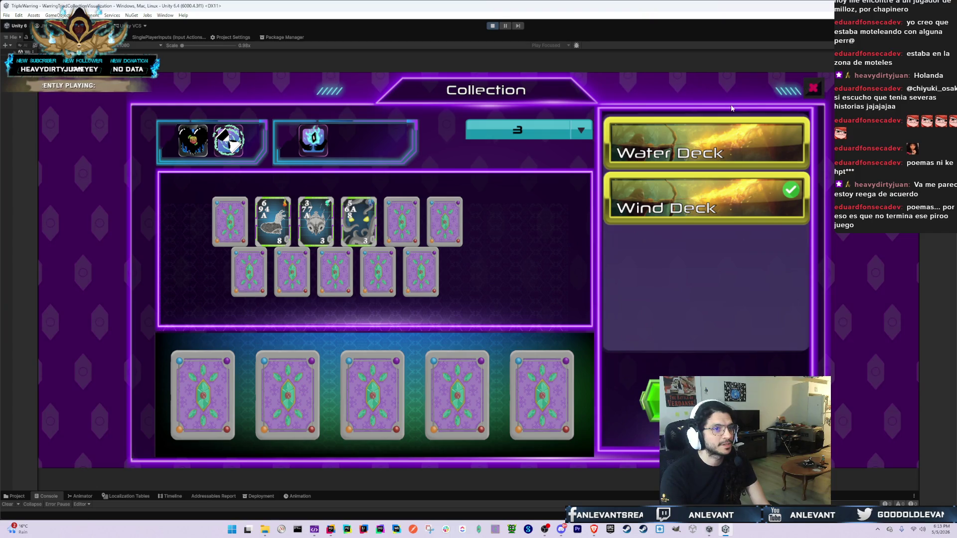
key("Escape")
key("Escape")
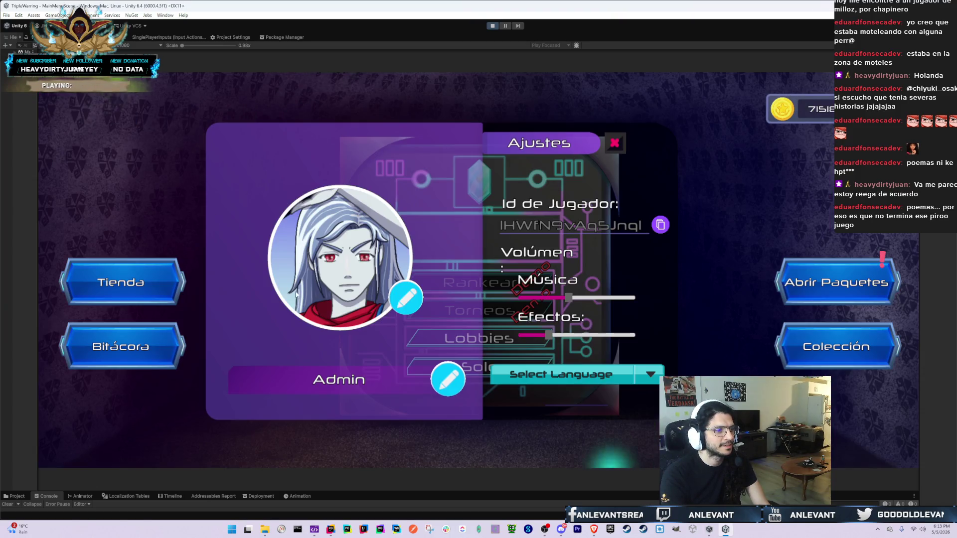
Switch the game language to English and close the settings panel
left_click(561, 374)
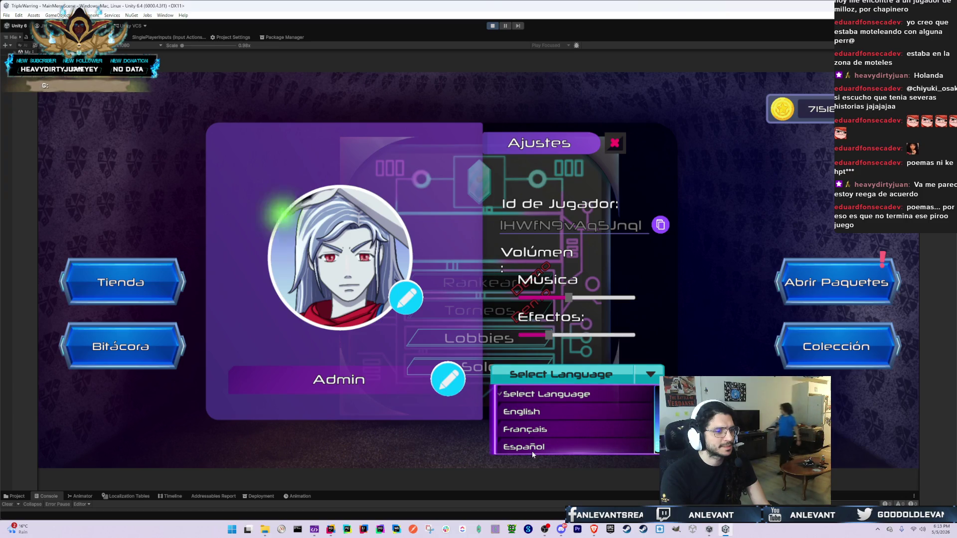
left_click(539, 417)
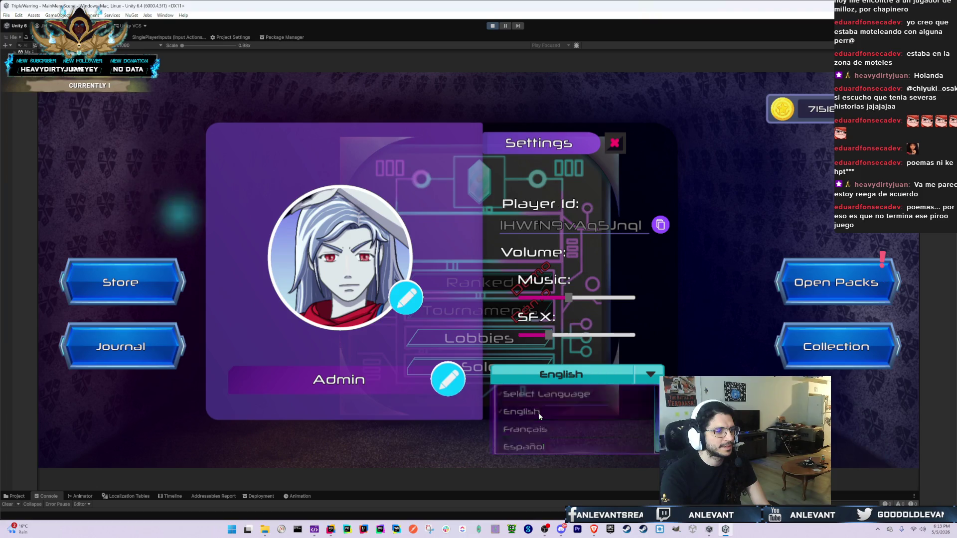
left_click(615, 143)
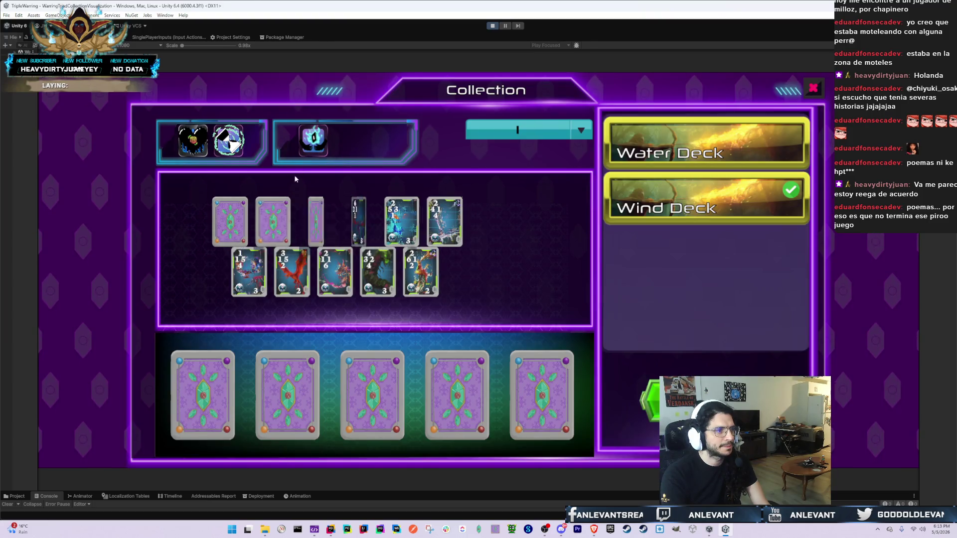
Check High Tide, Fire Slug and Flashbird details in English at level 3, then stop play mode
left_click(264, 214)
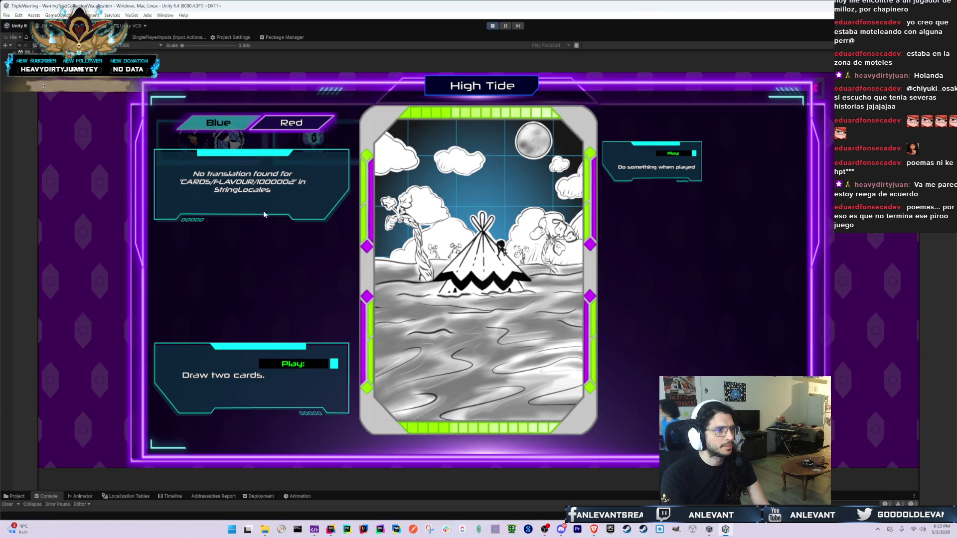
left_click(256, 263)
left_click(529, 130)
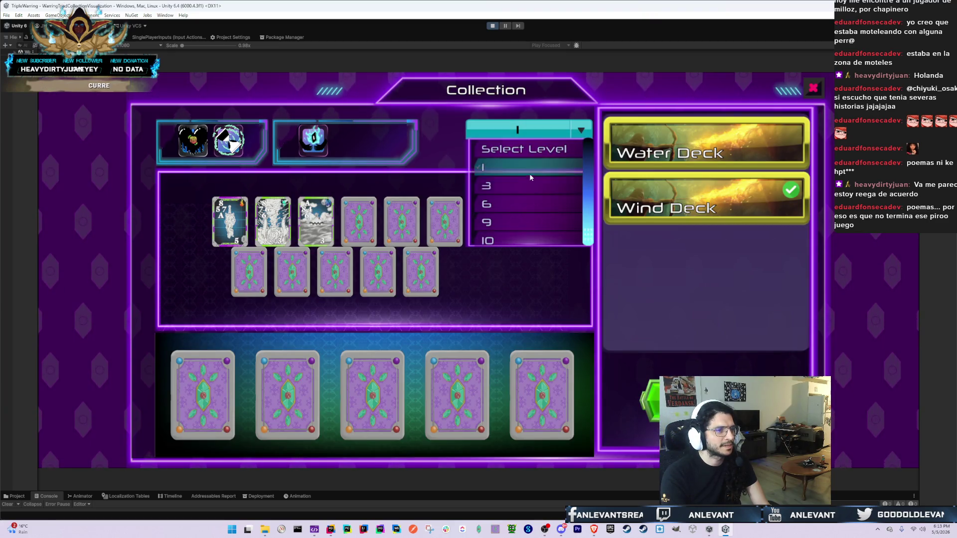
left_click(518, 185)
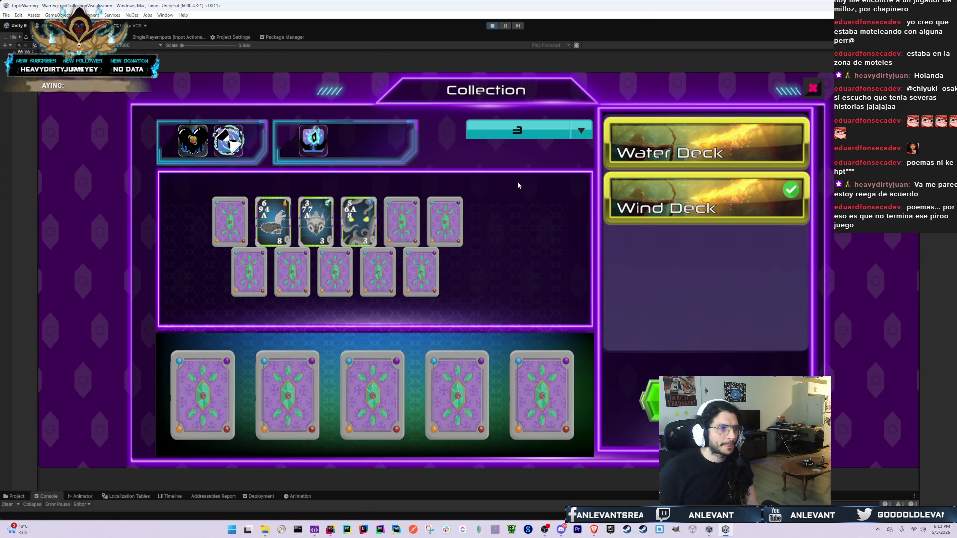
left_click(288, 241)
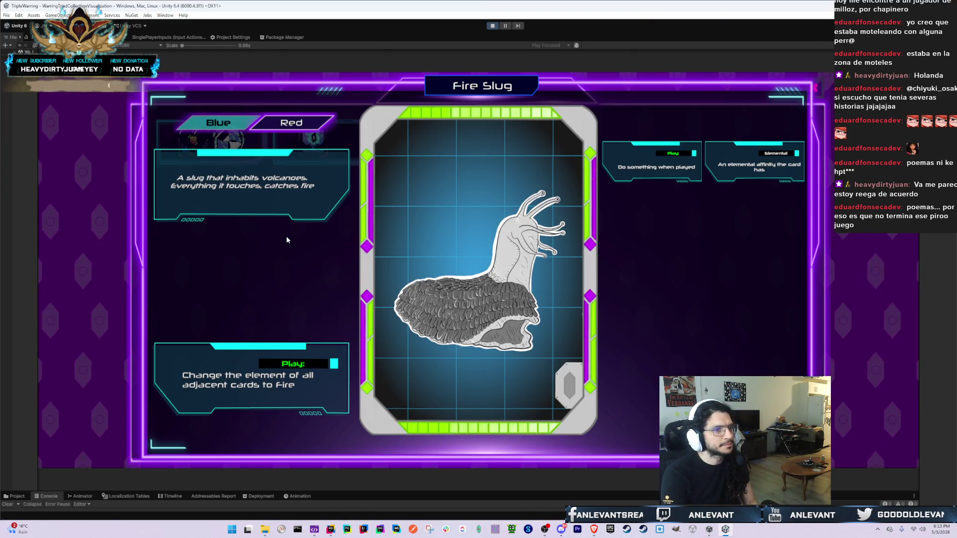
left_click(250, 243)
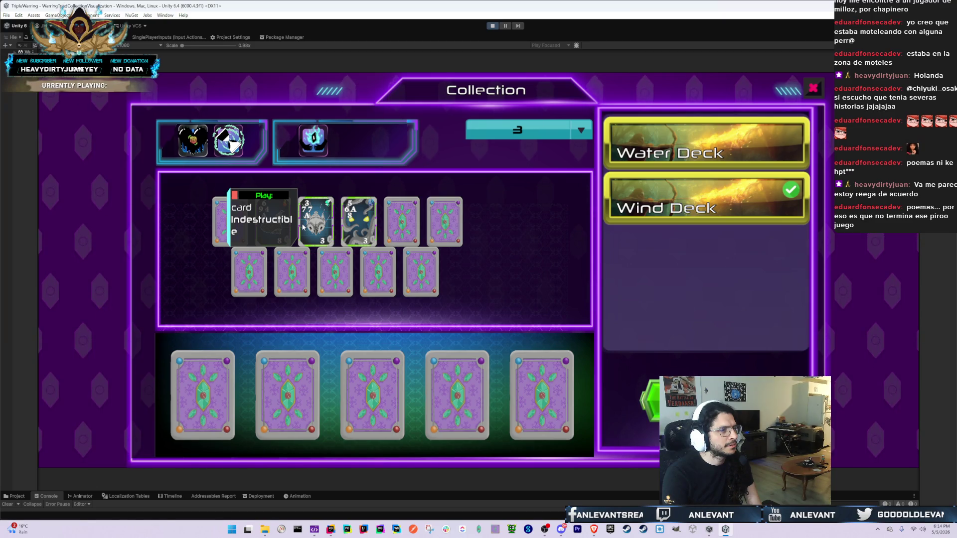
left_click(303, 226)
left_click(305, 243)
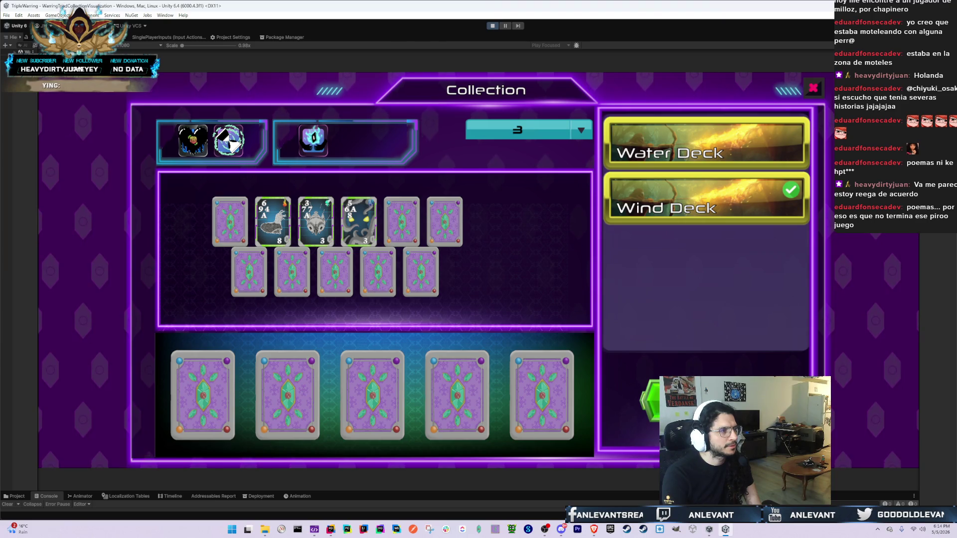
mouse_move(273, 222)
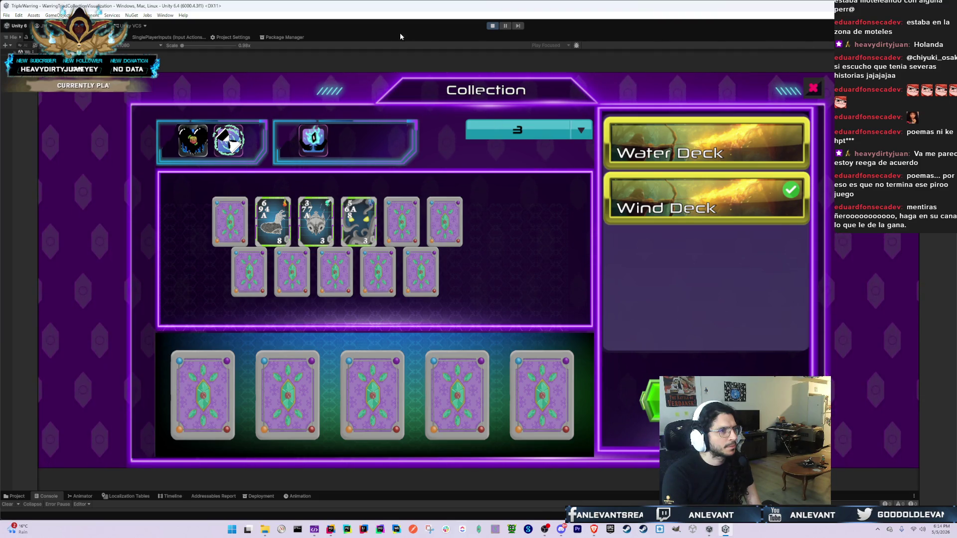
left_click(493, 26)
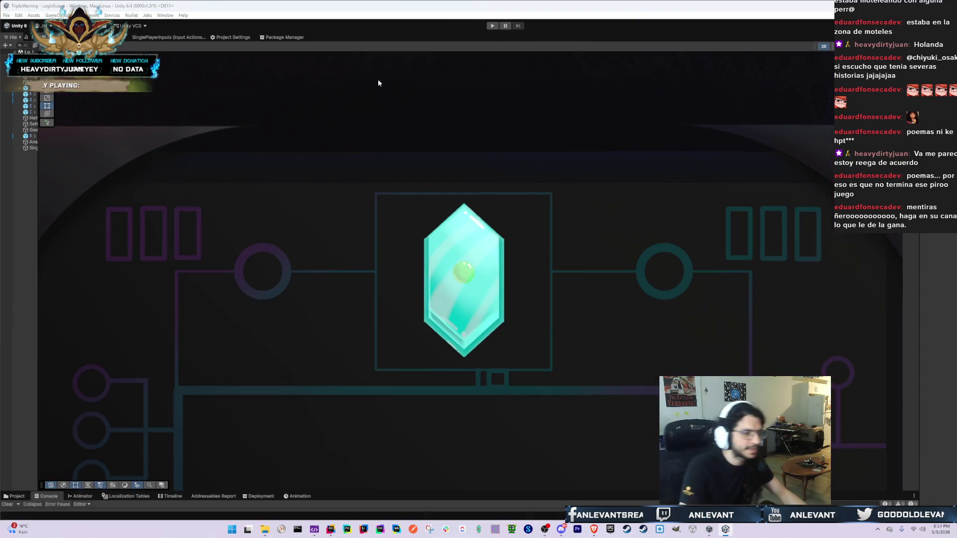
In Rider, open CardDetailsDisplayController.cs via Search Everywhere with 'CDDC'
key("alt+Tab")
left_click(383, 75)
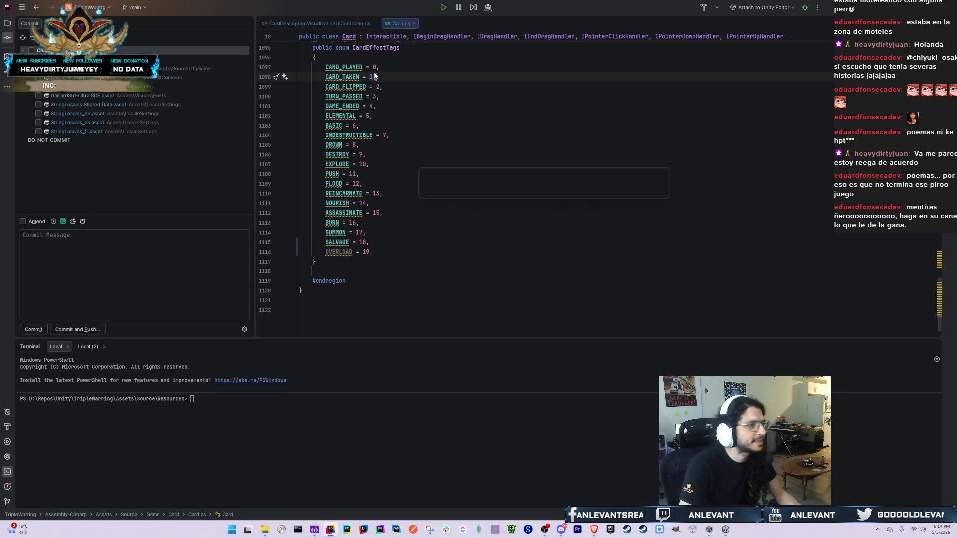
key("shift")
key("shift")
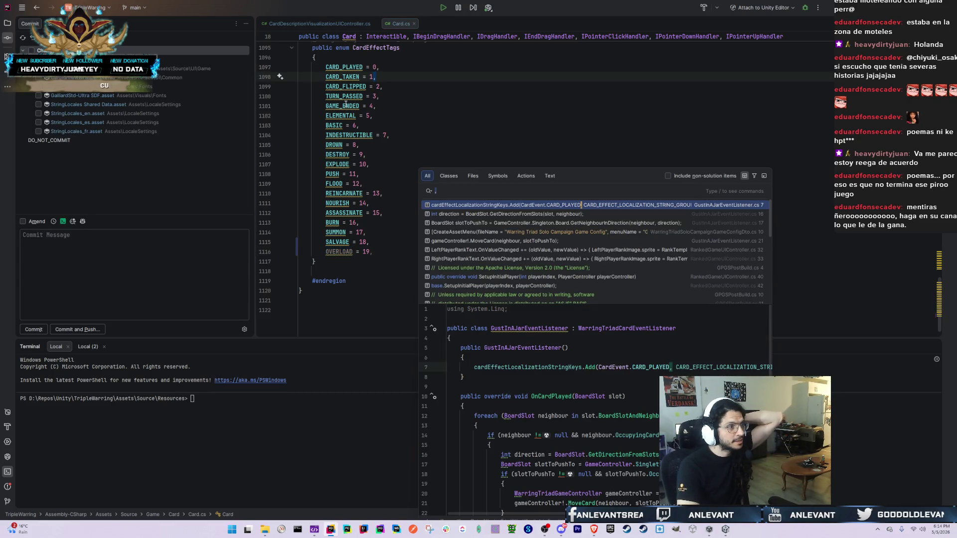
type("CDDC")
key("Return")
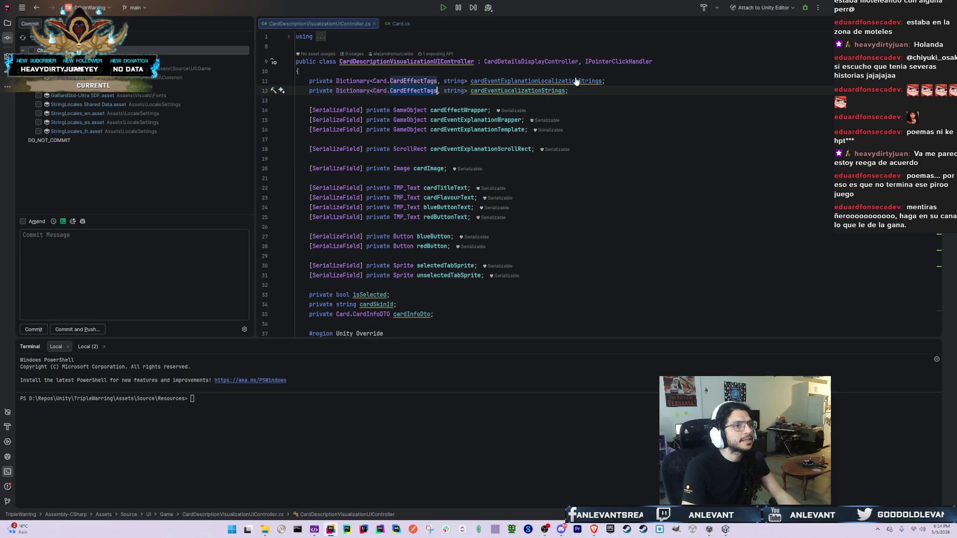
Expand the Public region and show the file's Git history
left_click(506, 180)
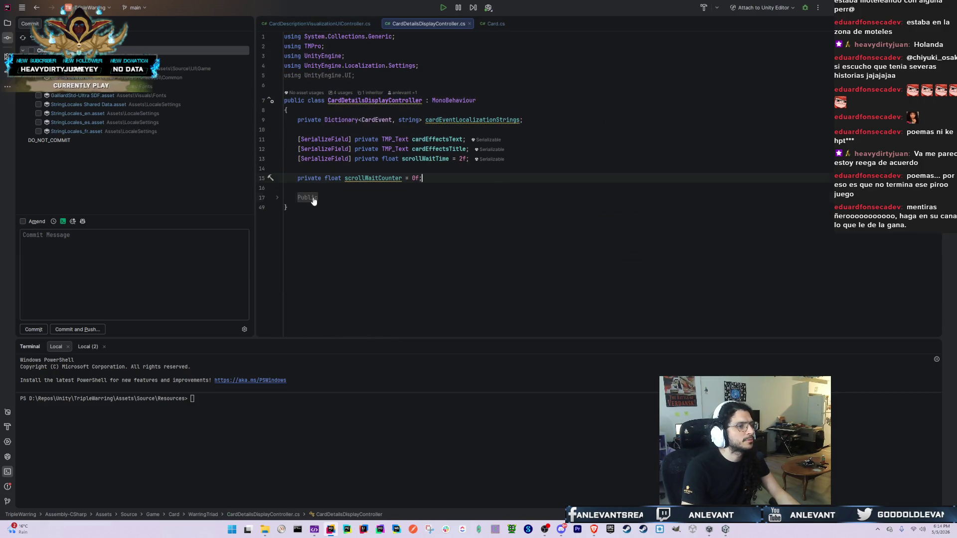
left_click(313, 199)
right_click(509, 177)
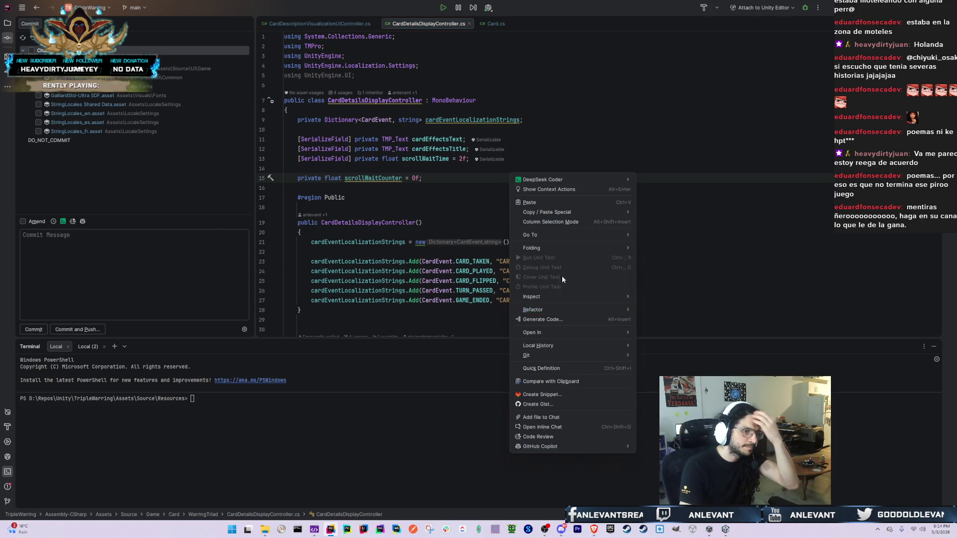
mouse_move(549, 350)
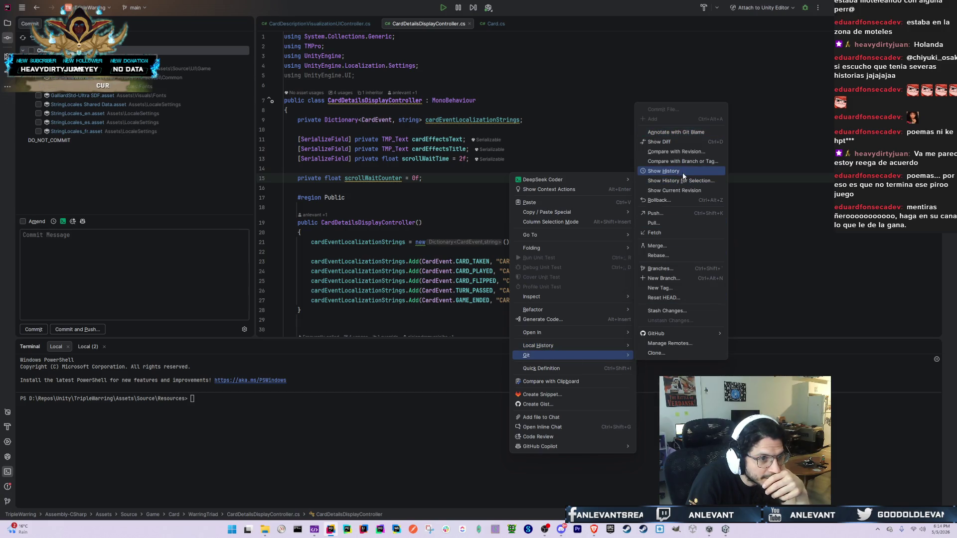
left_click(667, 171)
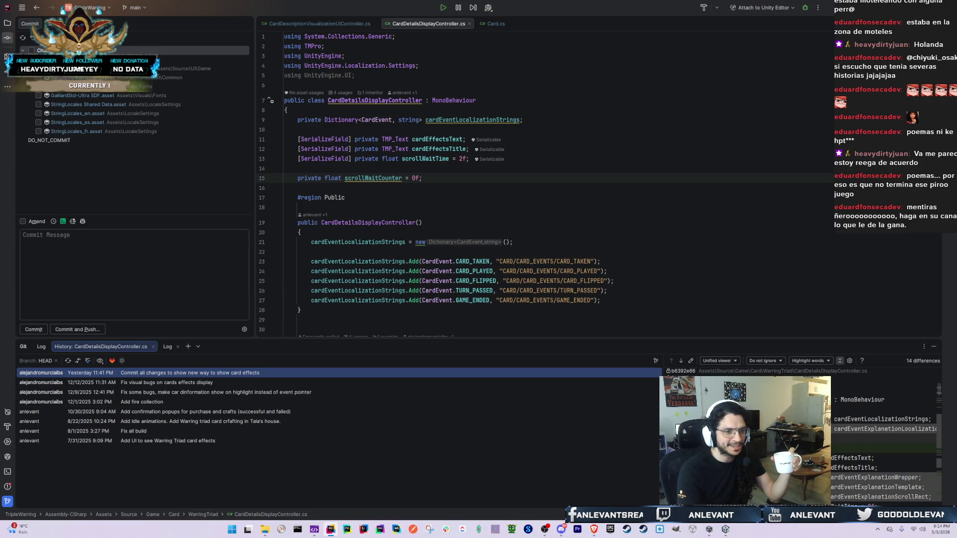
Widen the diff, find the old scrollWaitCounter-driven Update() method and select it
left_click_drag(662, 434, 323, 434)
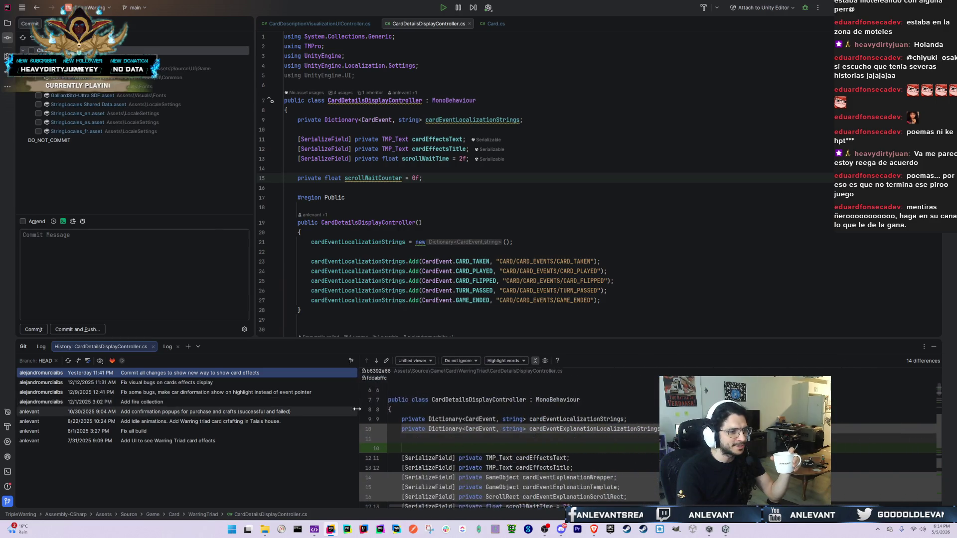
scroll(383, 431, "down", 6)
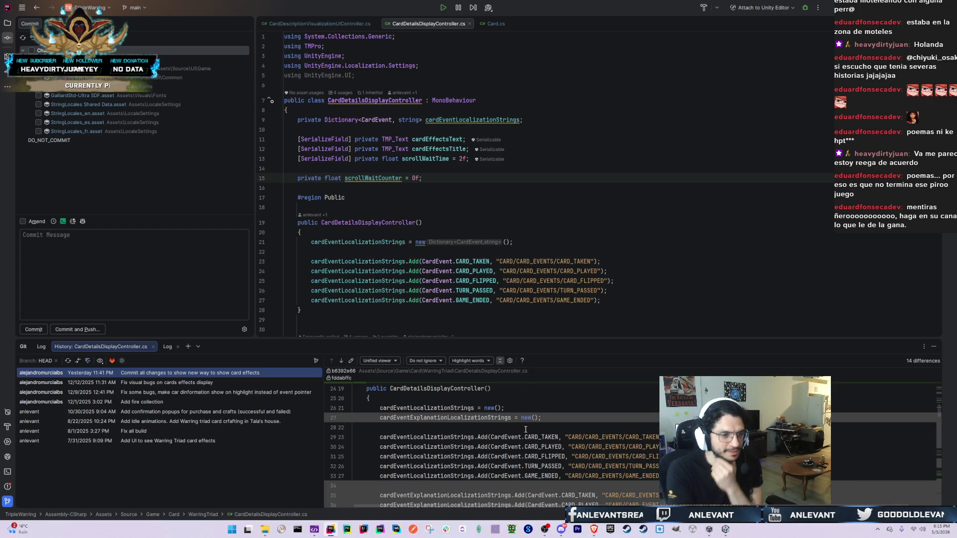
scroll(650, 427, "down", 9)
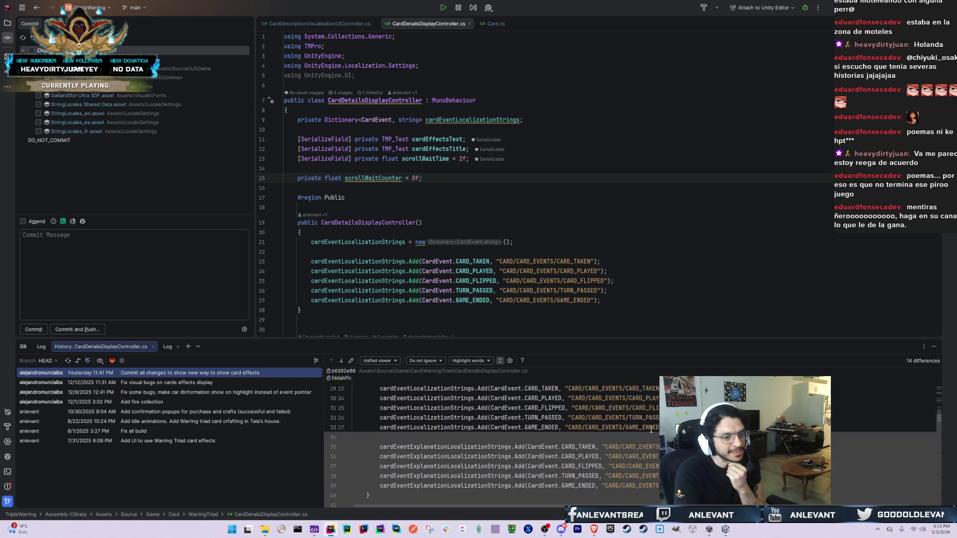
scroll(649, 428, "down", 8)
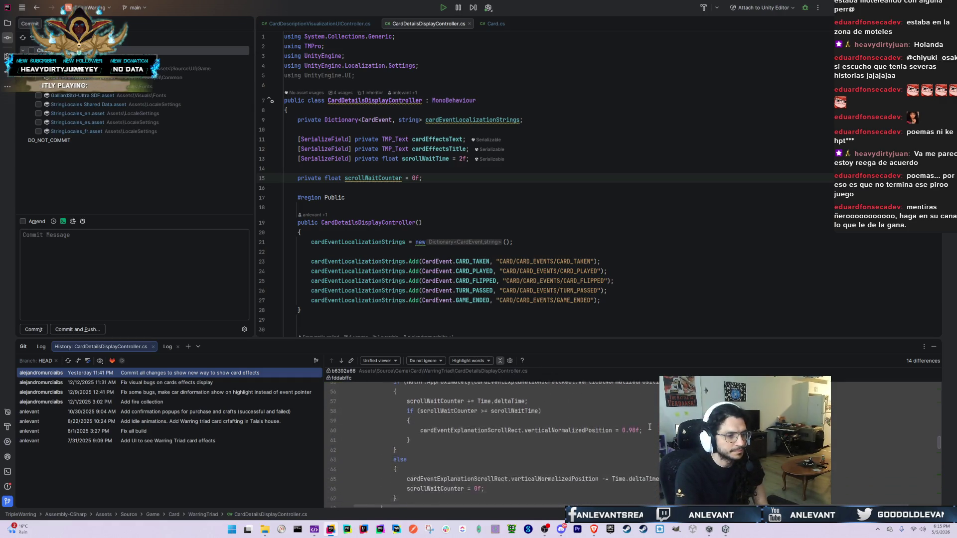
scroll(637, 440, "up", 11)
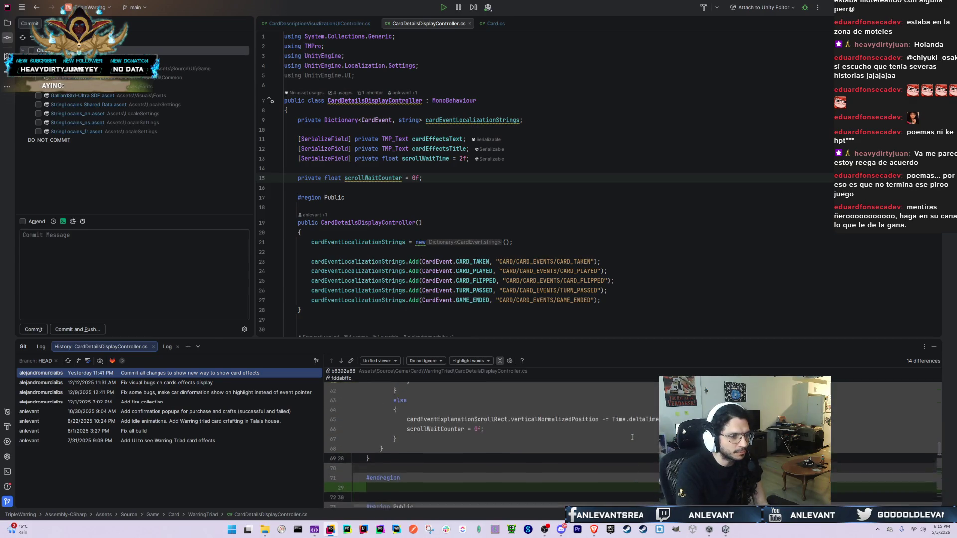
scroll(630, 439, "up", 10)
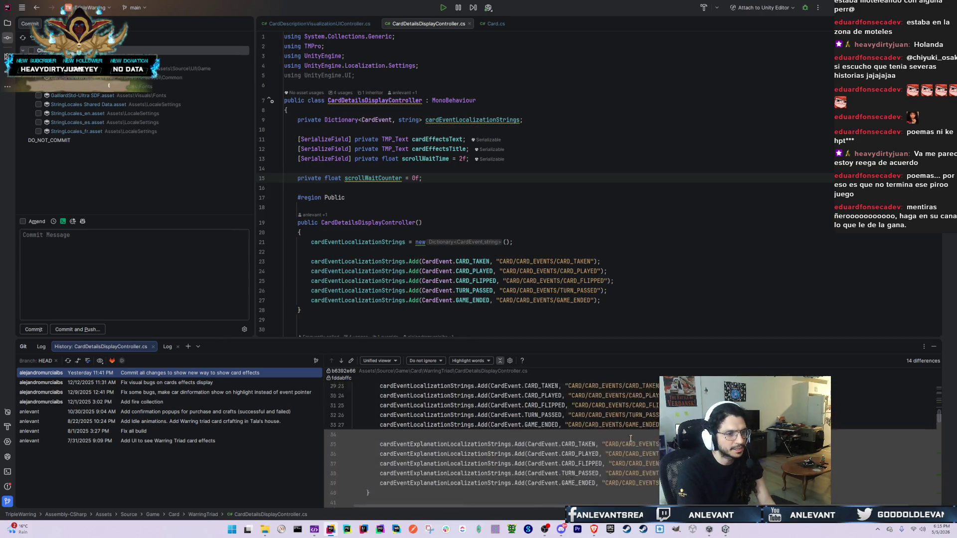
scroll(638, 443, "down", 10)
scroll(640, 445, "down", 15)
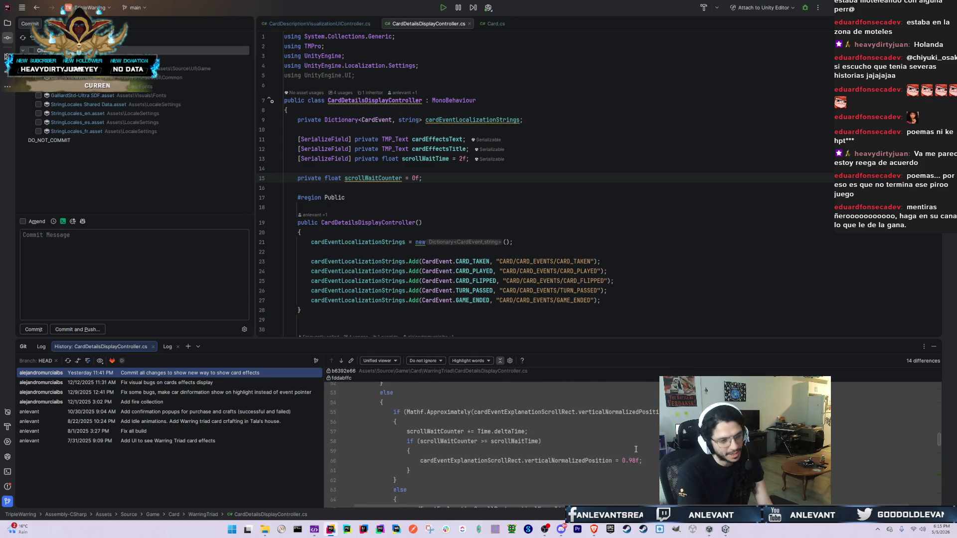
scroll(632, 459, "up", 5)
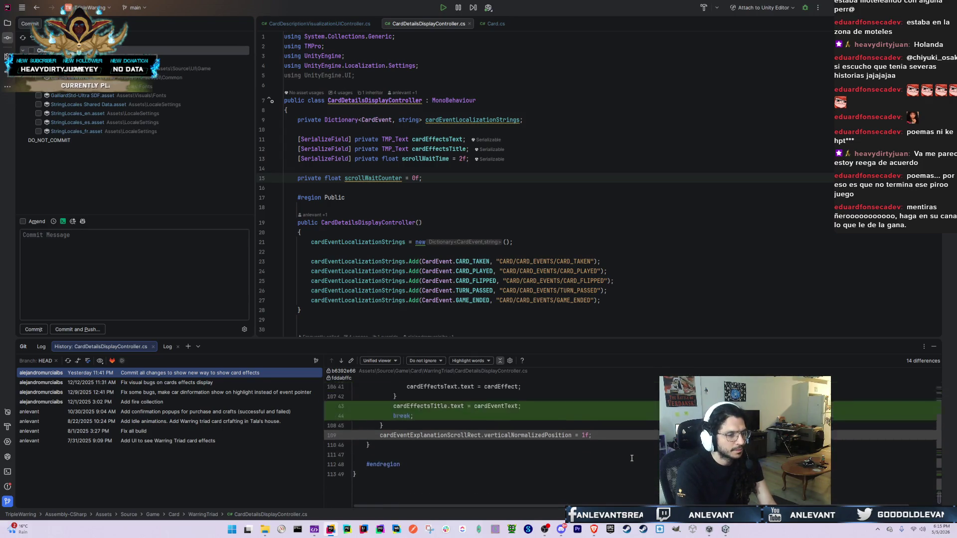
scroll(632, 459, "up", 8)
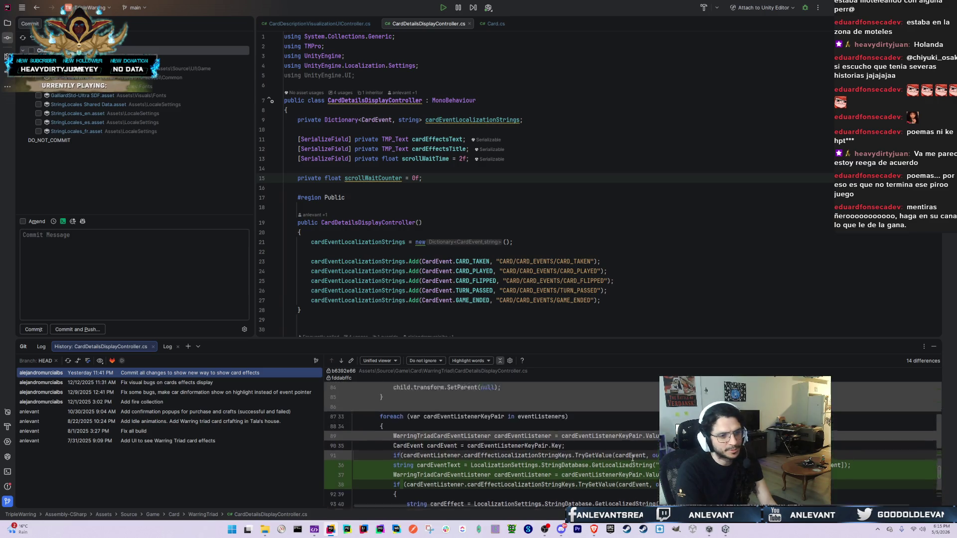
scroll(633, 458, "up", 8)
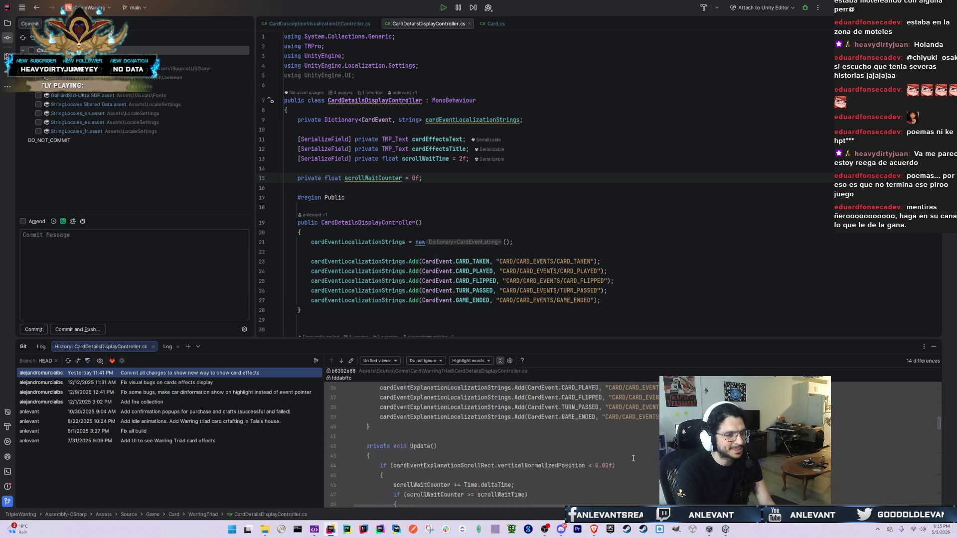
scroll(633, 464, "down", 5)
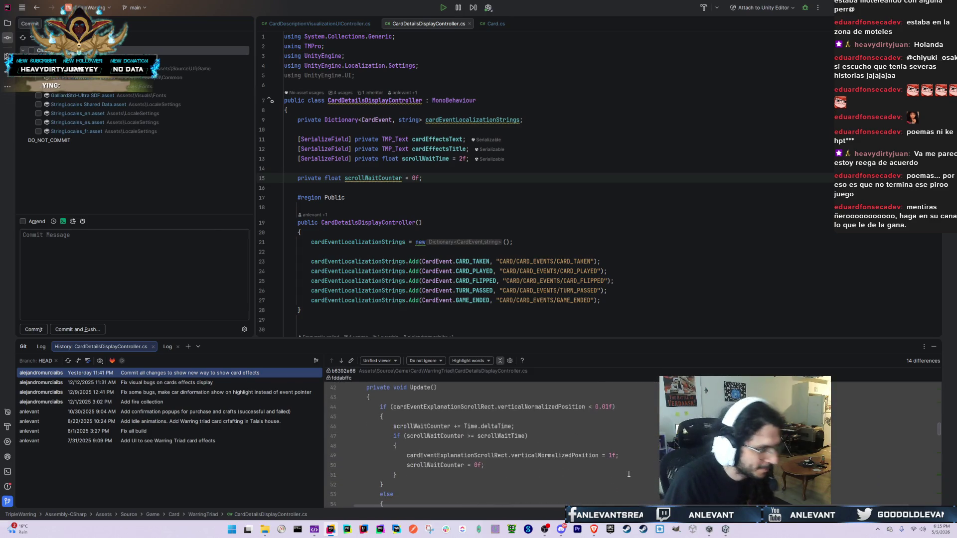
scroll(517, 451, "down", 9)
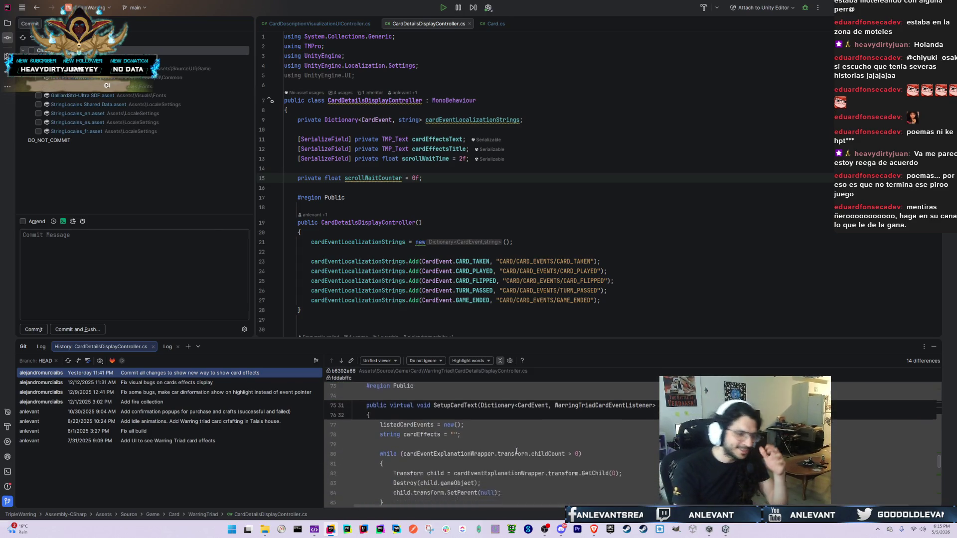
scroll(578, 466, "up", 10)
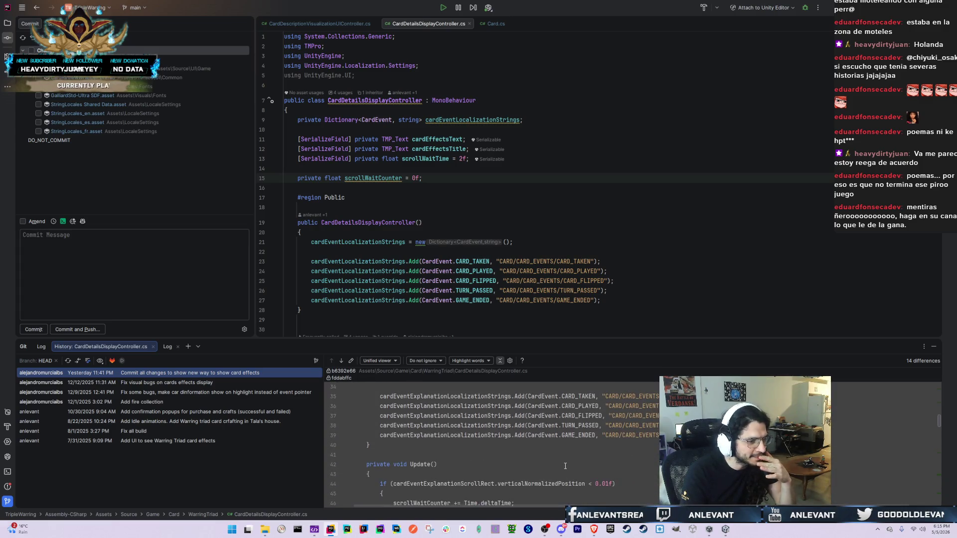
scroll(374, 435, "down", 1)
mouse_move(368, 435)
left_mouse_down()
mouse_move(389, 456)
mouse_move(399, 406)
mouse_move(410, 426)
left_mouse_up()
mouse_move(459, 475)
left_mouse_down()
mouse_move(429, 467)
mouse_move(399, 497)
left_mouse_up()
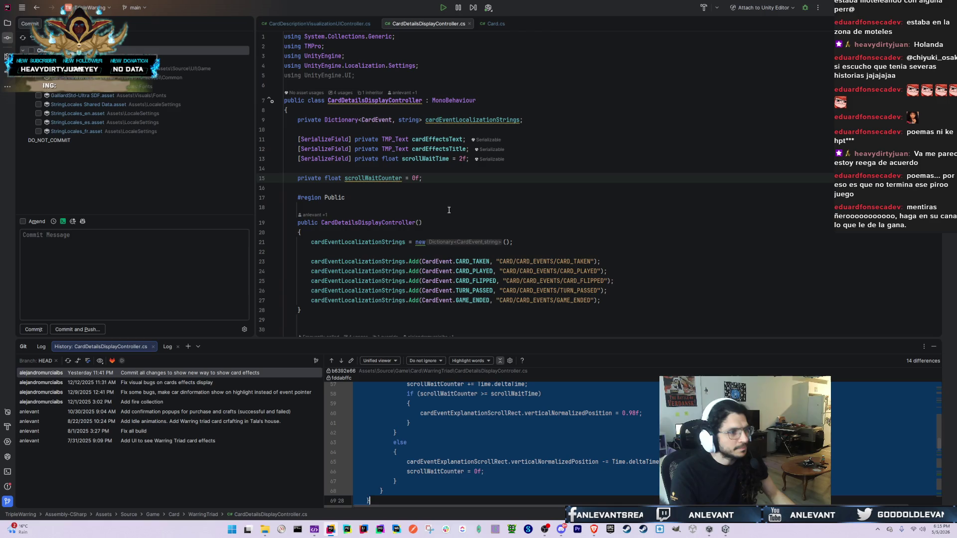
Copy the old Update() method and paste it below the scrollWaitCounter field
key("ctrl+c")
left_click(370, 185)
key("Return")
key("Return")
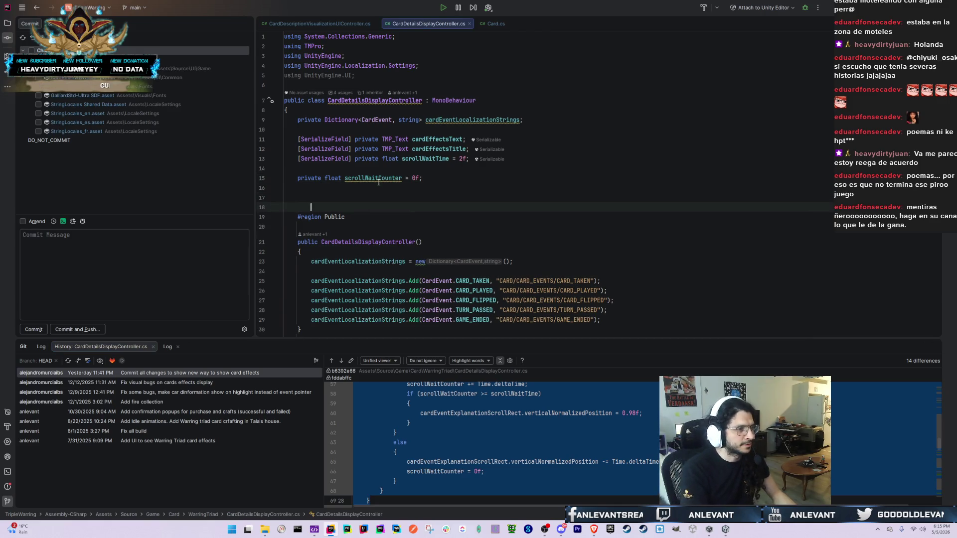
key("ctrl+v")
Paste the cardEventExplanationScrollRect field declaration after the scrollWaitTime field
scroll(378, 183, "up", 5)
scroll(542, 428, "up", 15)
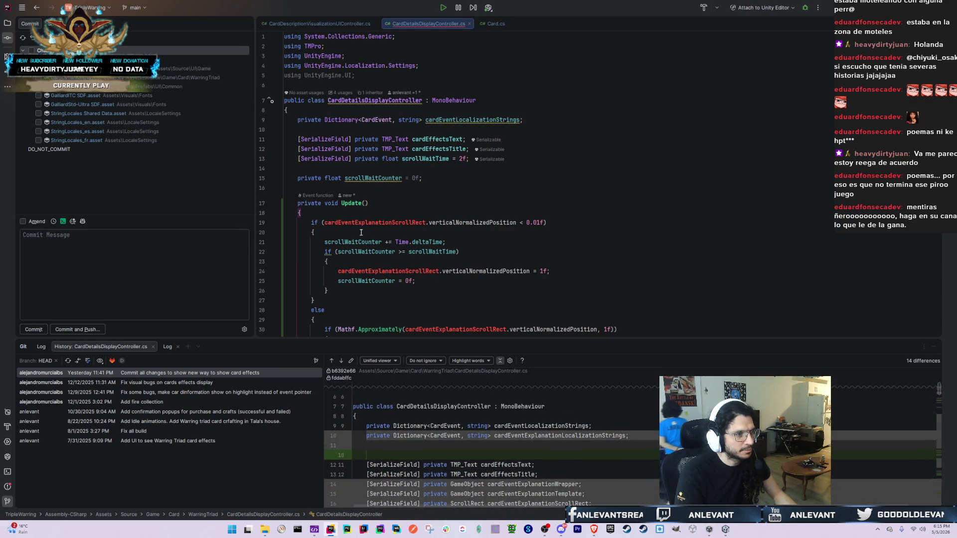
scroll(541, 420, "down", 3)
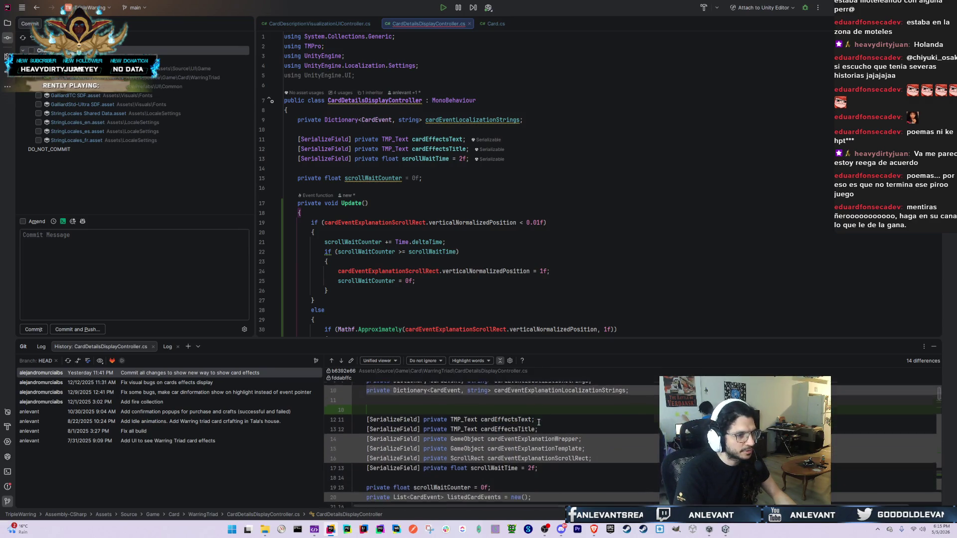
left_click(621, 443)
key("shift+Home")
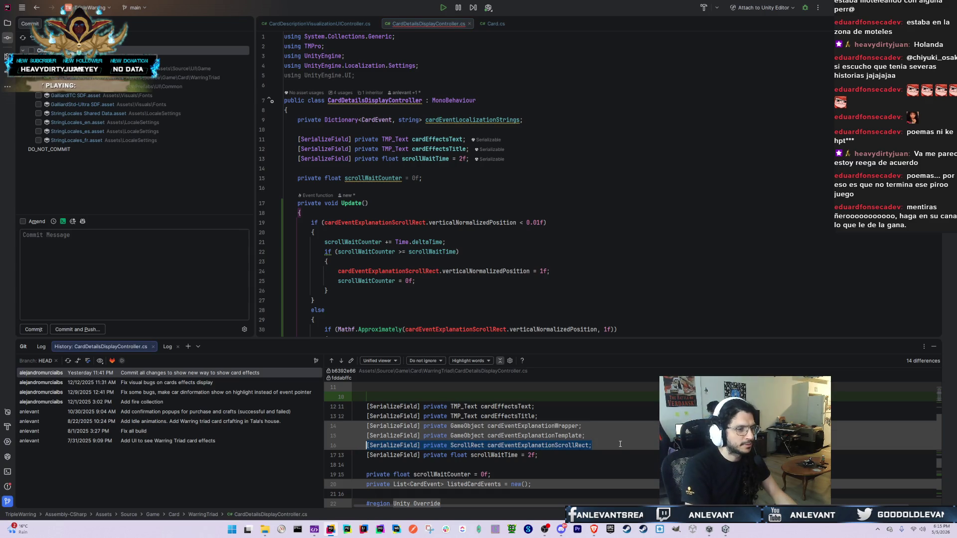
left_click(581, 143)
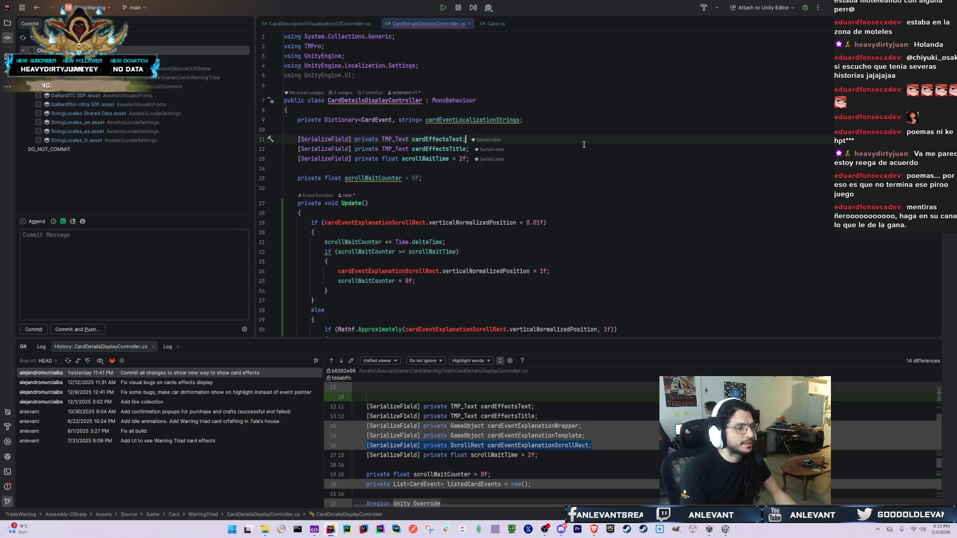
left_click(584, 159)
key("Return")
key("ctrl+v")
scroll(643, 227, "down", 2)
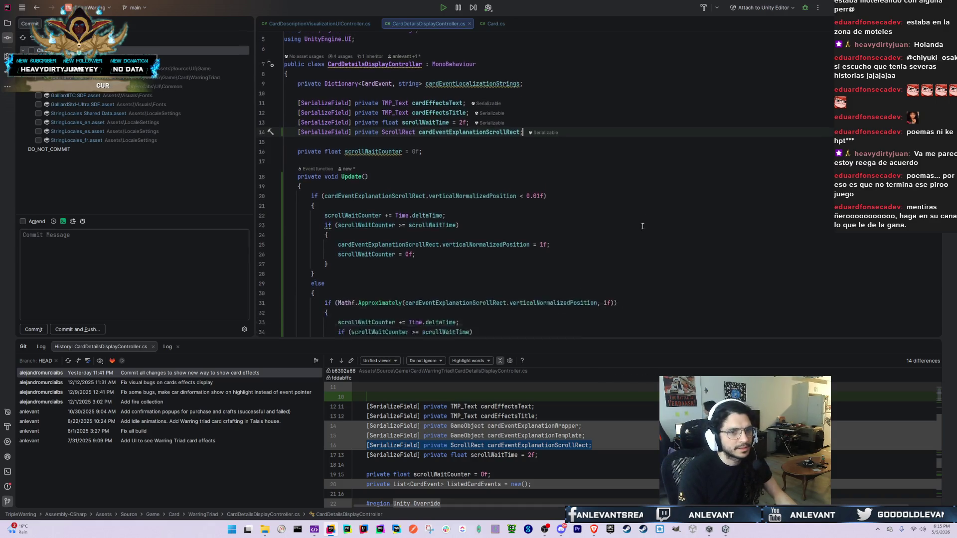
scroll(641, 225, "down", 6)
Return to Unity so the edited scripts reload
key("alt+Tab")
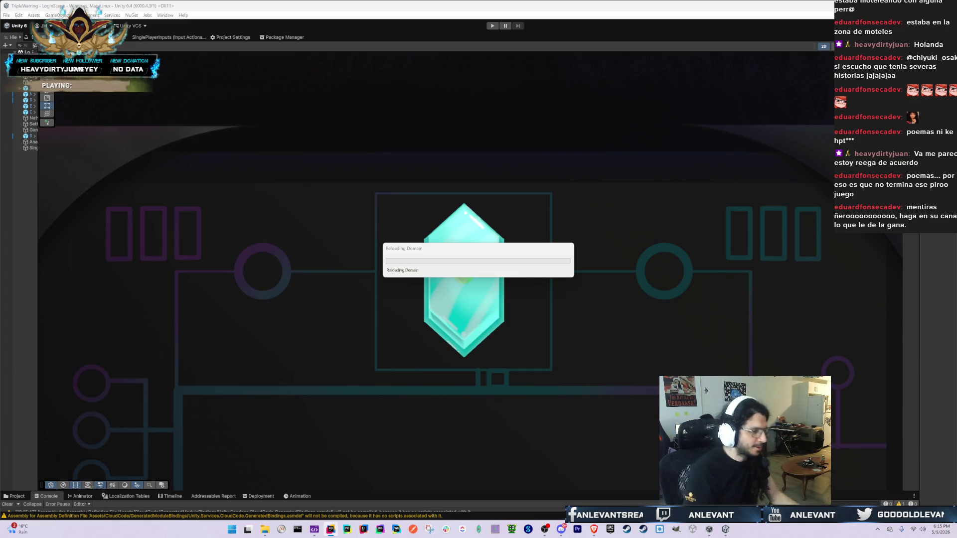
key("alt+Tab")
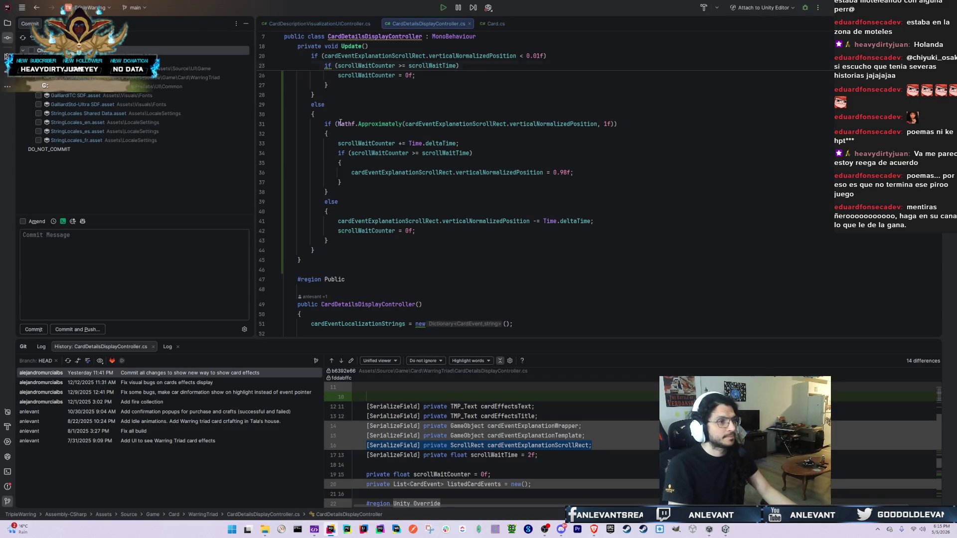
scroll(414, 315, "up", 4)
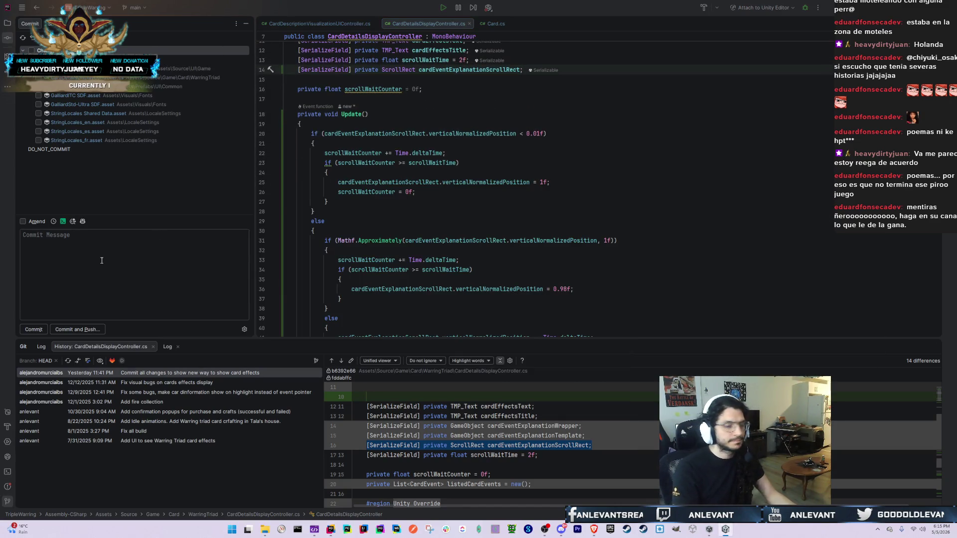
key("alt+Tab")
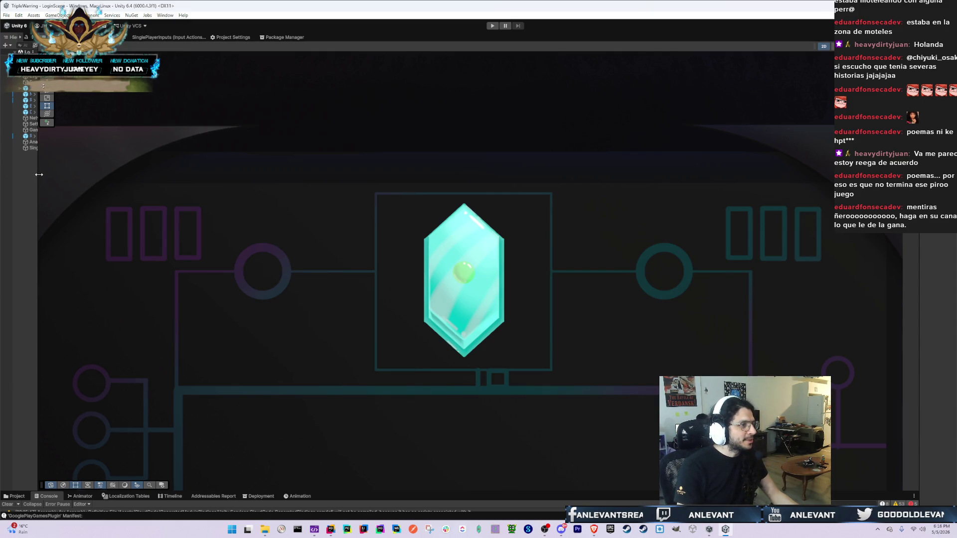
Resize the Hierarchy and Console panels, then start play mode with the Console showing
left_click_drag(39, 175, 296, 179)
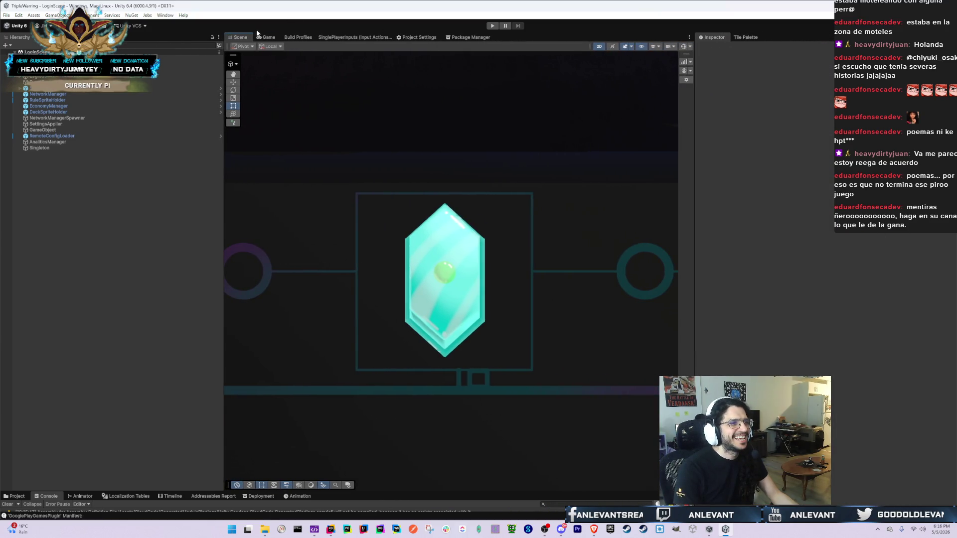
left_click(265, 37)
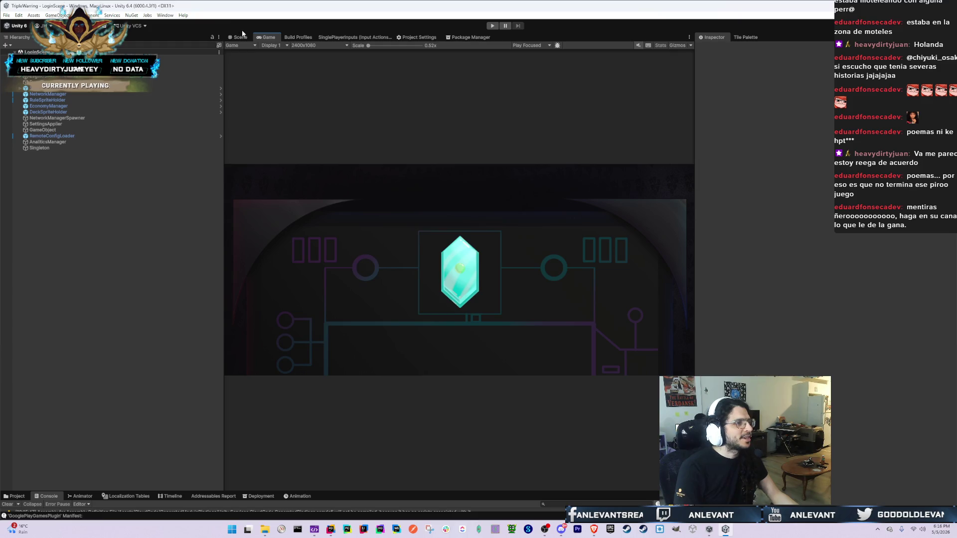
left_click(241, 37)
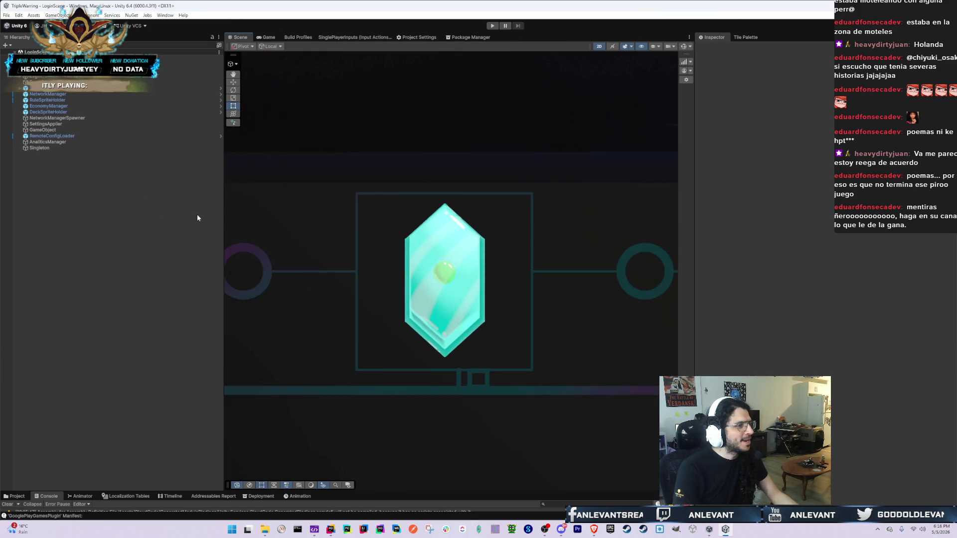
left_click_drag(223, 212, 162, 205)
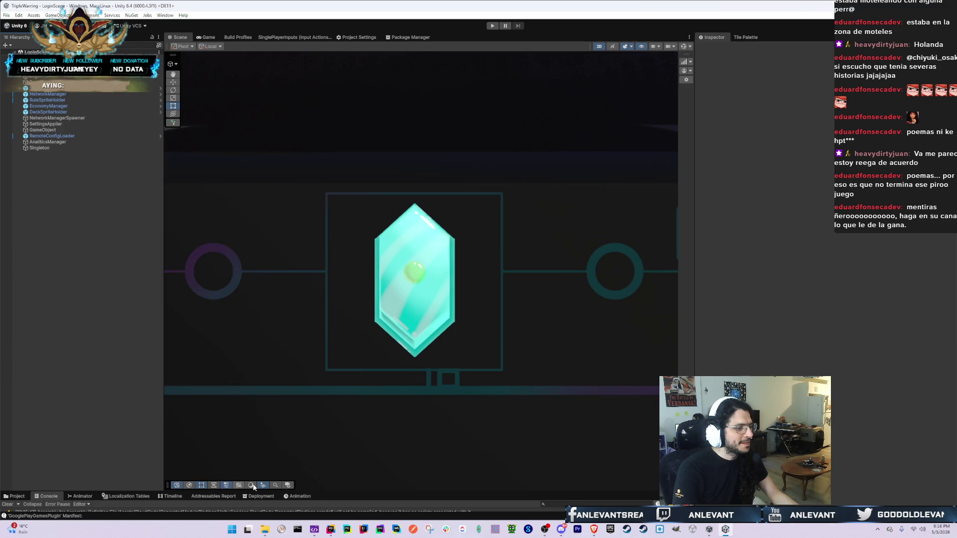
left_click_drag(320, 491, 349, 381)
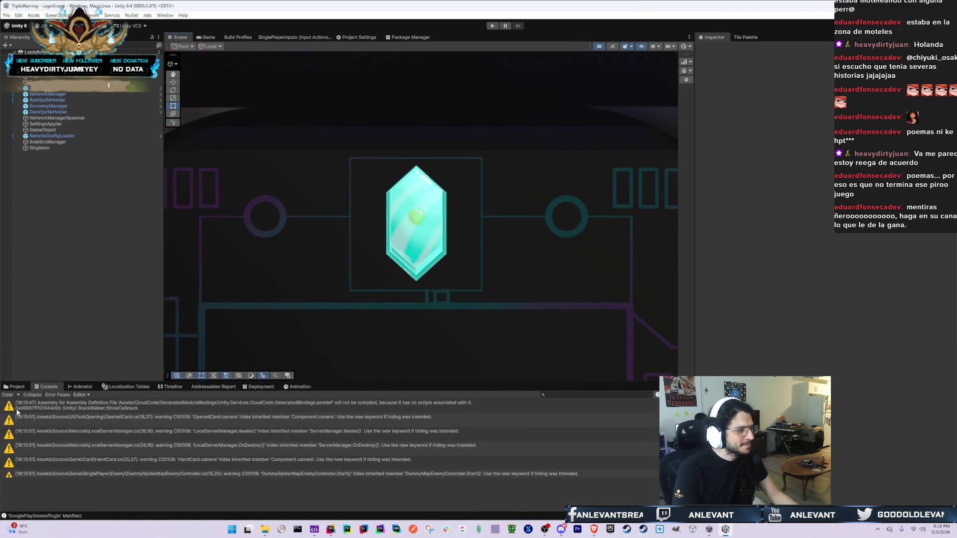
left_click(15, 387)
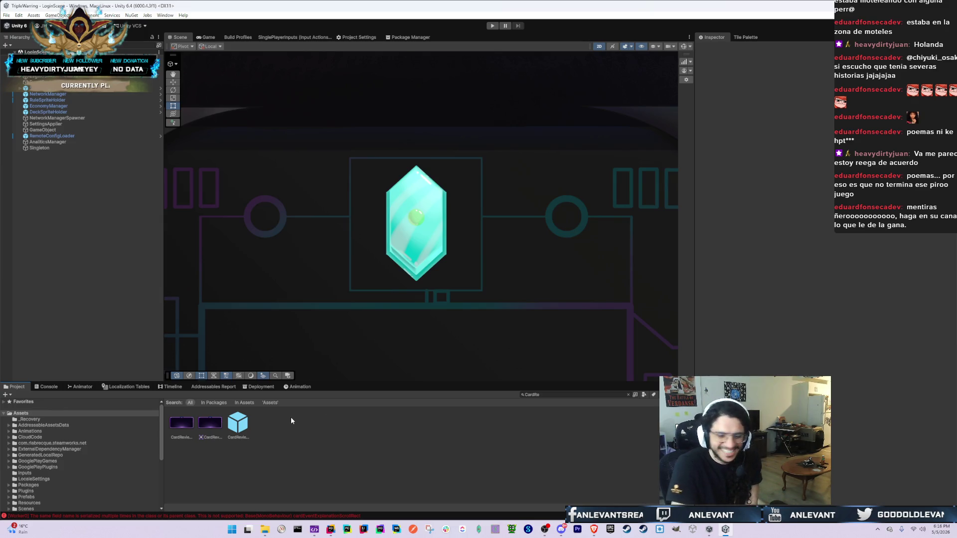
left_click(45, 388)
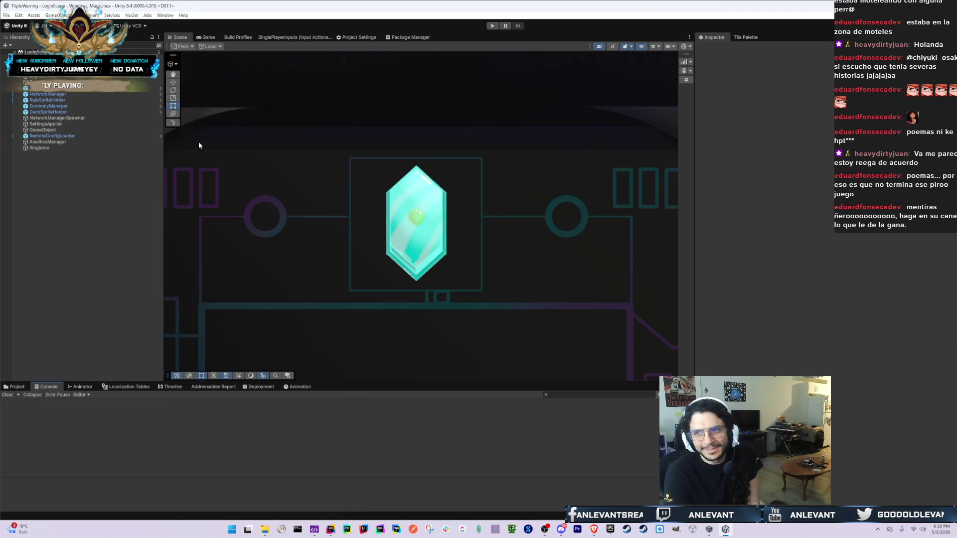
left_click(493, 26)
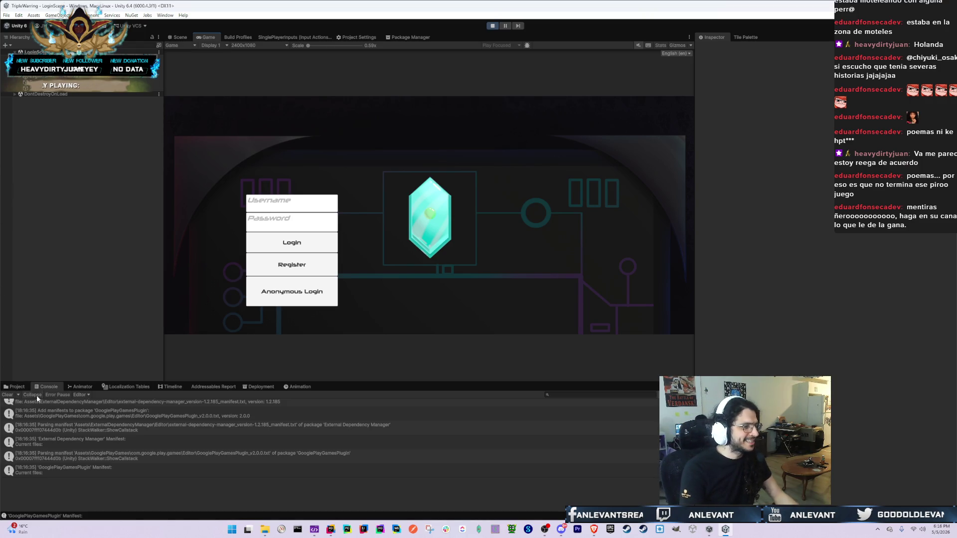
Clear the Console and log in with the test account's username and password
left_click(7, 395)
left_click(286, 203)
type("admin")
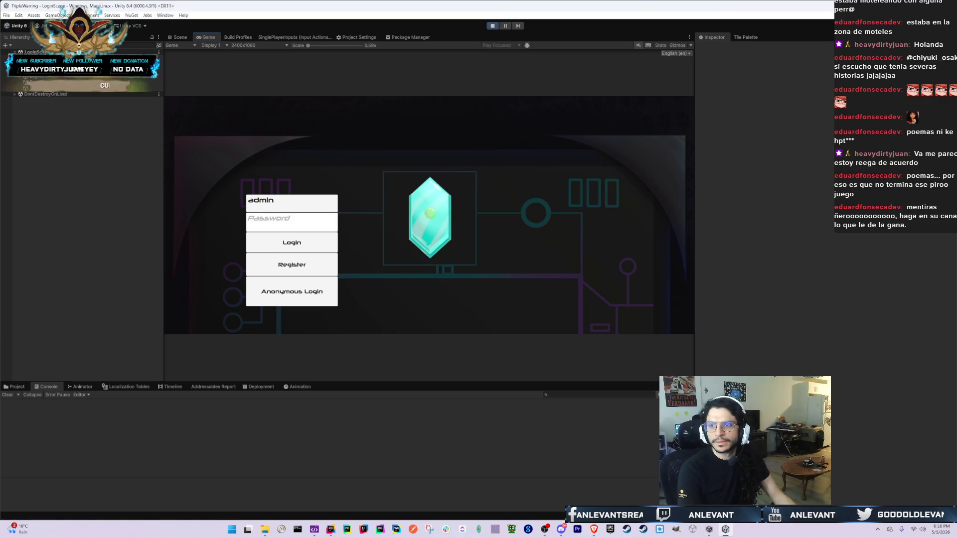
left_click(594, 529)
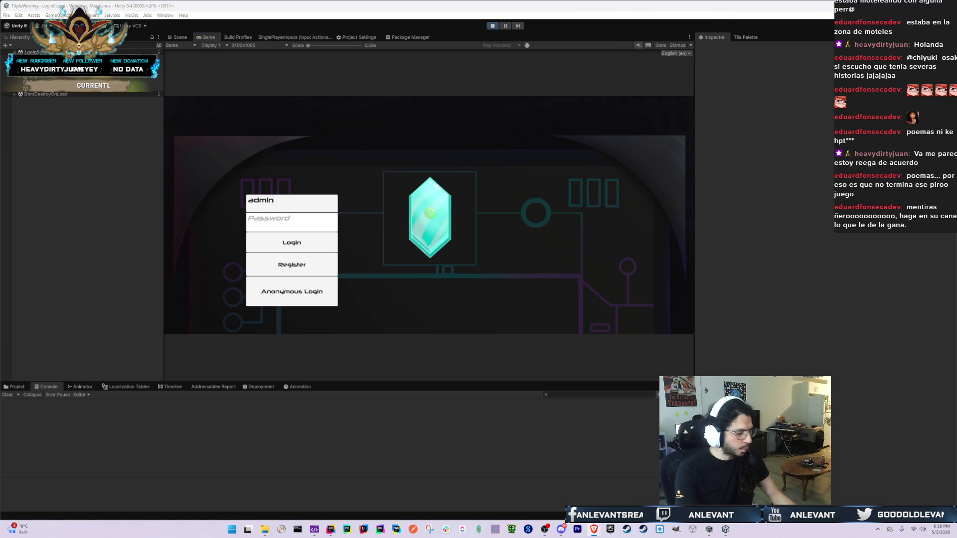
left_click(304, 220)
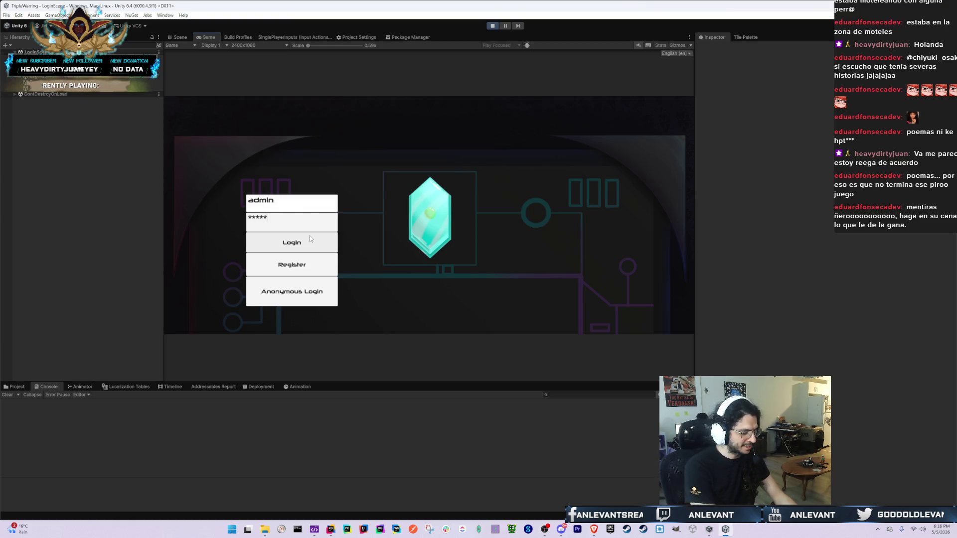
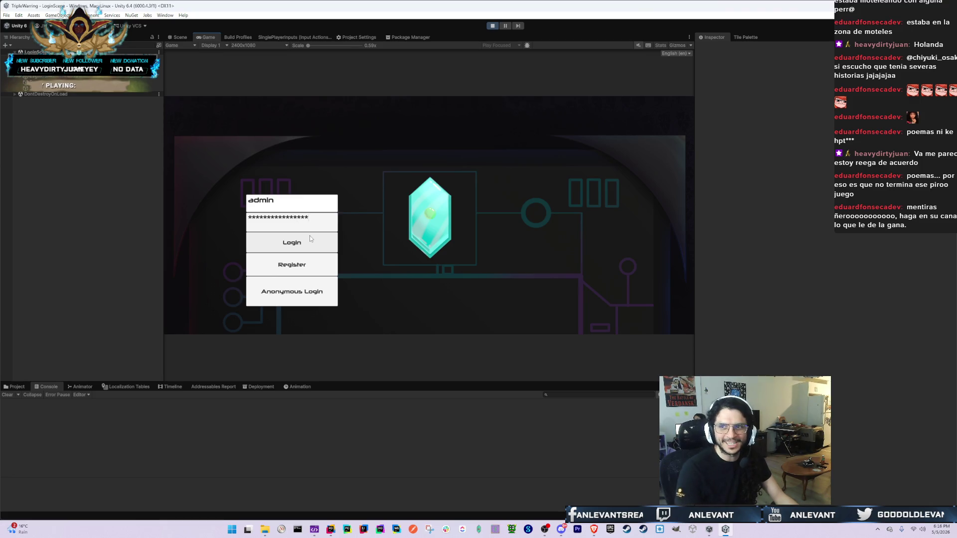
double_click(332, 219)
type("********")
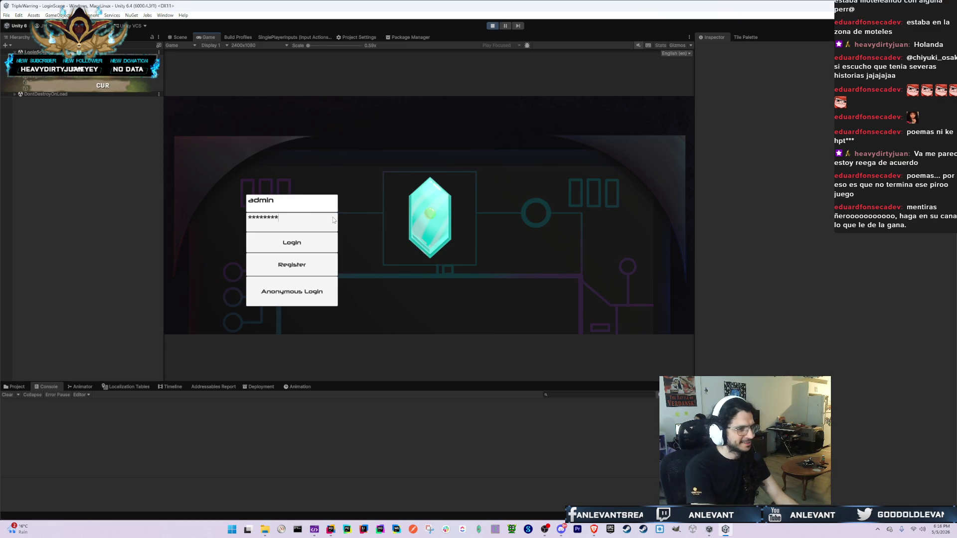
double_click(333, 217)
type("**********")
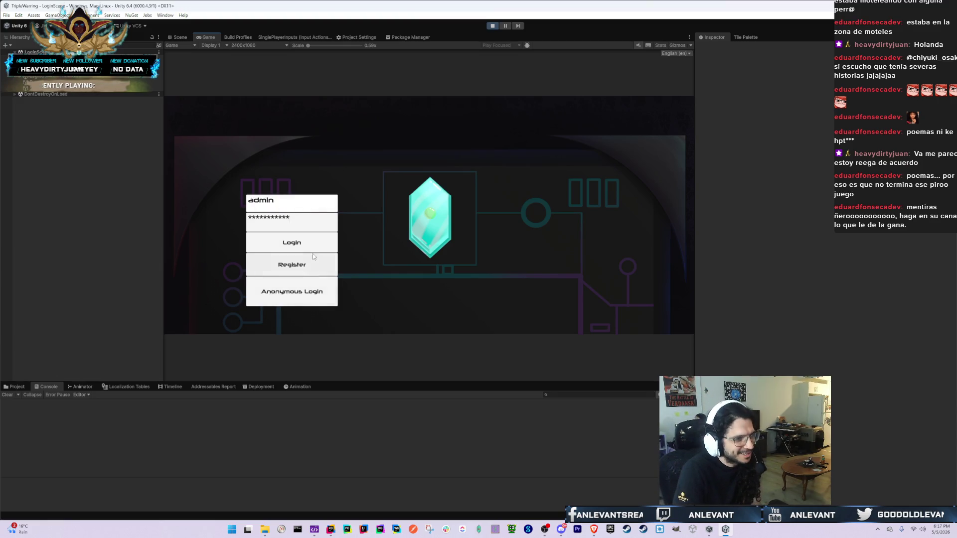
left_click(324, 243)
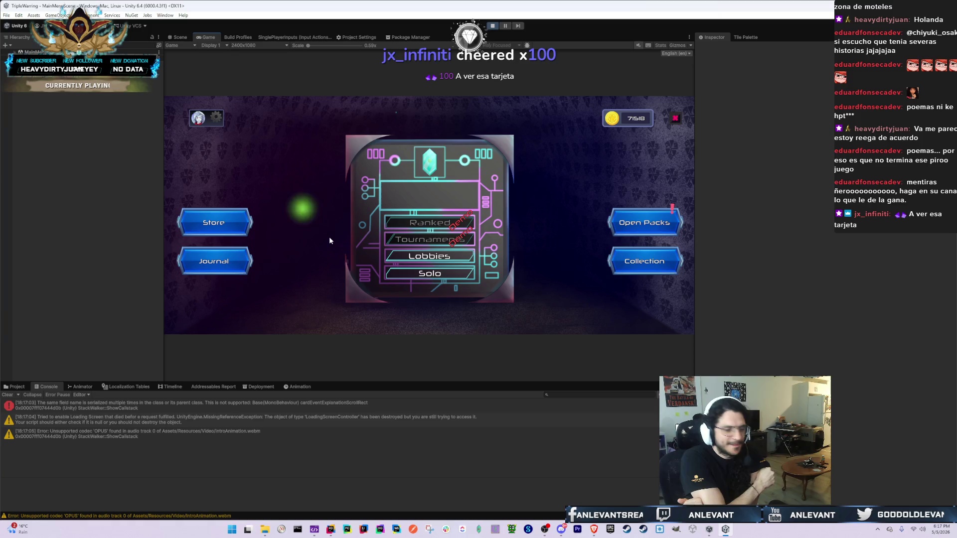
Open Collection to trigger the NullReferenceException, inspect it, stop play and view Project assets
left_click(7, 394)
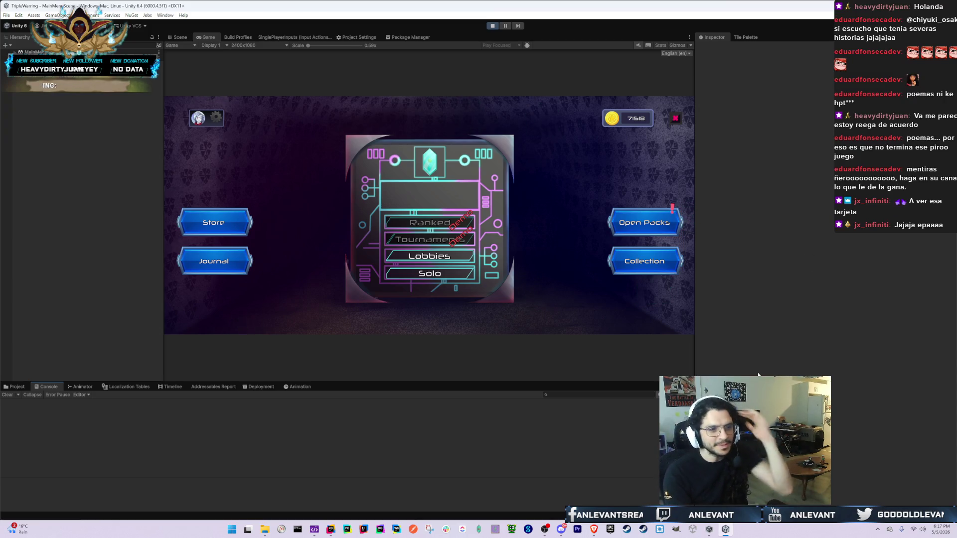
left_click(667, 260)
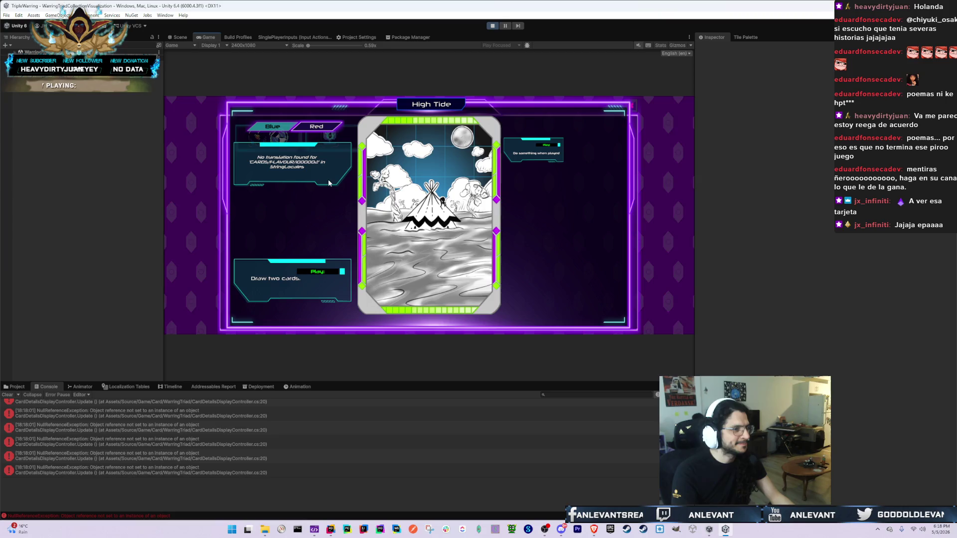
left_click(246, 458)
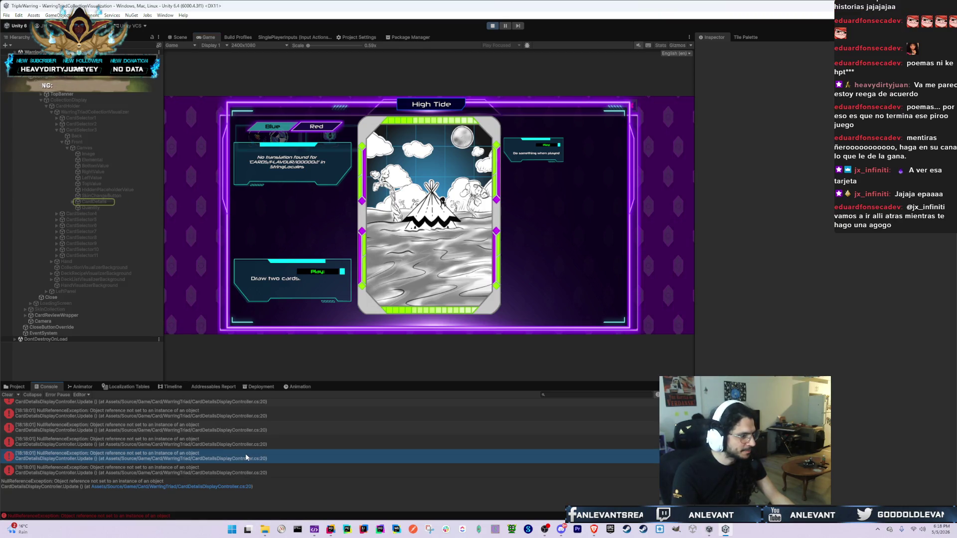
left_click(492, 26)
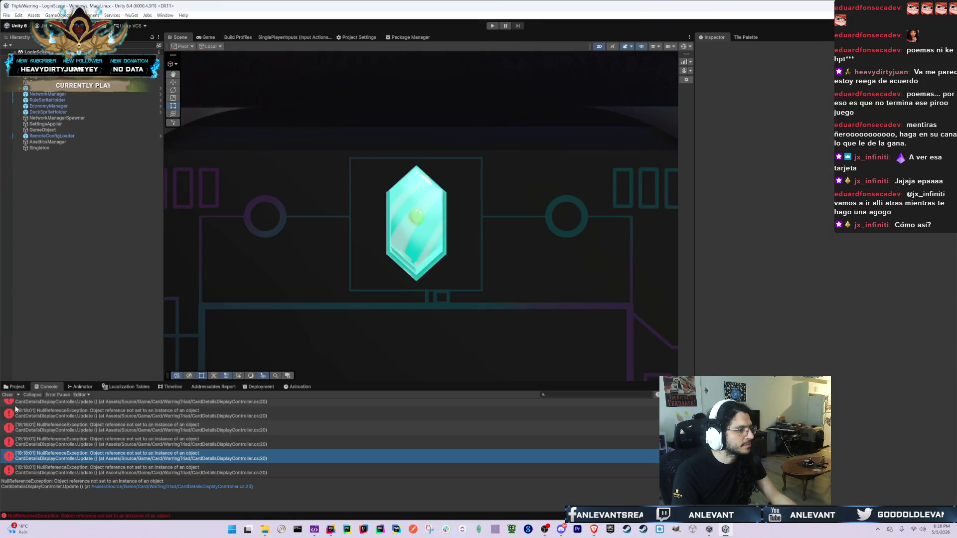
left_click(15, 387)
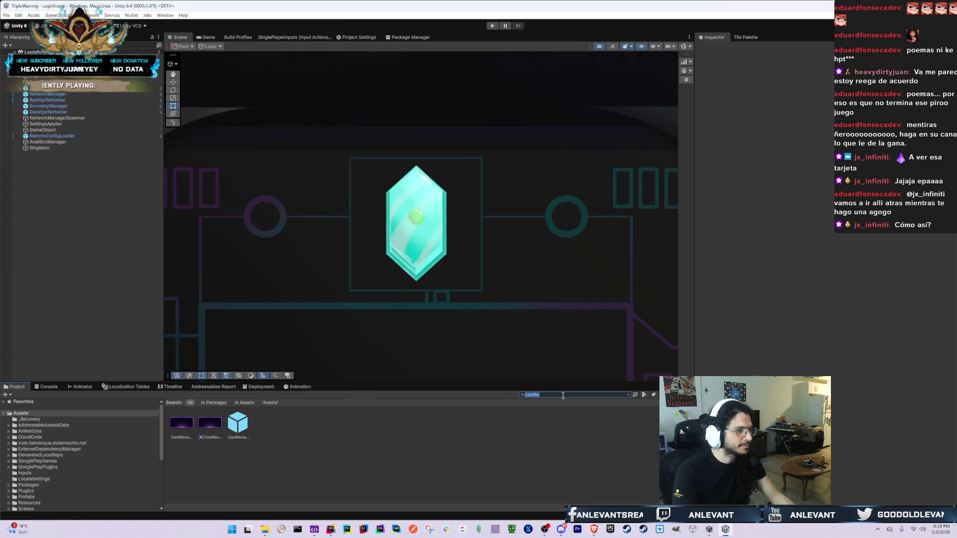
Search for 'WarringTriadCardS', open the WarringTriadCardSelector prefab, then return to CardDetailsDisplayController.cs in Rider
type("C")
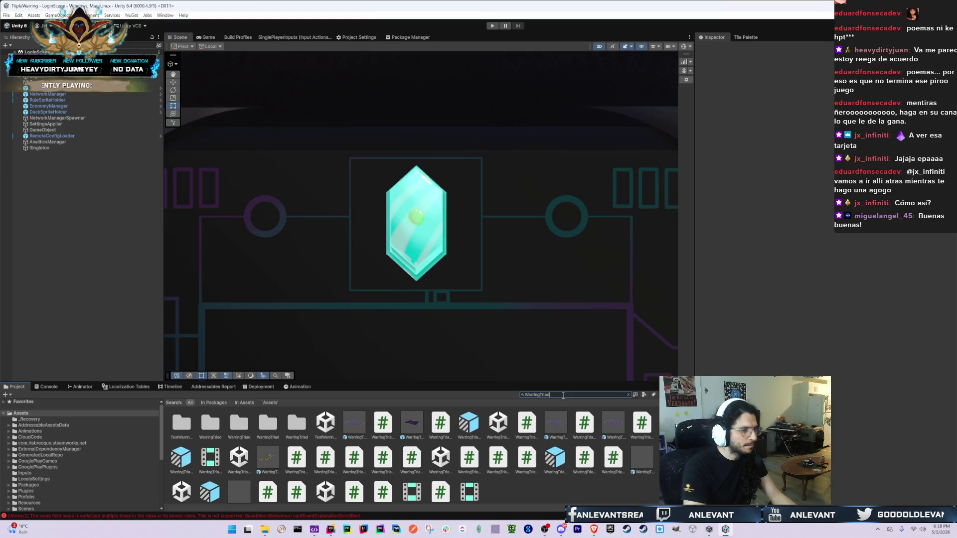
left_click(360, 433)
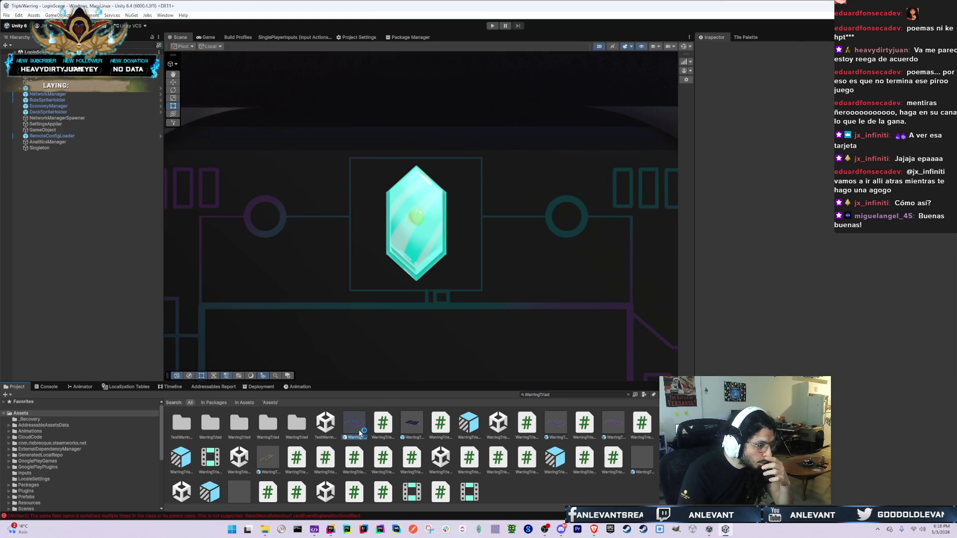
left_click(582, 394)
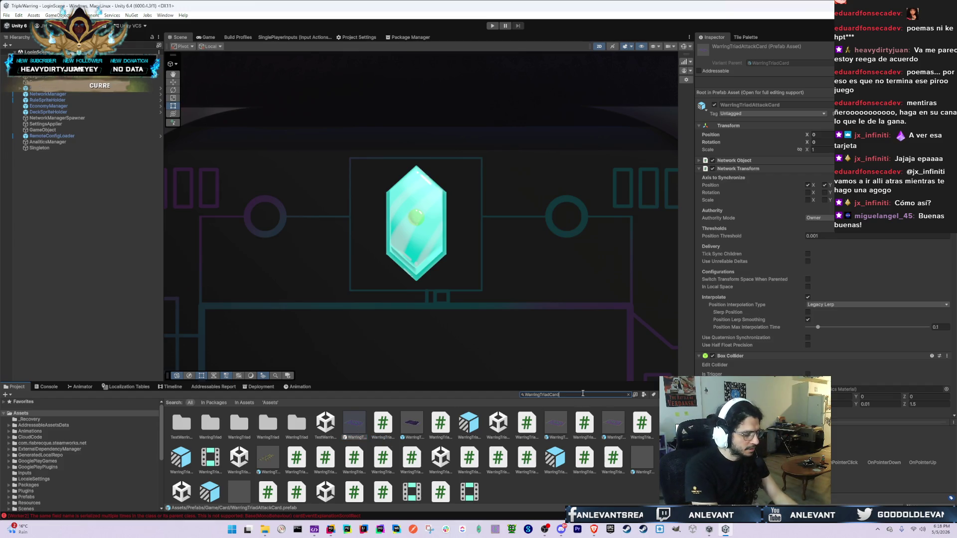
type("Sele")
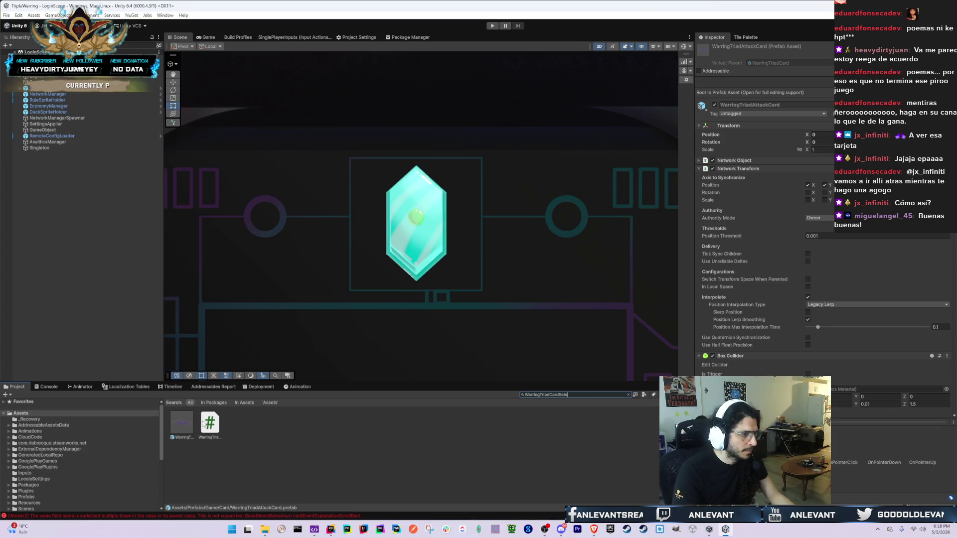
double_click(182, 423)
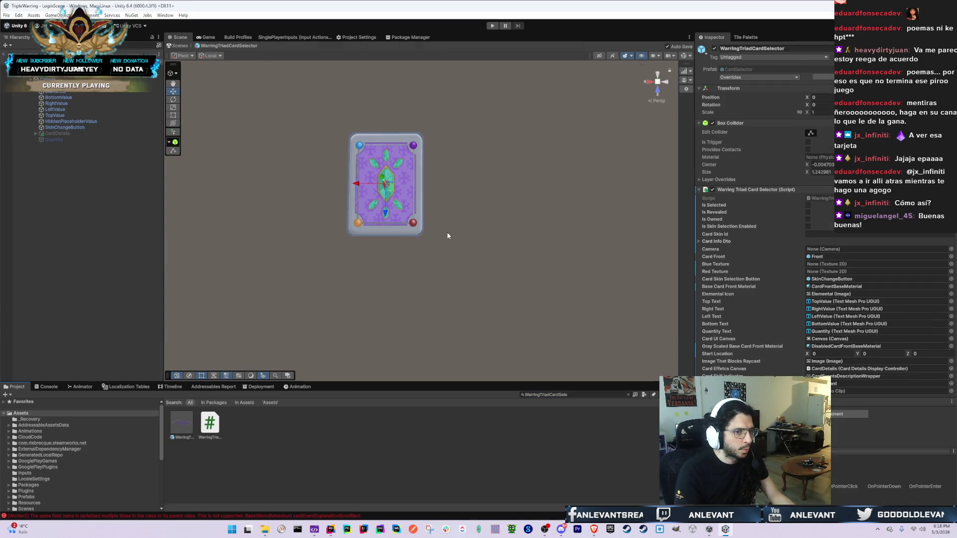
key("alt+Tab")
left_click(468, 215)
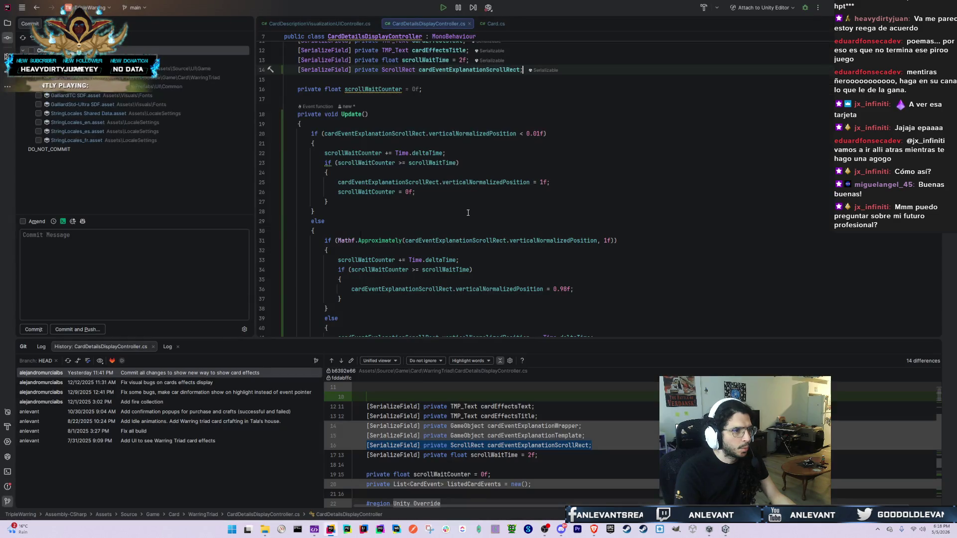
Add 'if(cardEventExplanationScrollRect != null)' above the scroll-position check in Update()
left_click(455, 134)
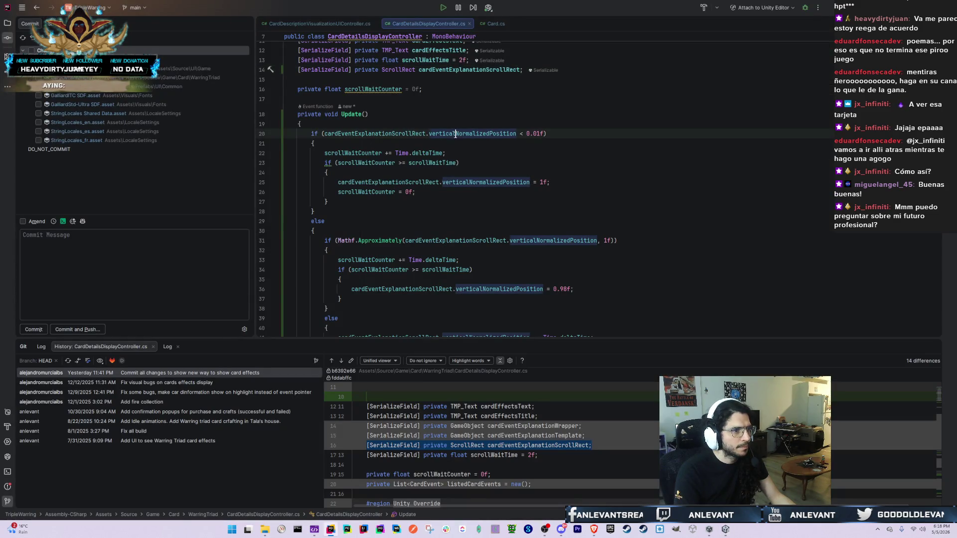
double_click(403, 133)
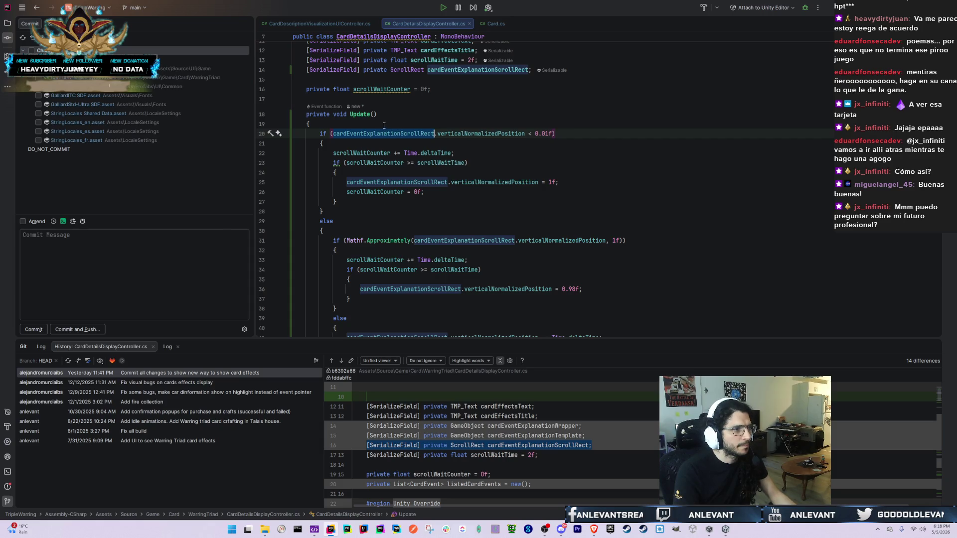
key("ctrl+c")
key("ctrl+alt+Return")
type("if(")
key("ctrl+v")
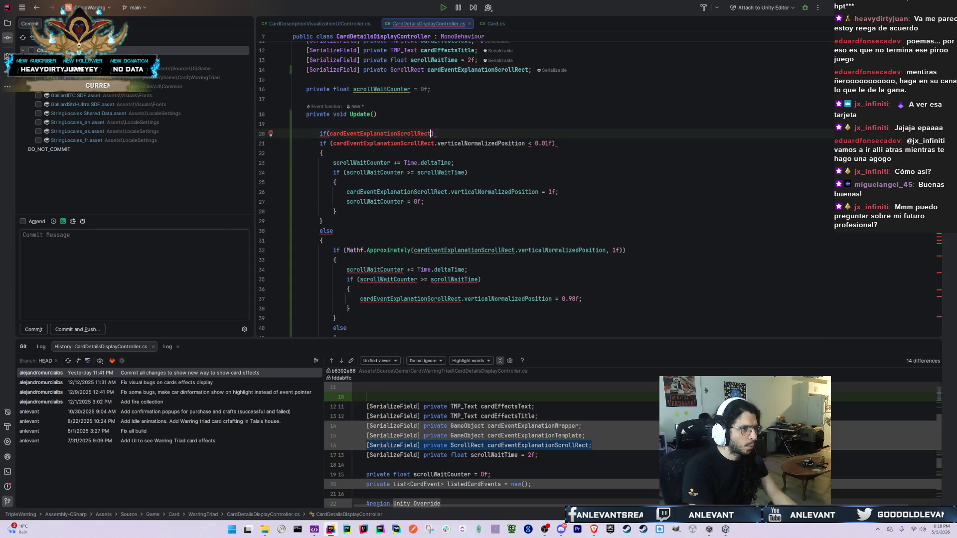
type("!= null)")
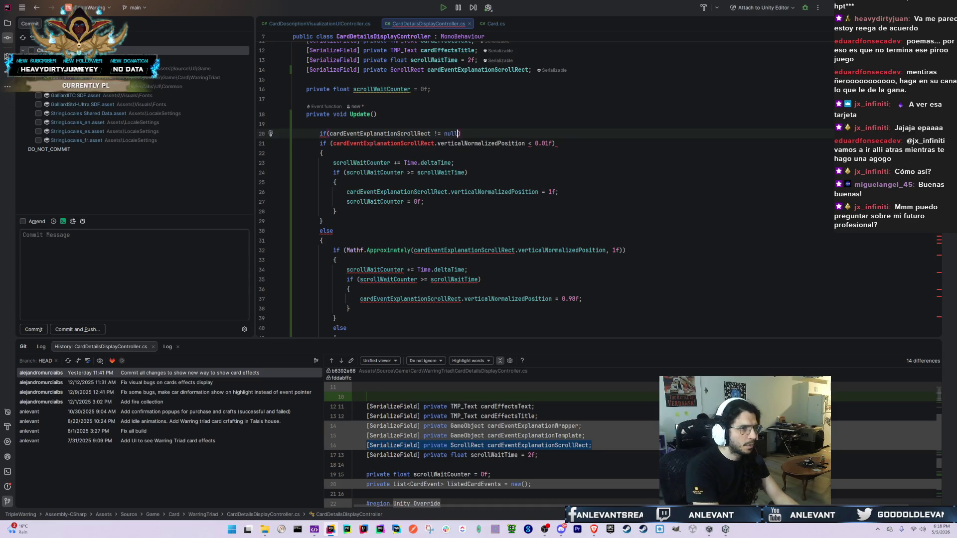
key("Return")
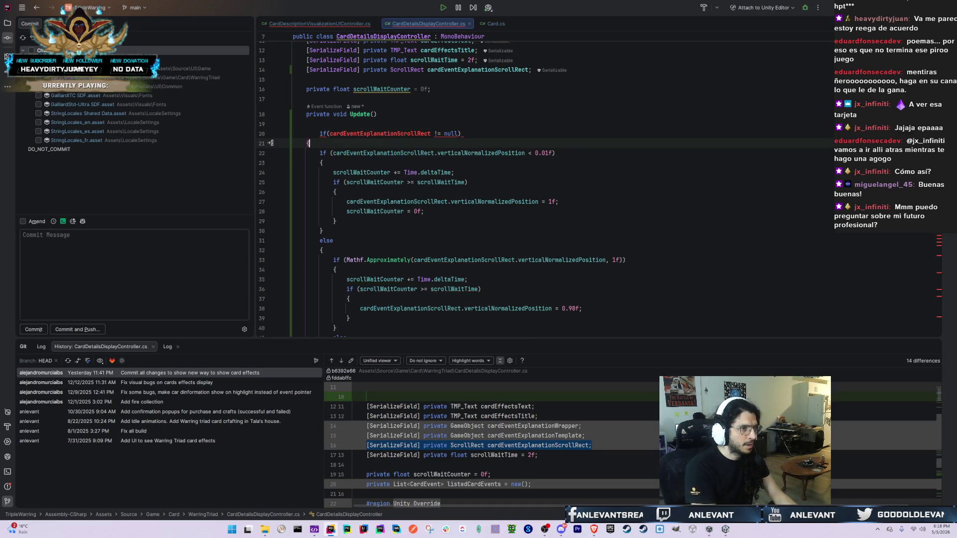
key("Delete")
Close the null check's brace at the end of Update() and return to Unity to recompile
left_click(400, 123)
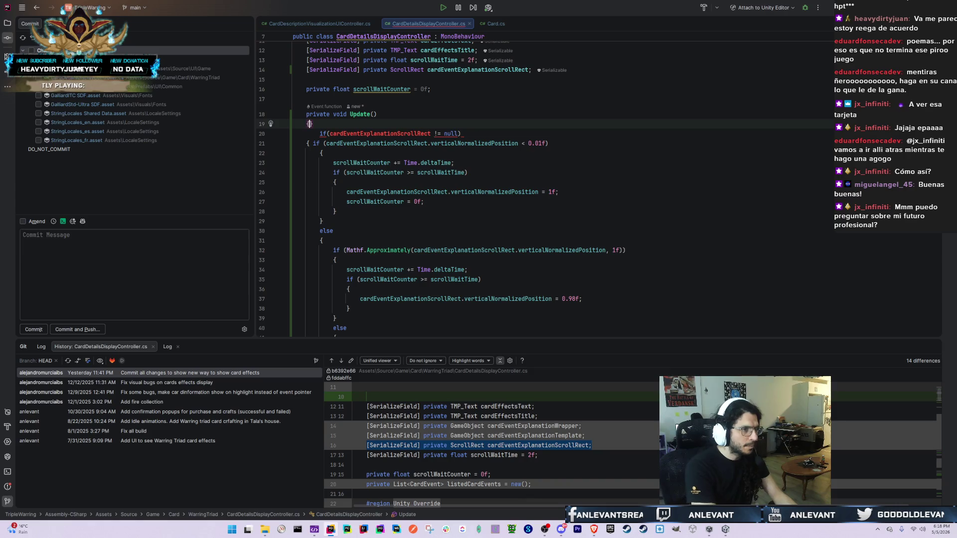
scroll(399, 150, "down", 7)
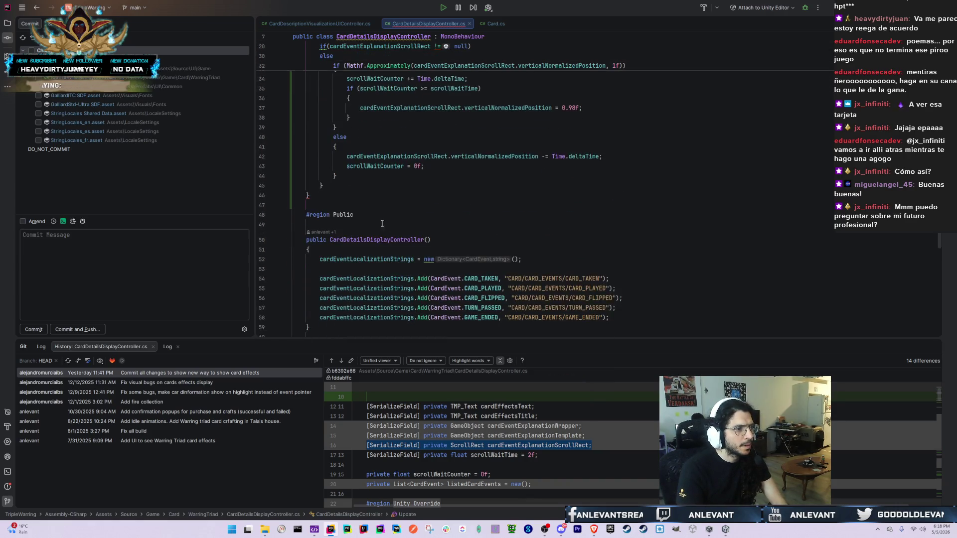
left_click(345, 189)
type("}")
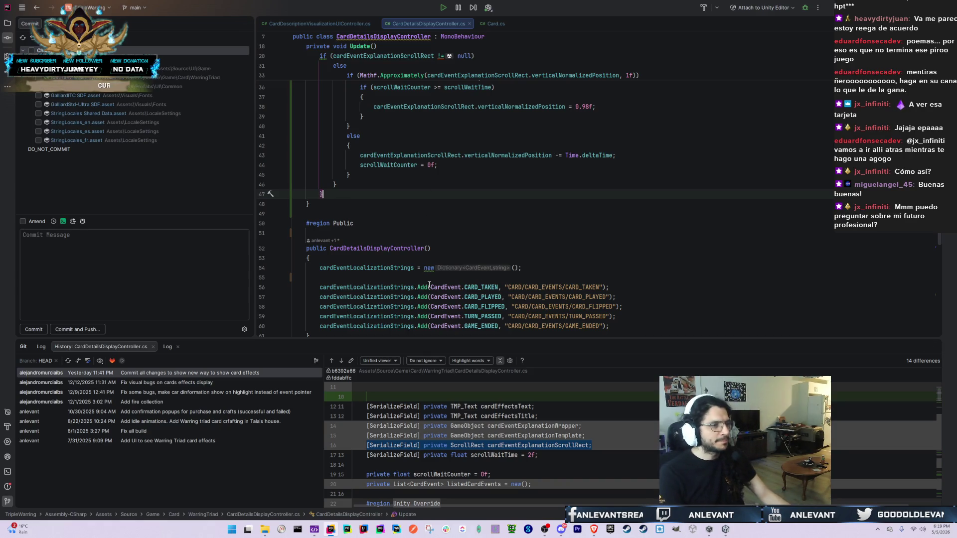
key("Right")
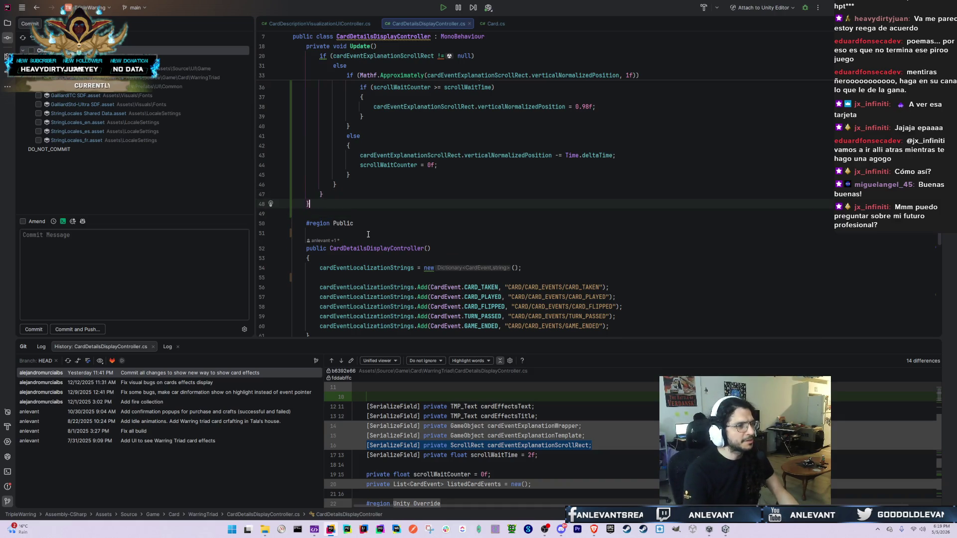
key("Left")
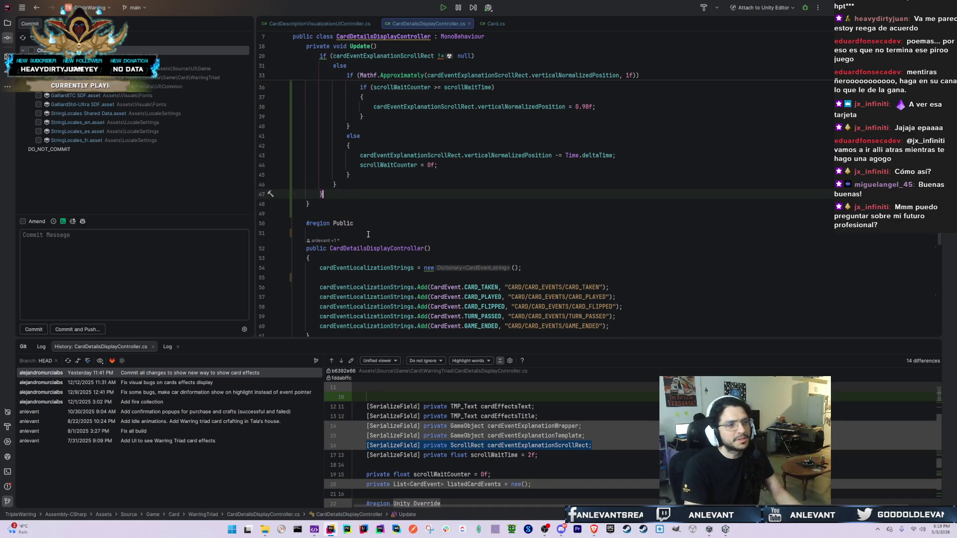
scroll(404, 186, "up", 8)
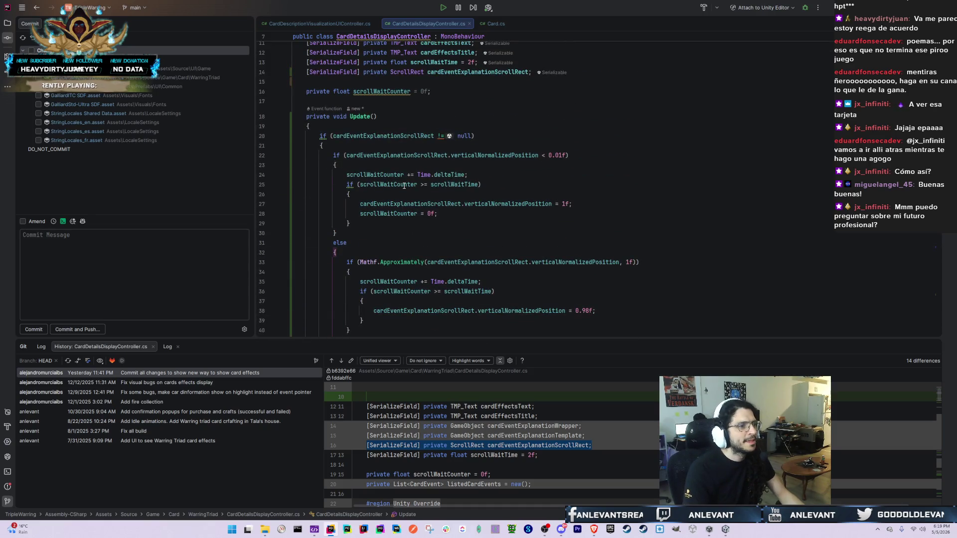
left_click(385, 135)
key("alt+Tab")
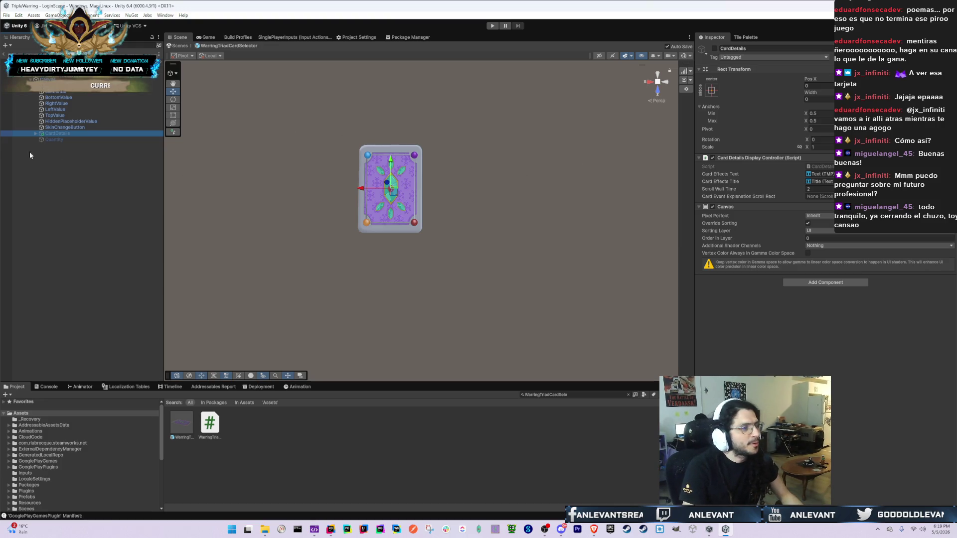
Inspect CardDescriptionBackground, Mask and Text (TMP) under CardDetails, then drag Mask into the scroll rect field
left_click(36, 134)
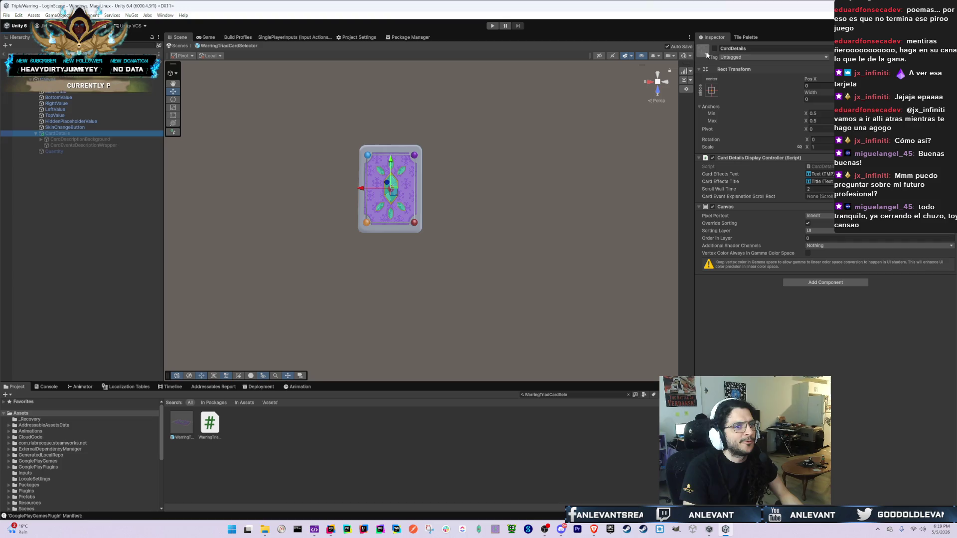
left_click(62, 139)
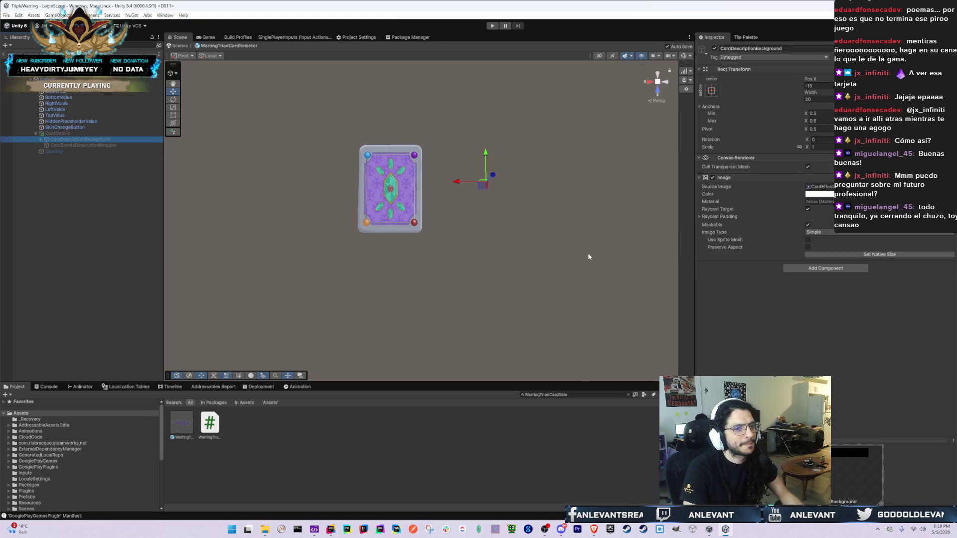
key("Right")
key("Down")
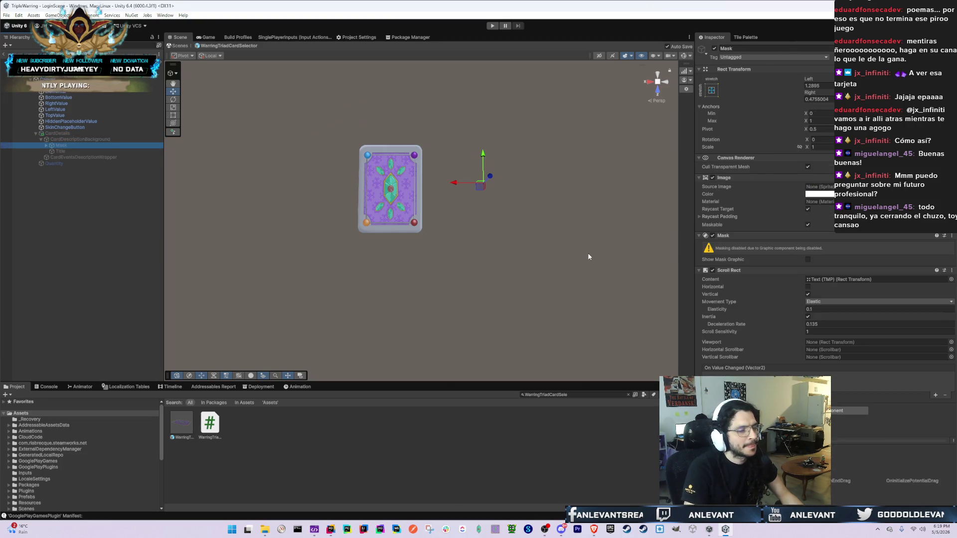
key("Right")
key("Down")
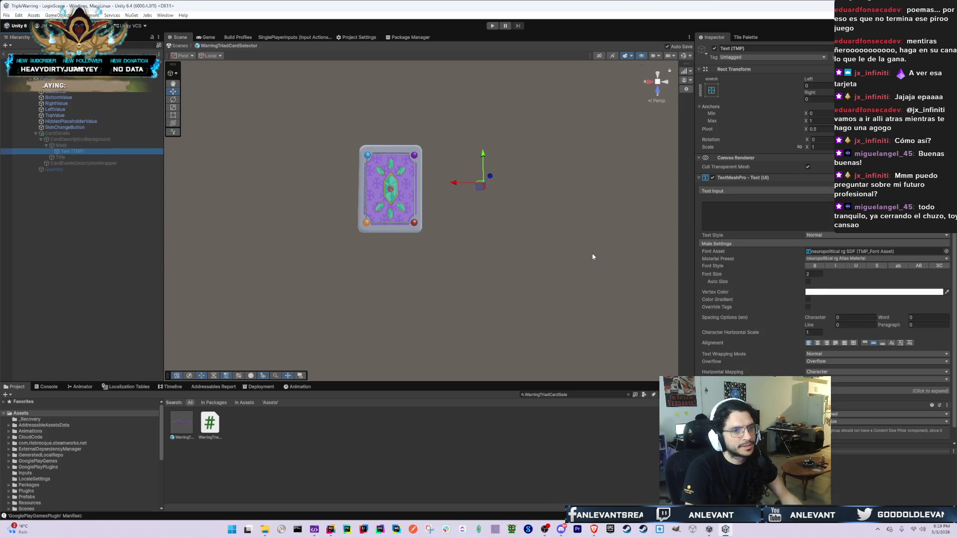
scroll(775, 313, "down", 1)
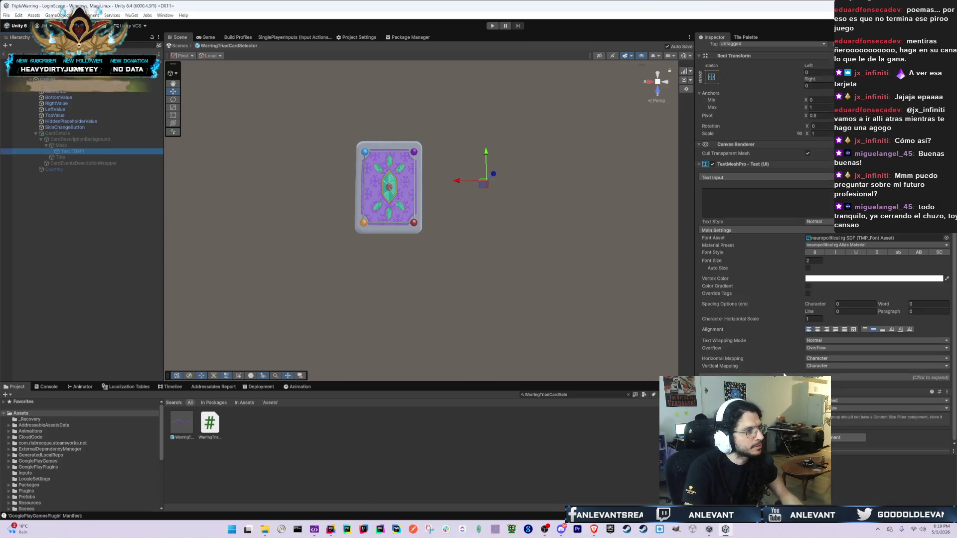
key("Up")
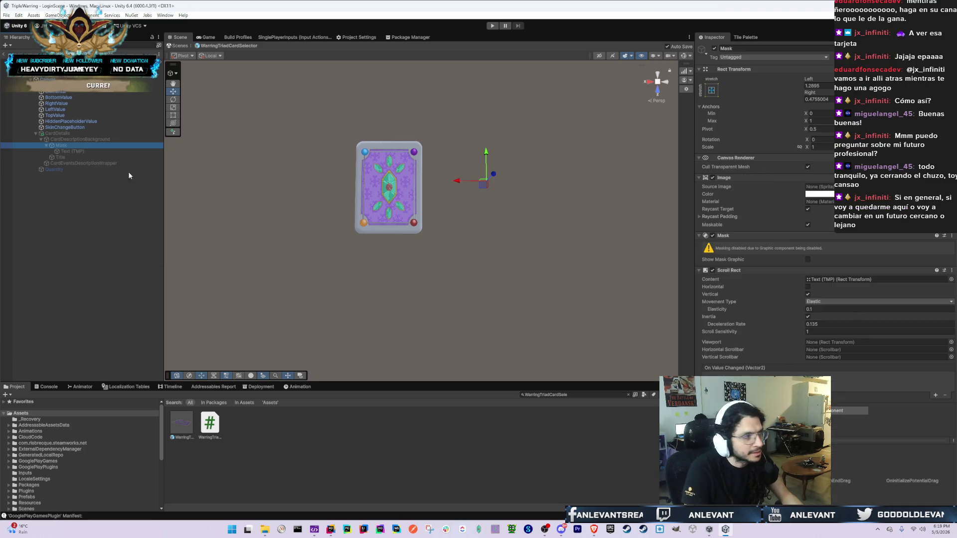
mouse_move(56, 133)
left_mouse_down()
mouse_move(149, 151)
mouse_move(817, 197)
left_mouse_up()
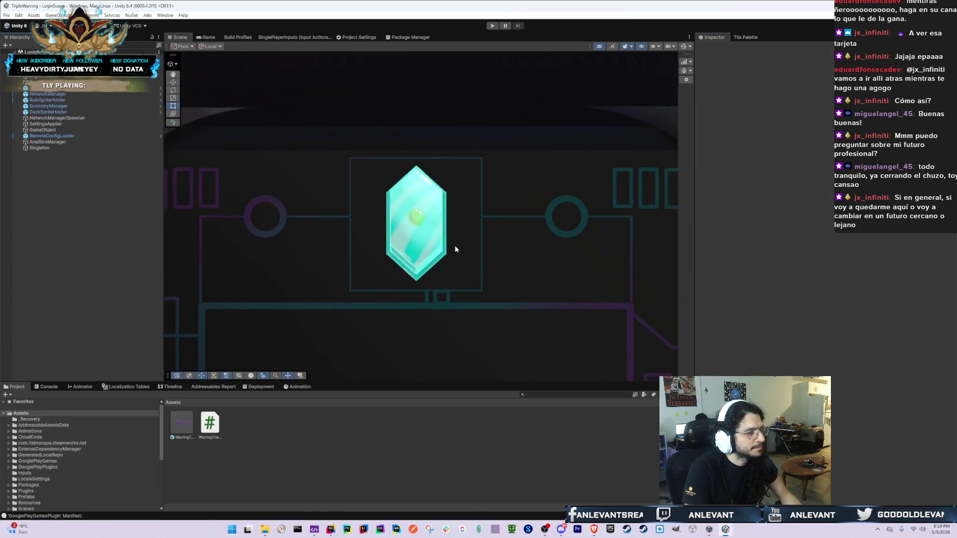
Enter play mode and log in with the test account's username and password
left_click(492, 25)
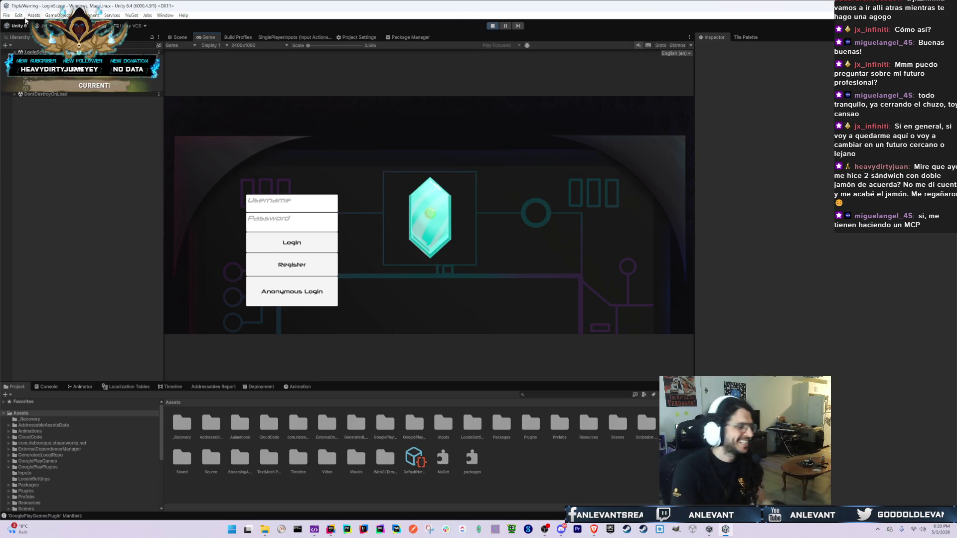
left_click(46, 387)
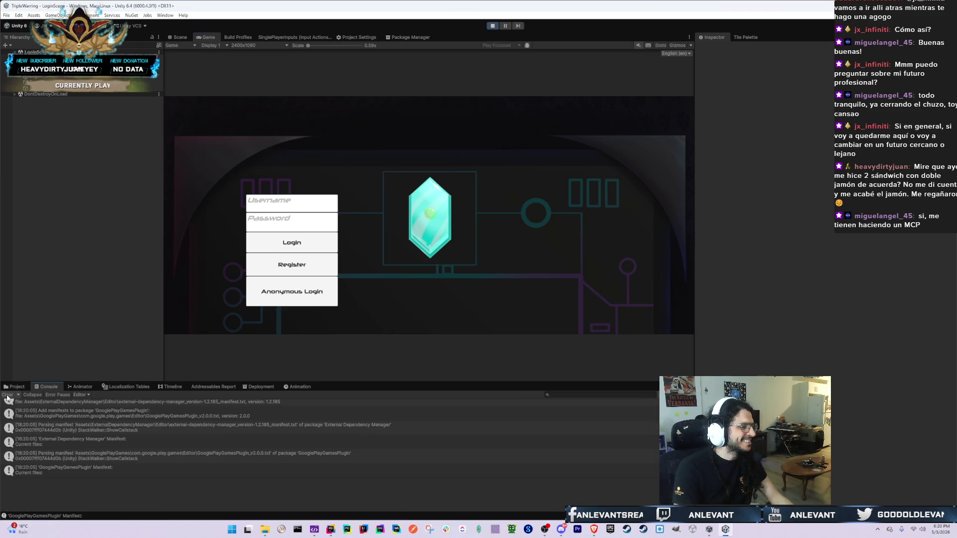
left_click(15, 386)
left_click(284, 207)
type("admin")
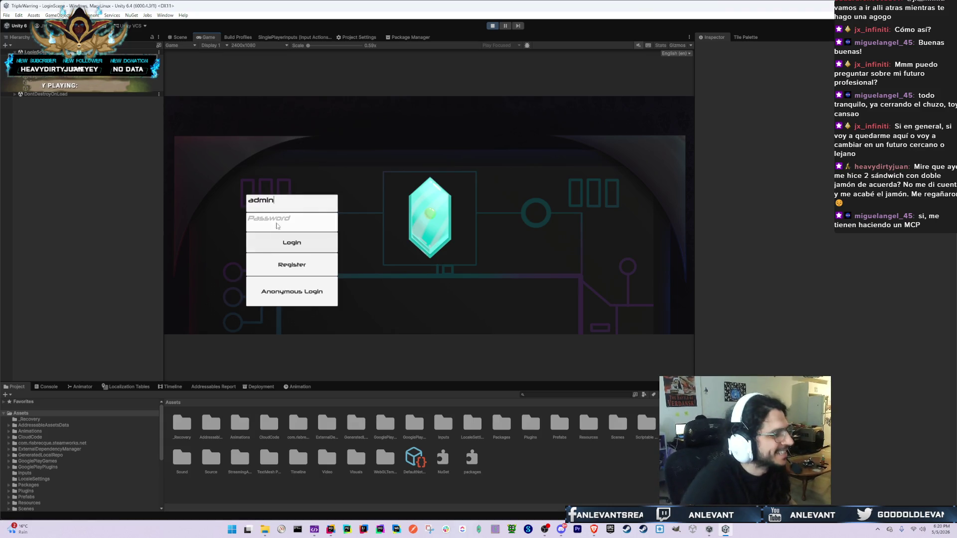
left_click(286, 220)
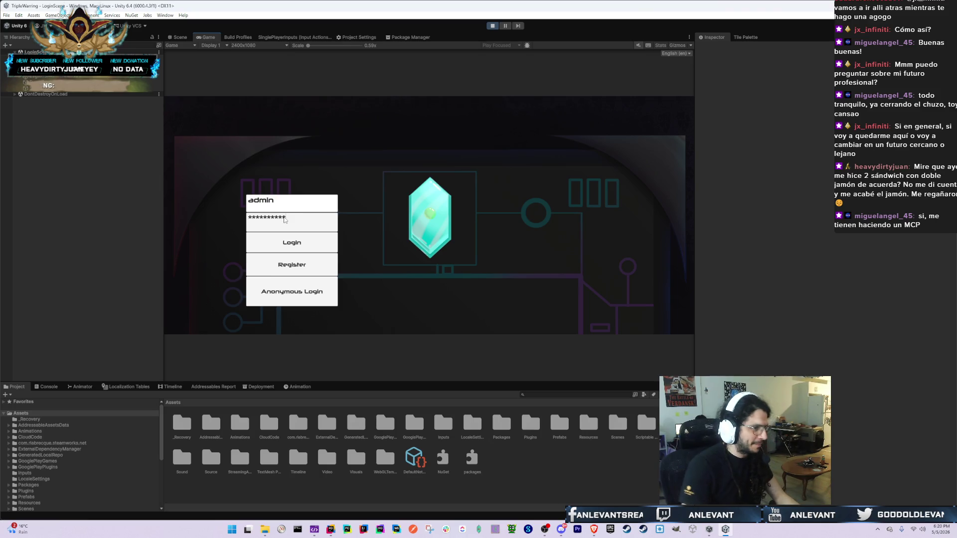
left_click(309, 242)
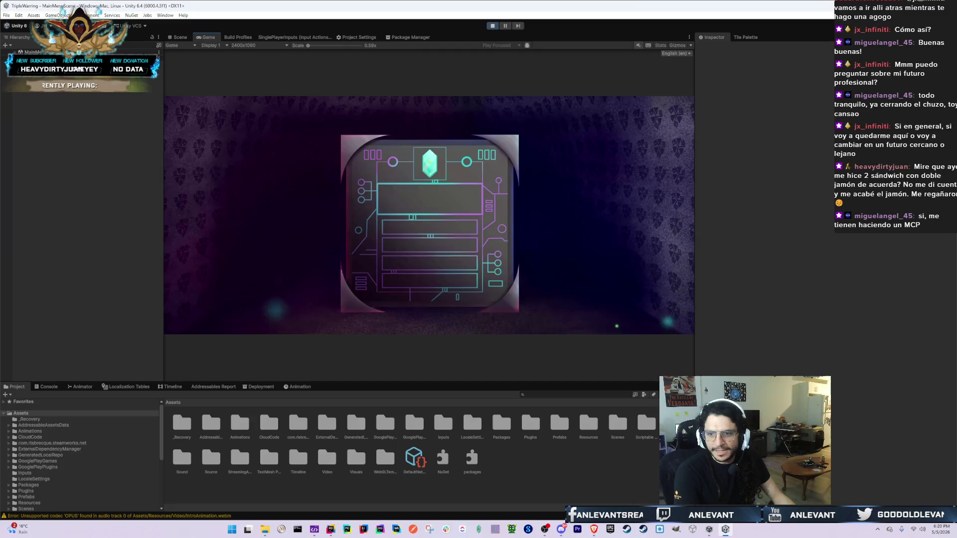
Try Solo and Story from the main menu, come back, clear the Console and open Collection
left_click(47, 387)
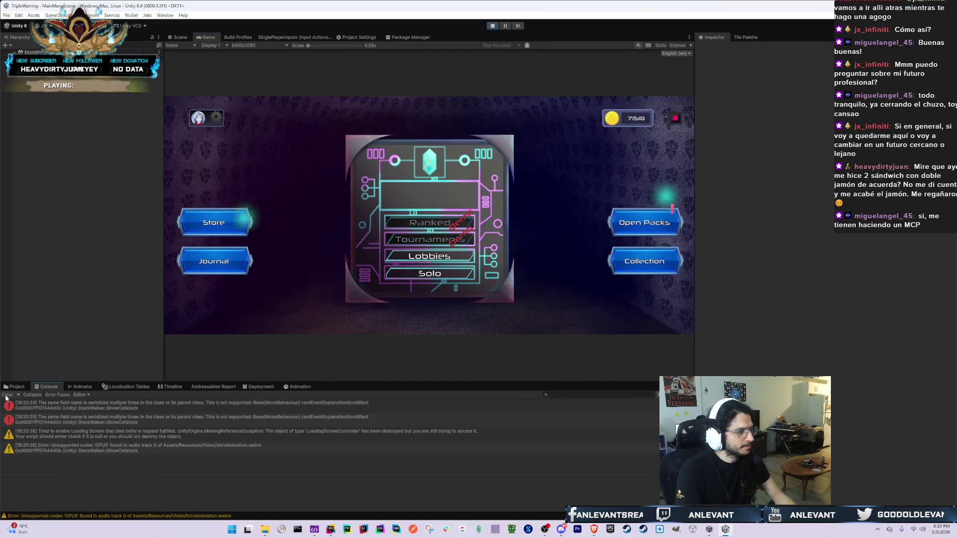
left_click(17, 386)
left_click(430, 274)
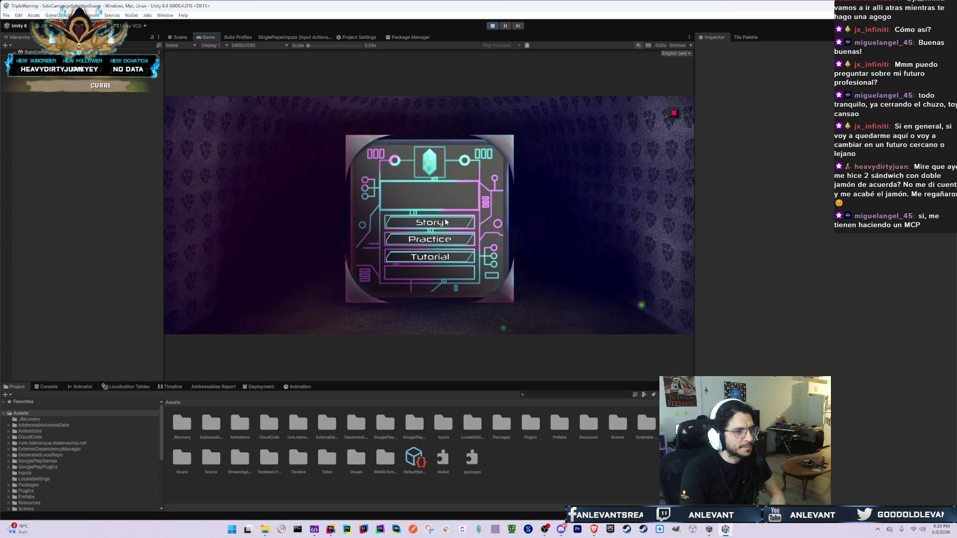
left_click(446, 222)
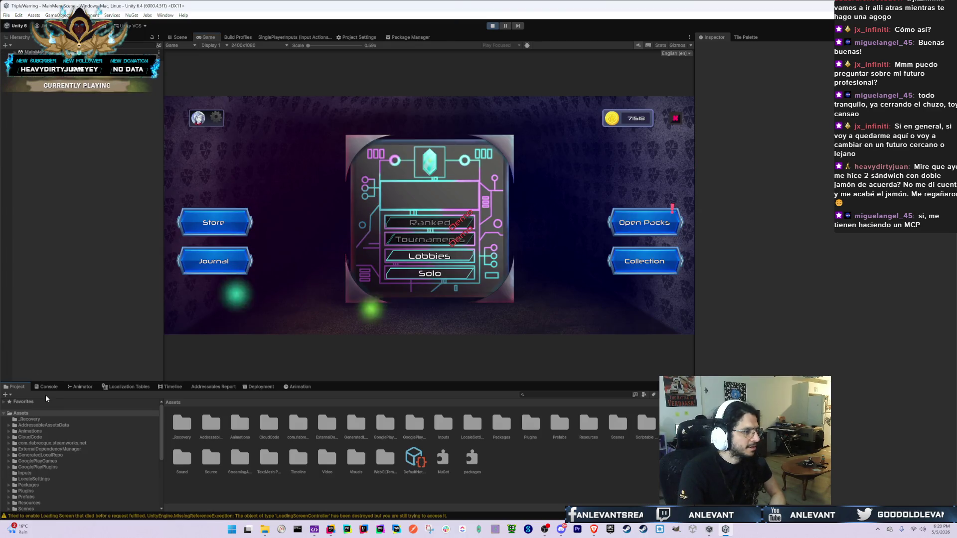
left_click(45, 387)
left_click(8, 395)
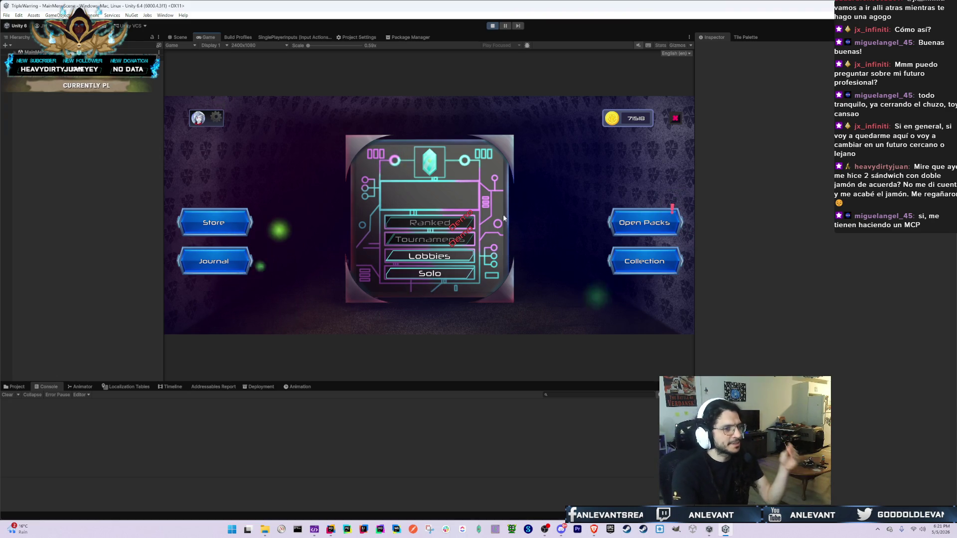
left_click(651, 262)
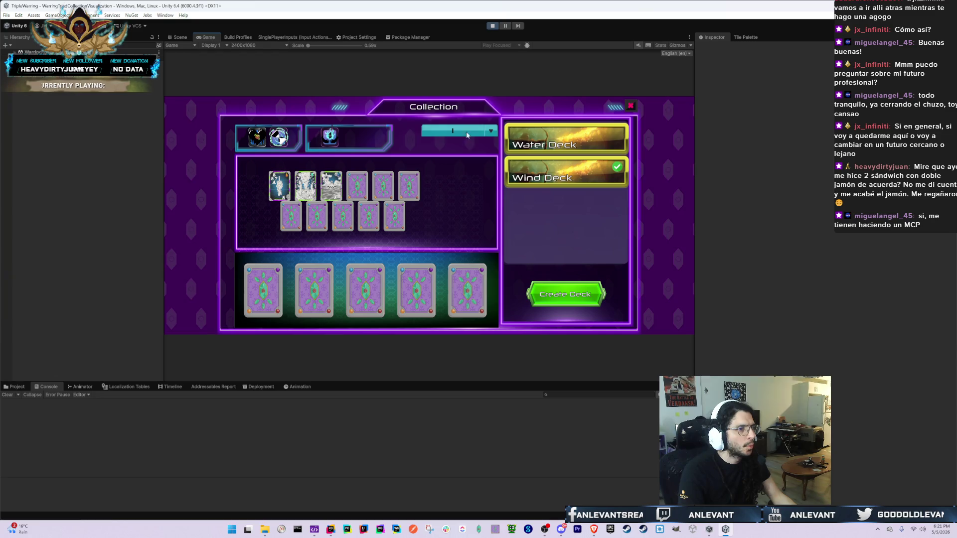
Filter the Collection to 3, flip between Scene and Game views, then switch to Rider
left_click(467, 135)
left_click(457, 163)
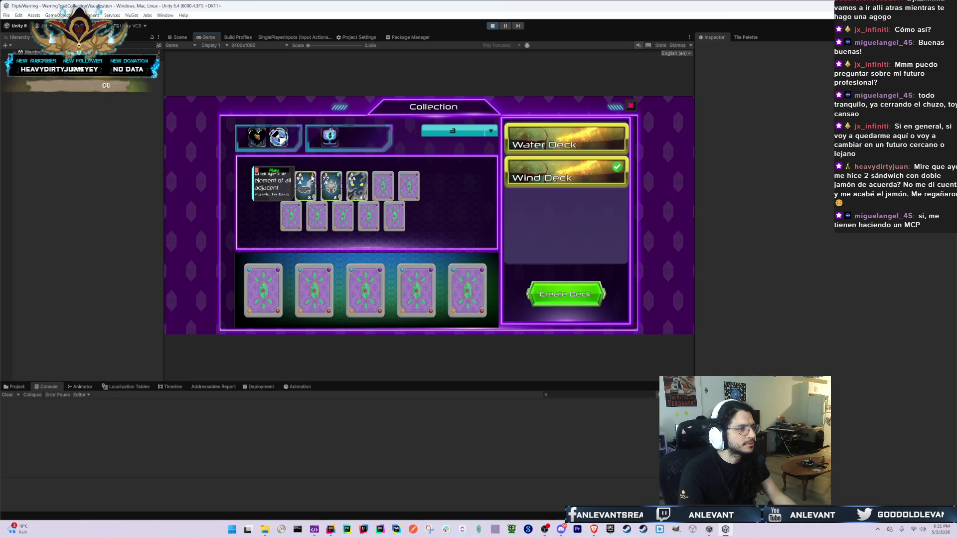
key("alt+Tab")
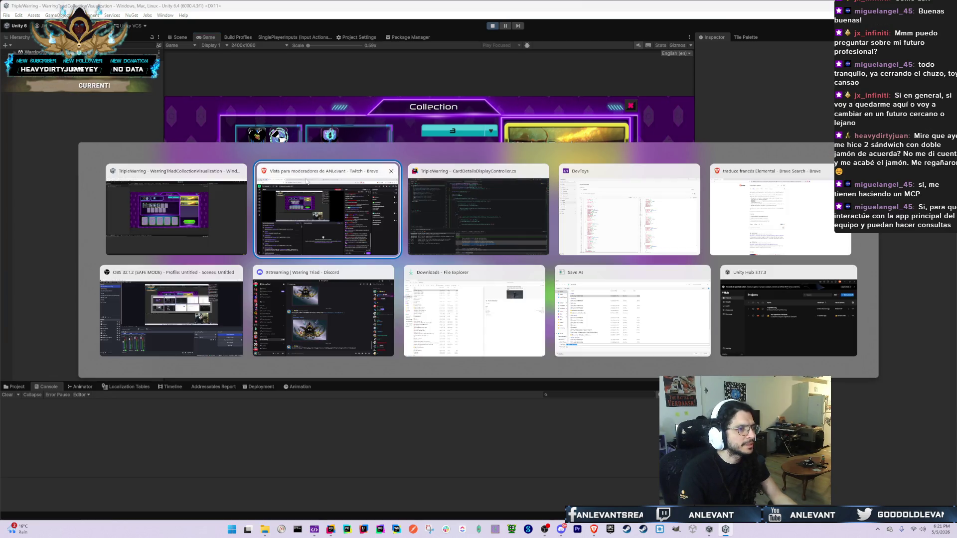
key("Escape")
key("ctrl+1")
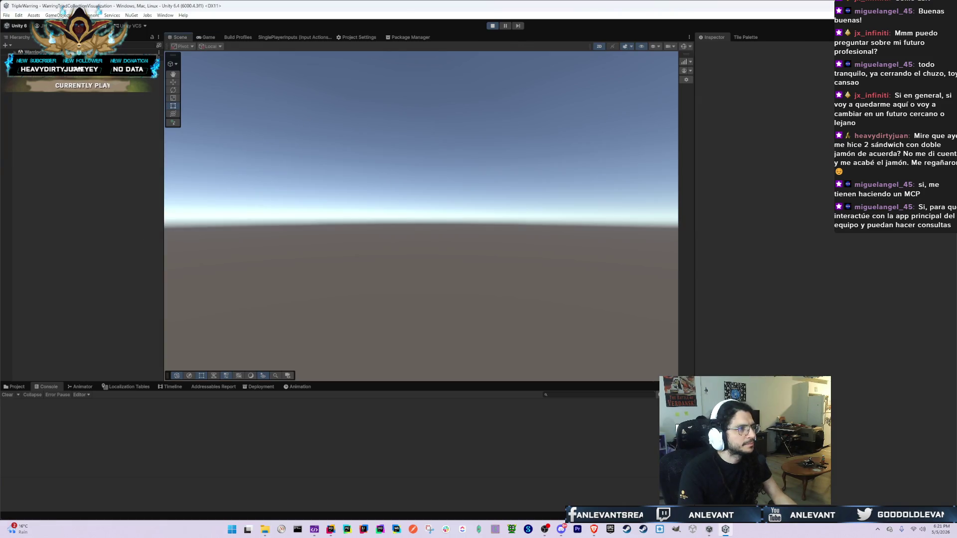
key("ctrl+2")
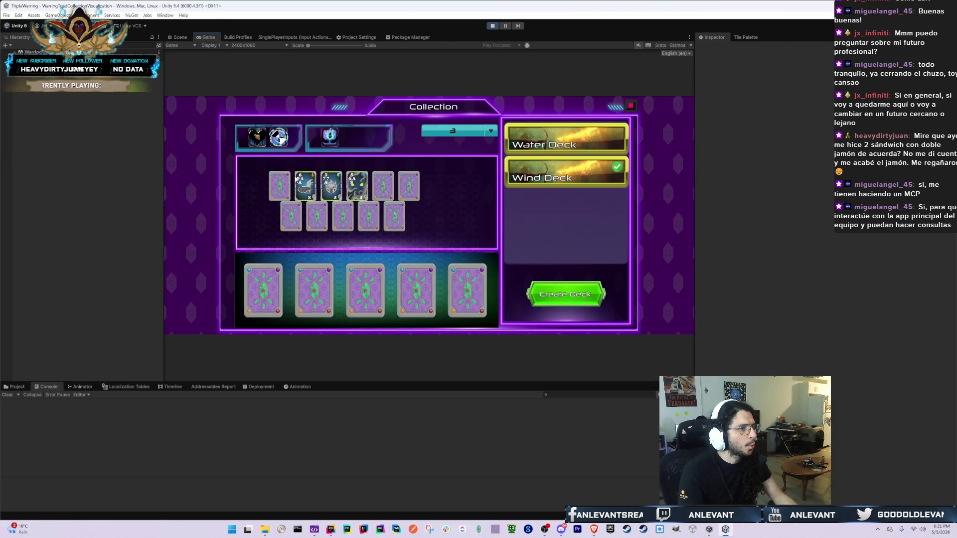
key("alt+Tab")
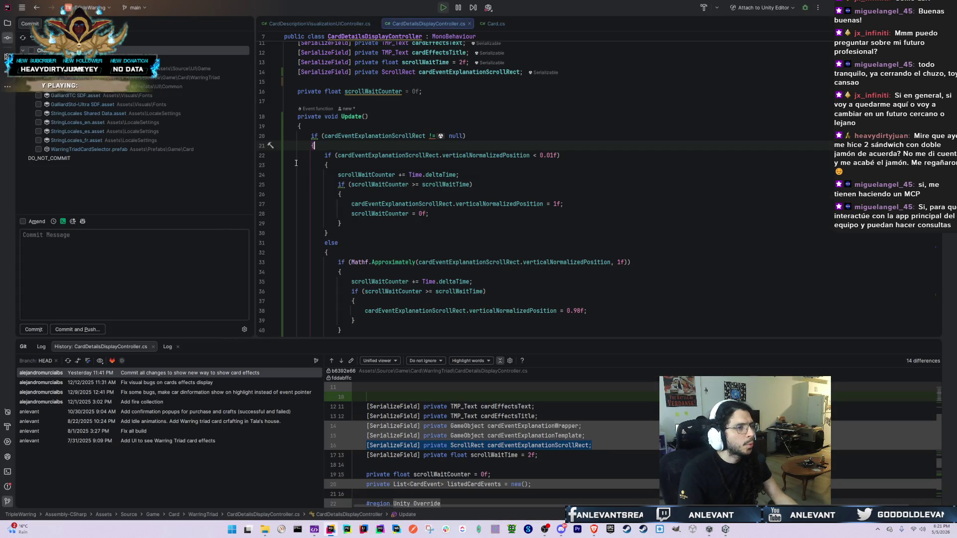
Set a breakpoint on line 22's scroll-position check and clear the one on line 20
left_click(263, 155)
key("alt+Tab")
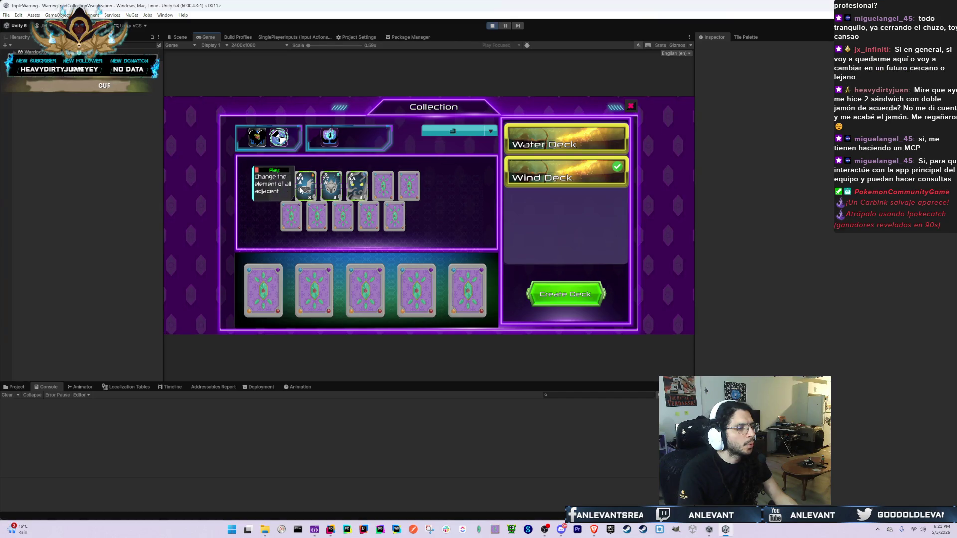
key("alt+Tab")
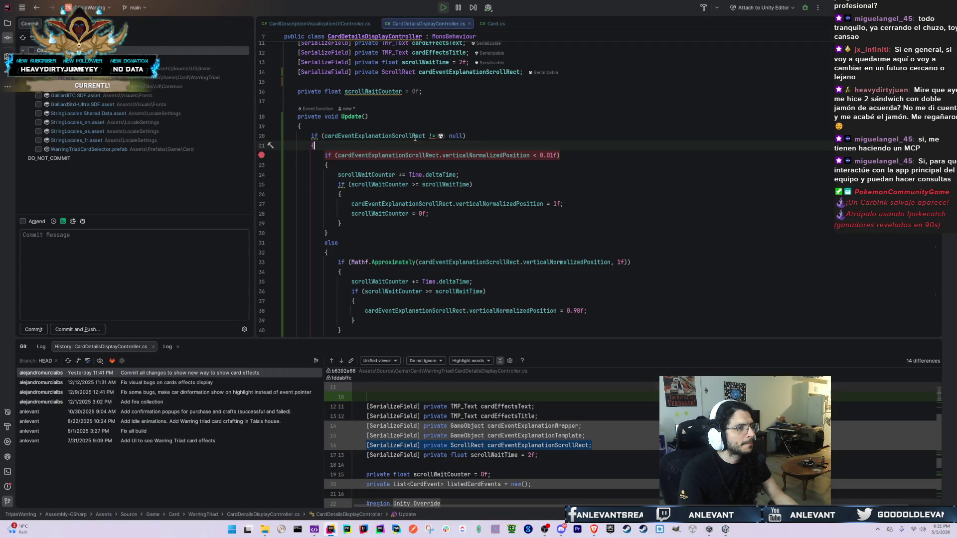
left_click(261, 138)
key("alt+Tab")
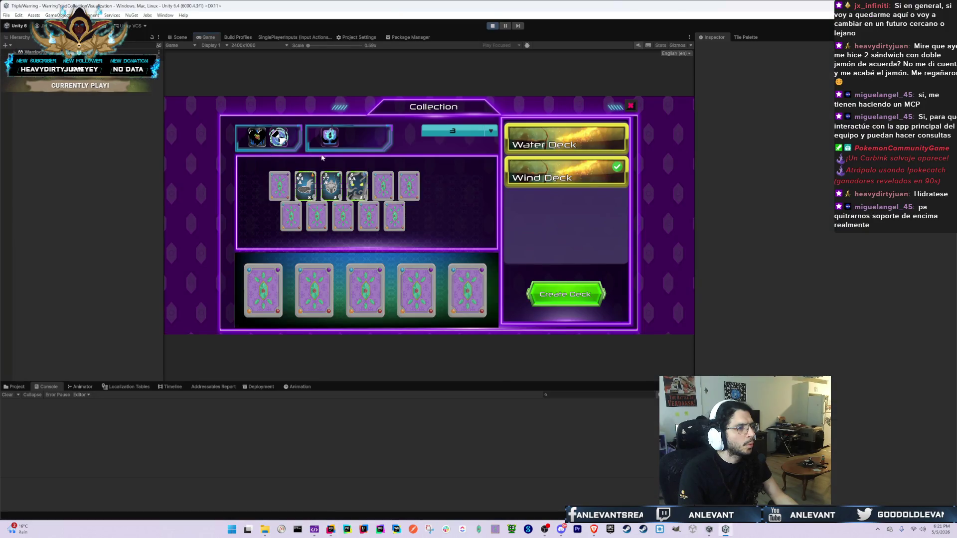
key("alt+Tab")
left_click(261, 136)
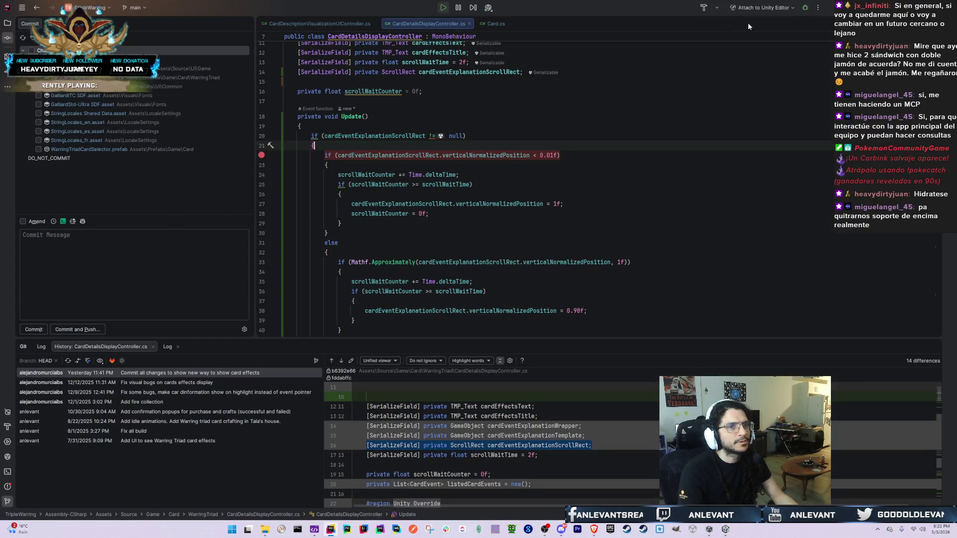
Attach Rider's debugger to the running Unity Editor
left_click(805, 7)
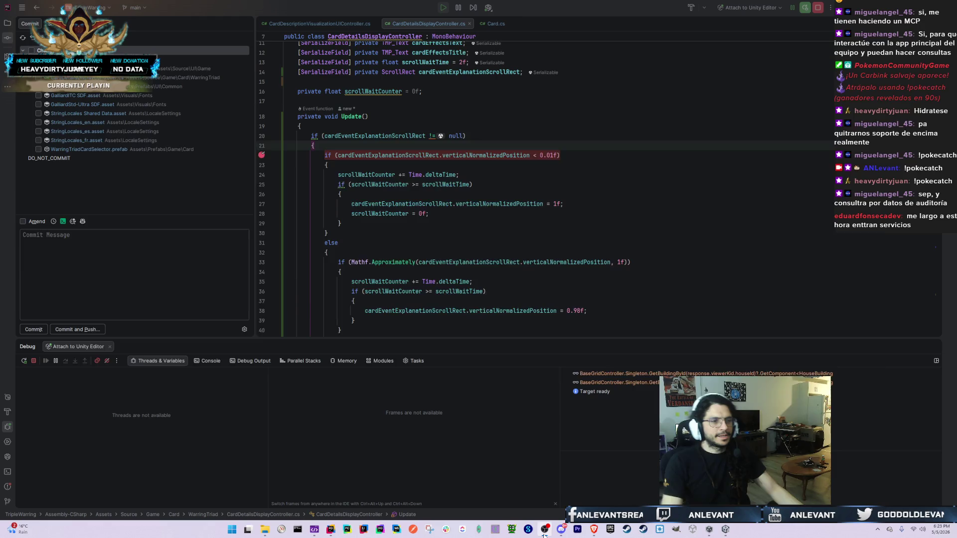
key("alt+Tab")
left_click(343, 184)
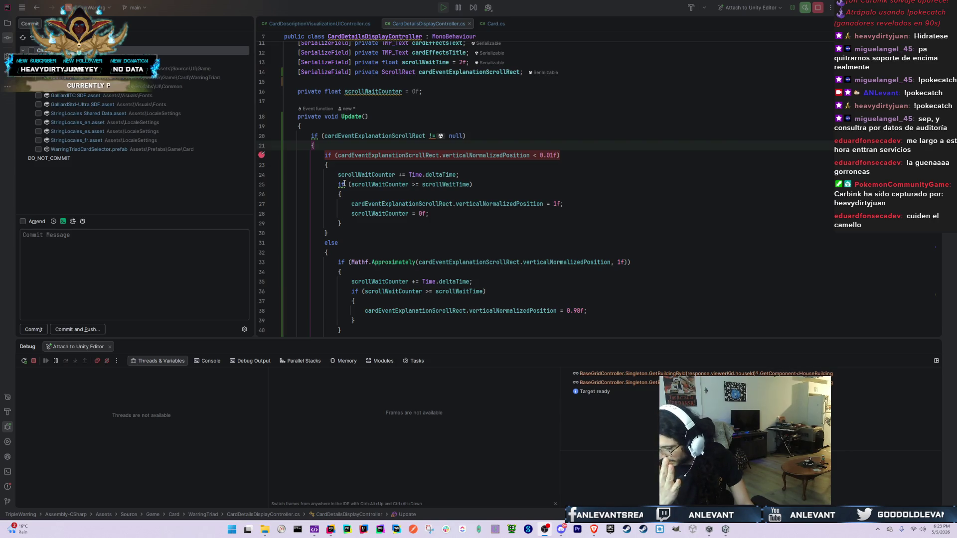
key("alt+Tab")
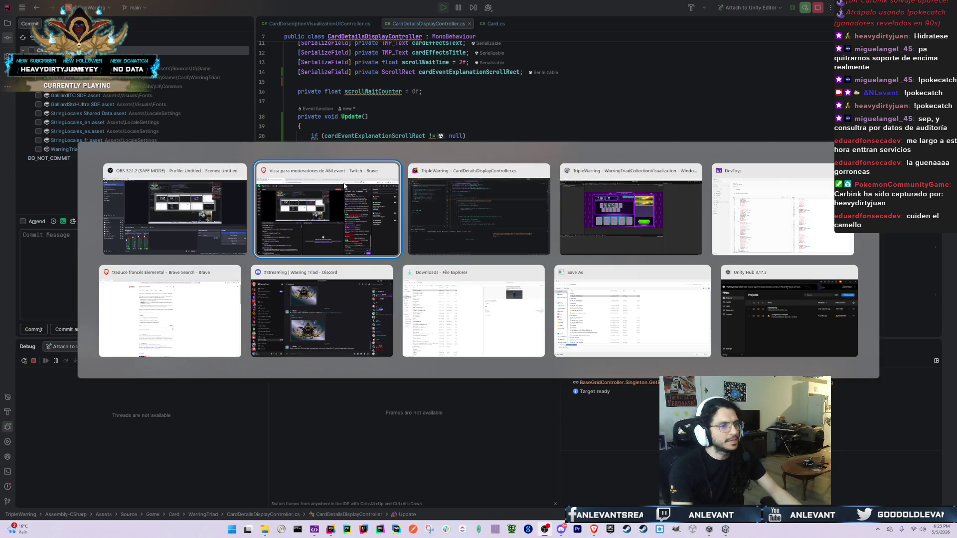
Open a new Brave tab and go to 'Agua - Google Drive' via the 'agu' address suggestion
left_click(185, 322)
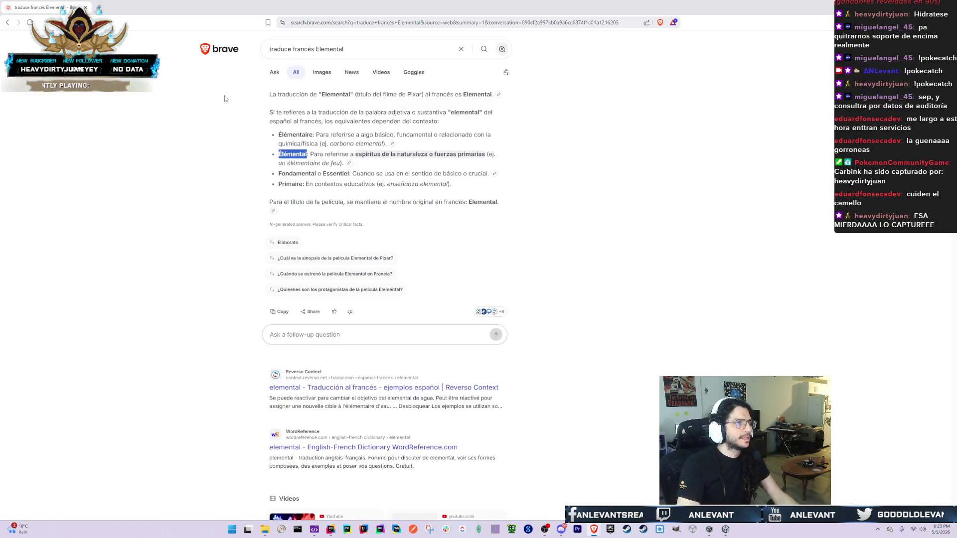
left_click(99, 9)
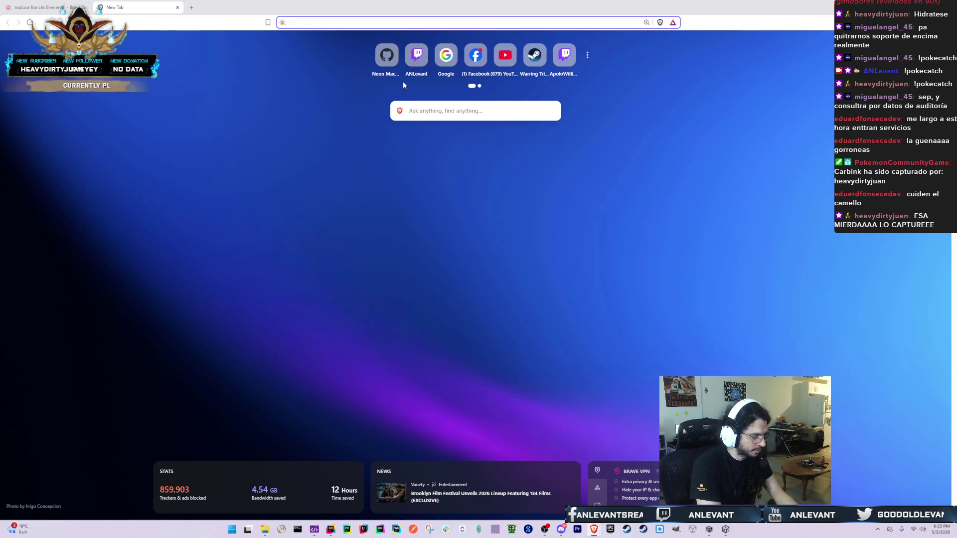
type("agu")
key("Down")
key("Down")
key("Down")
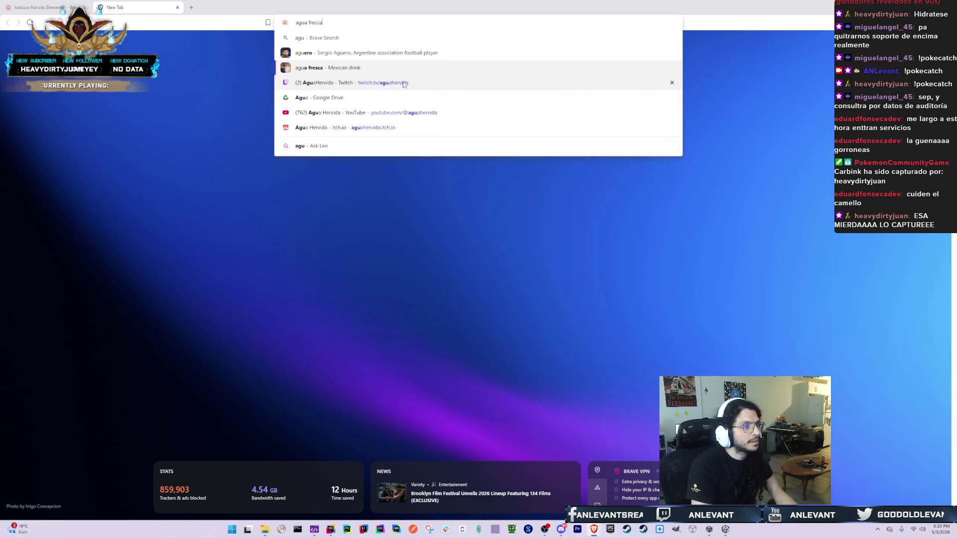
key("Return")
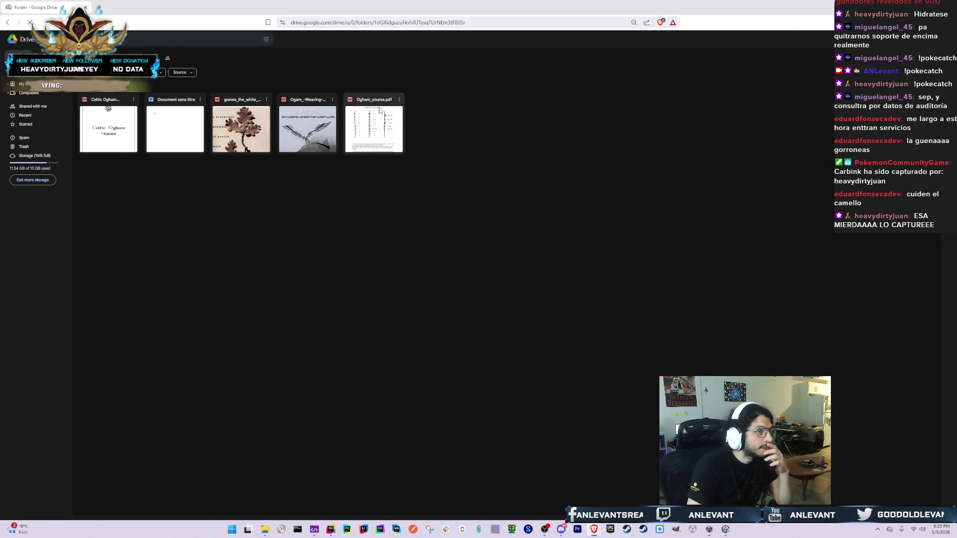
Open the Ogham_course.pdf preview and scroll through its pages
double_click(374, 127)
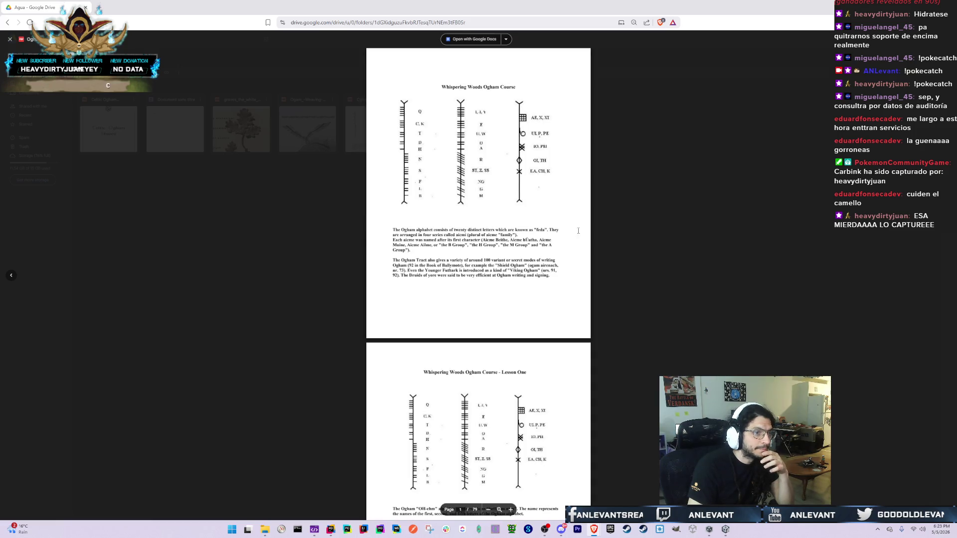
scroll(370, 242, "down", 3)
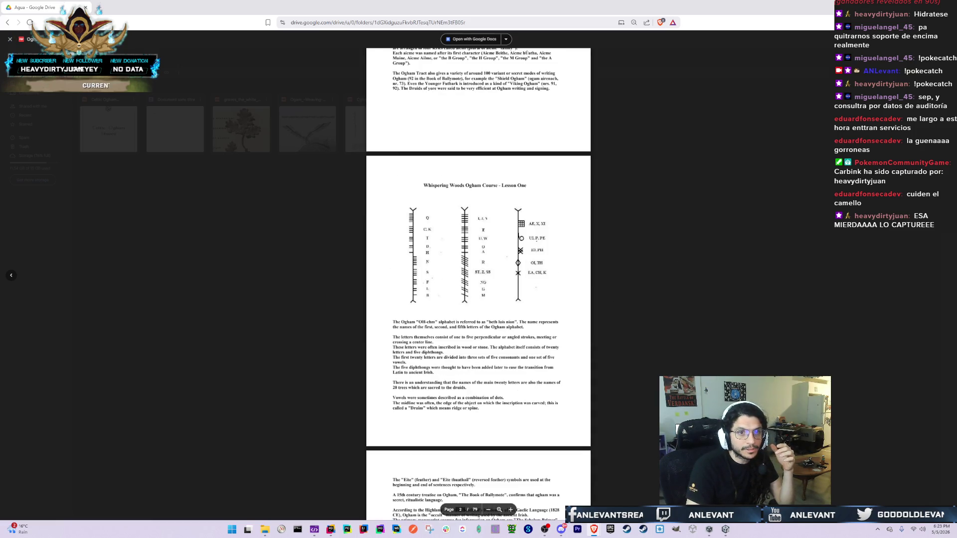
scroll(518, 505, "down", 20)
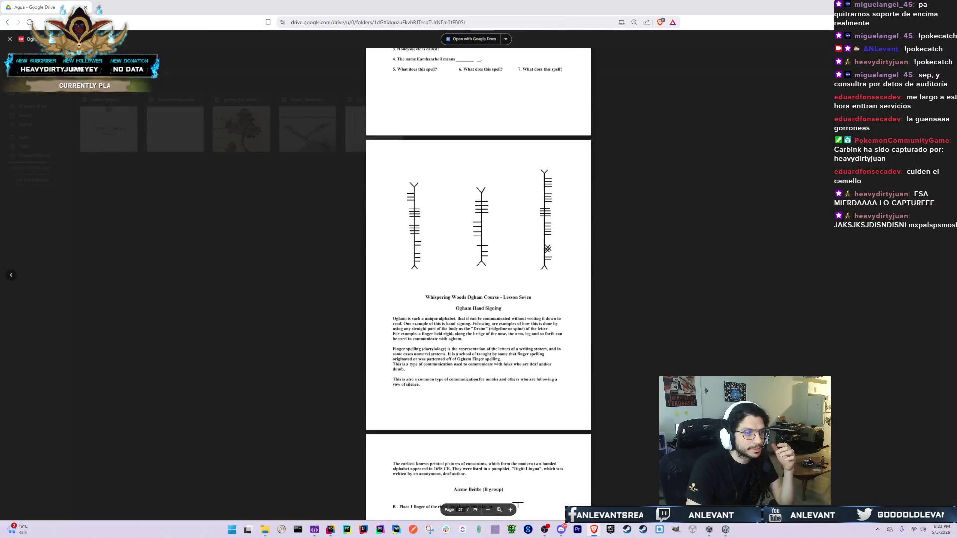
scroll(931, 314, "down", 20)
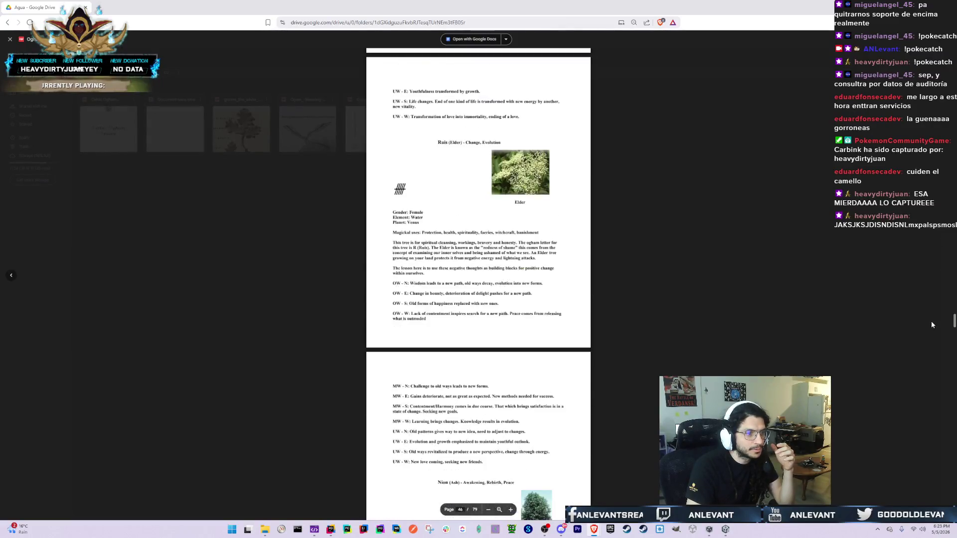
scroll(932, 323, "down", 2)
scroll(455, 224, "up", 2)
scroll(455, 224, "down", 1)
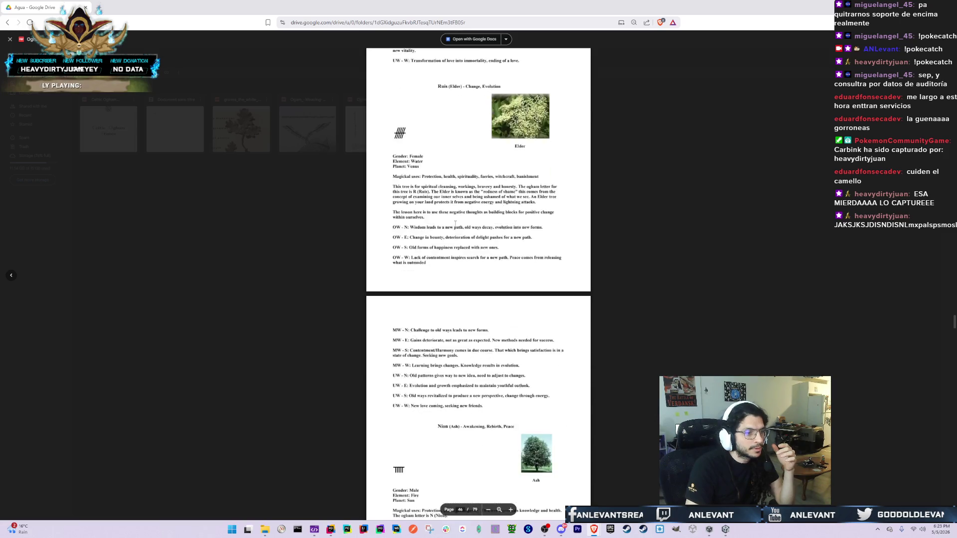
scroll(475, 332, "down", 2)
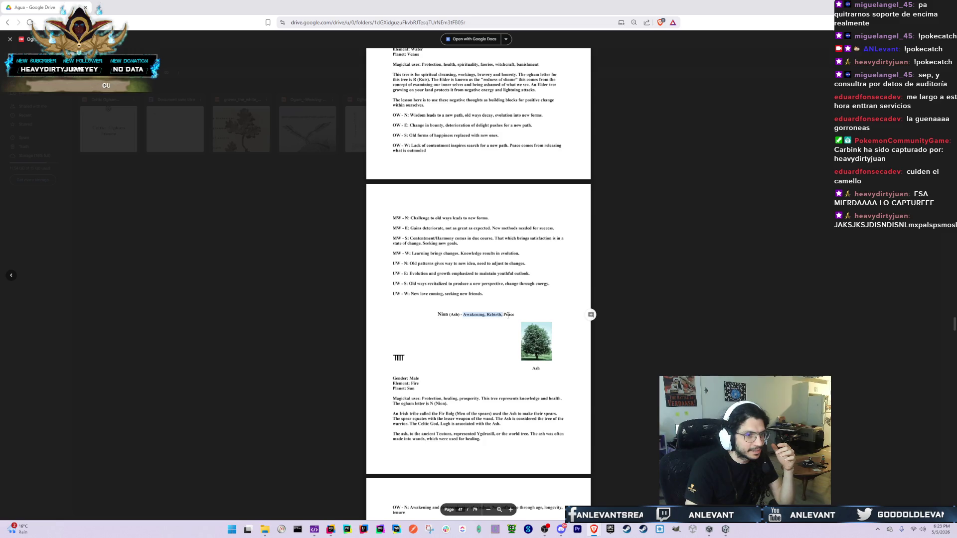
scroll(591, 315, "up", 4)
scroll(594, 316, "up", 8)
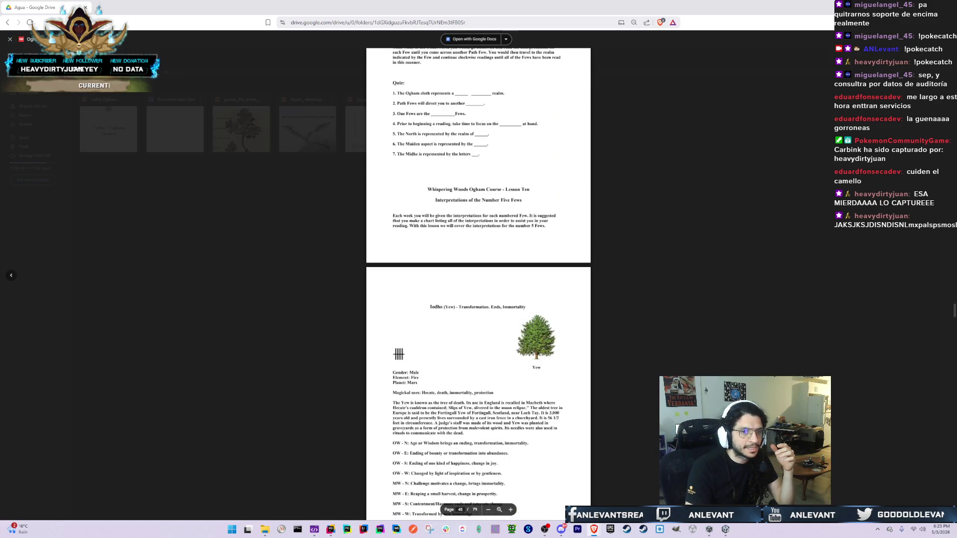
left_click_drag(955, 313, 955, 80)
scroll(478, 279, "up", 20)
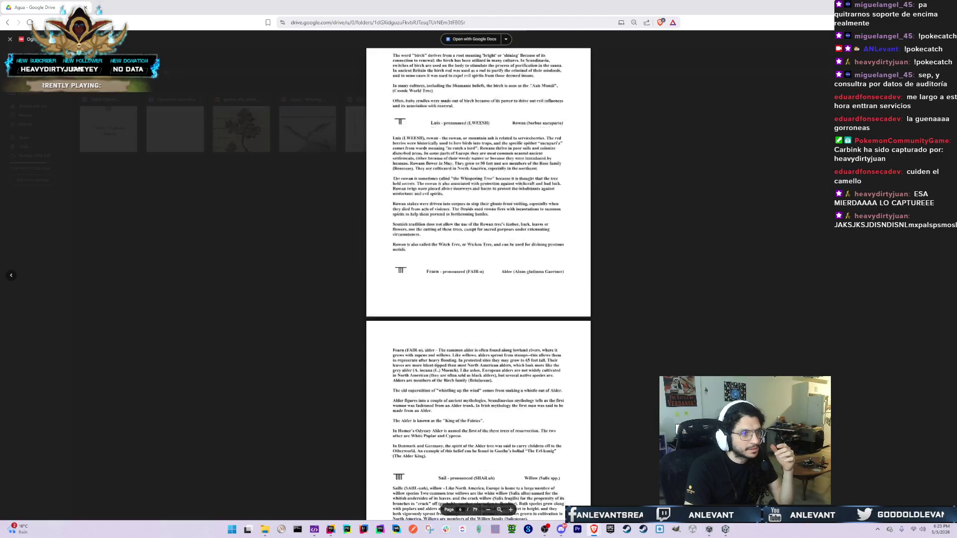
scroll(479, 279, "down", 20)
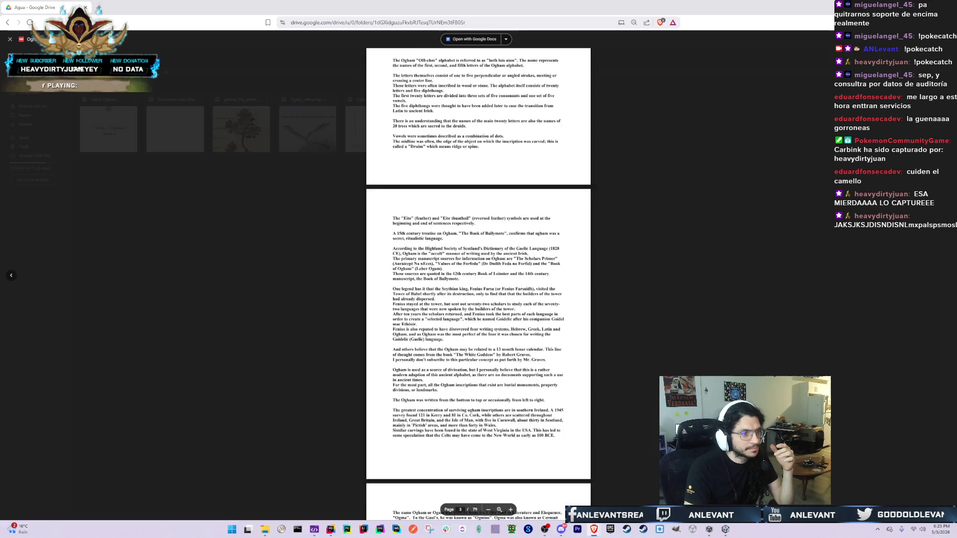
scroll(479, 279, "down", 5)
Return to the first page and browse the tree meanings, reaching the Nion and Iodho (Yew) headings
key("Home")
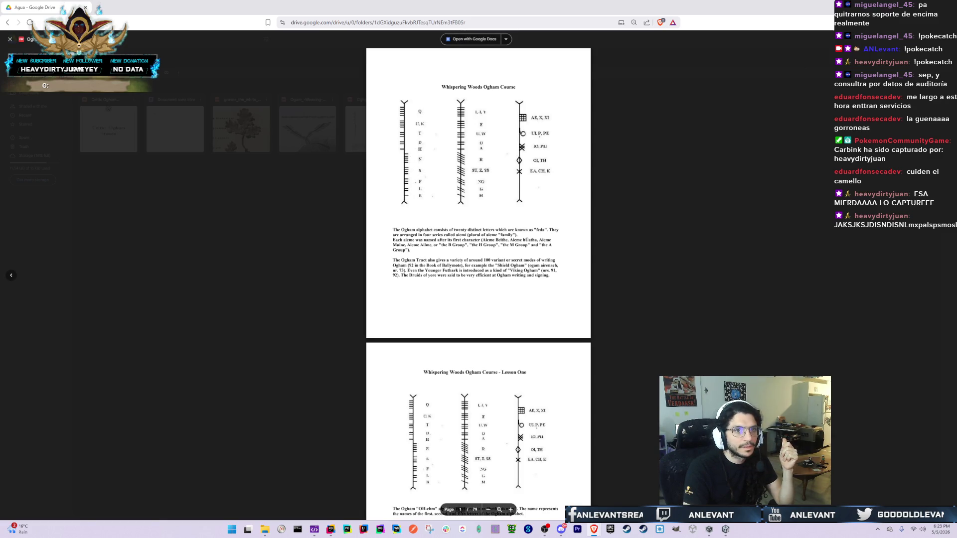
scroll(478, 280, "down", 4)
scroll(479, 280, "up", 4)
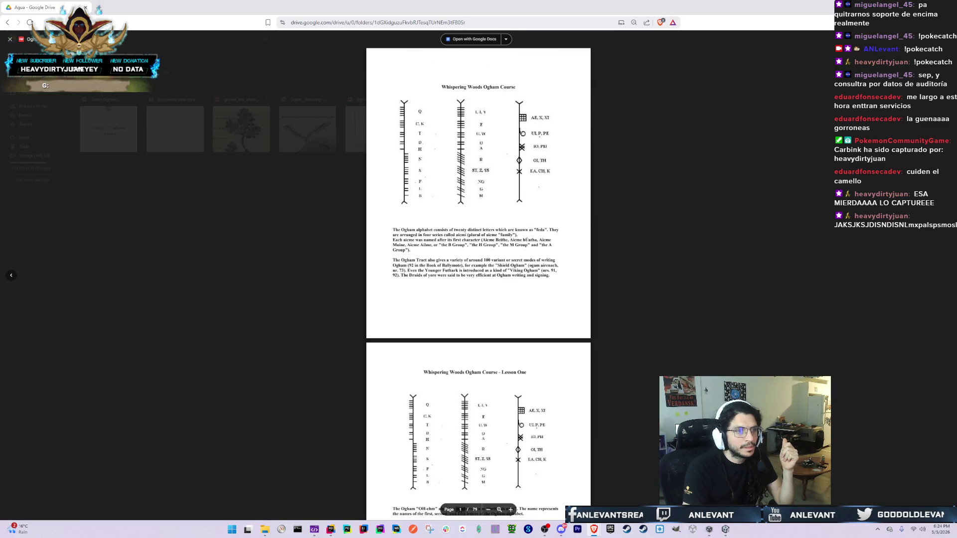
left_click_drag(954, 35, 911, 323)
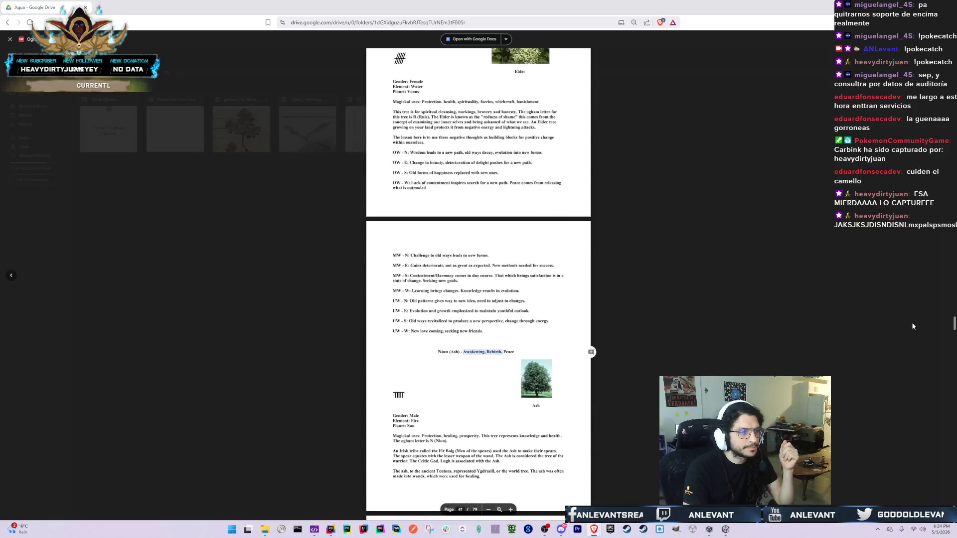
scroll(586, 374, "up", 1)
scroll(587, 374, "down", 2)
left_click(438, 277)
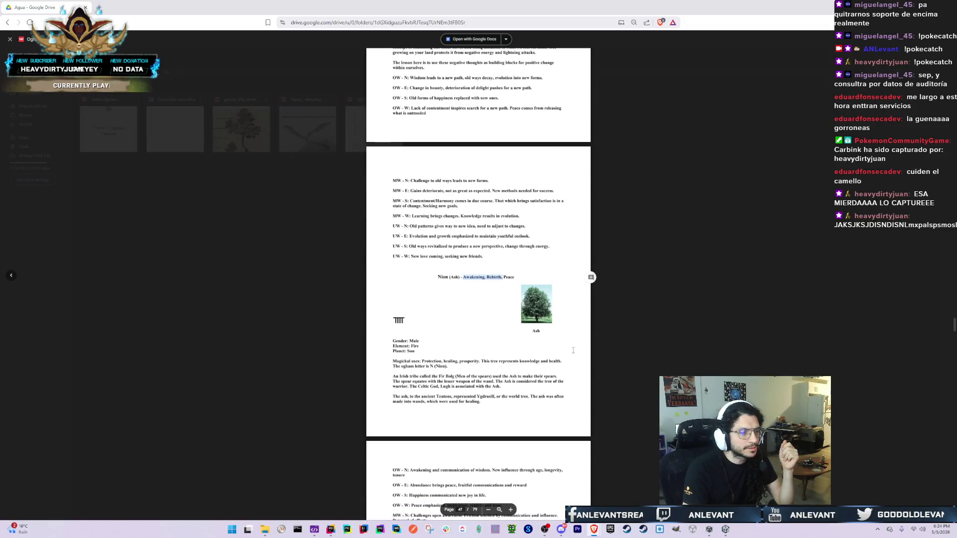
left_click_drag(437, 277, 497, 278)
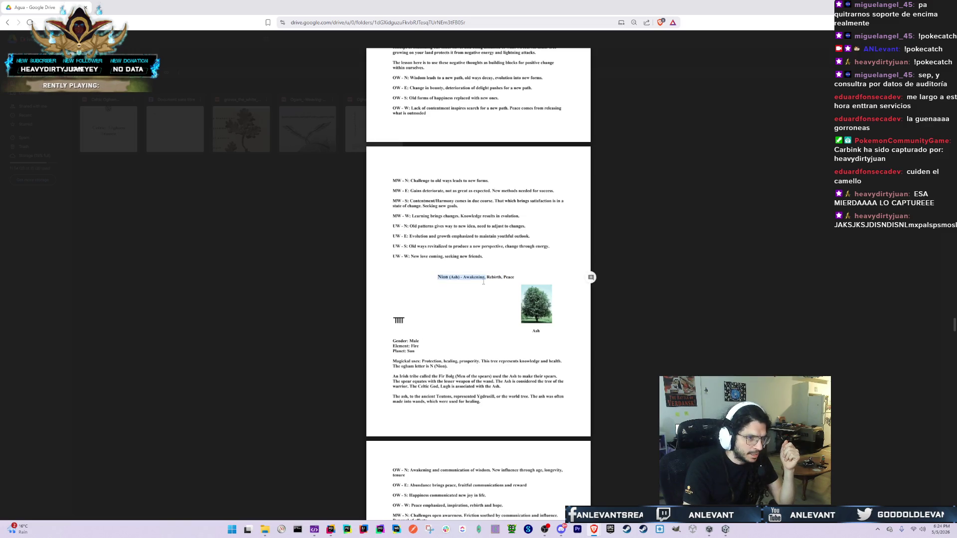
left_click(498, 279)
scroll(498, 278, "up", 8)
scroll(498, 279, "up", 2)
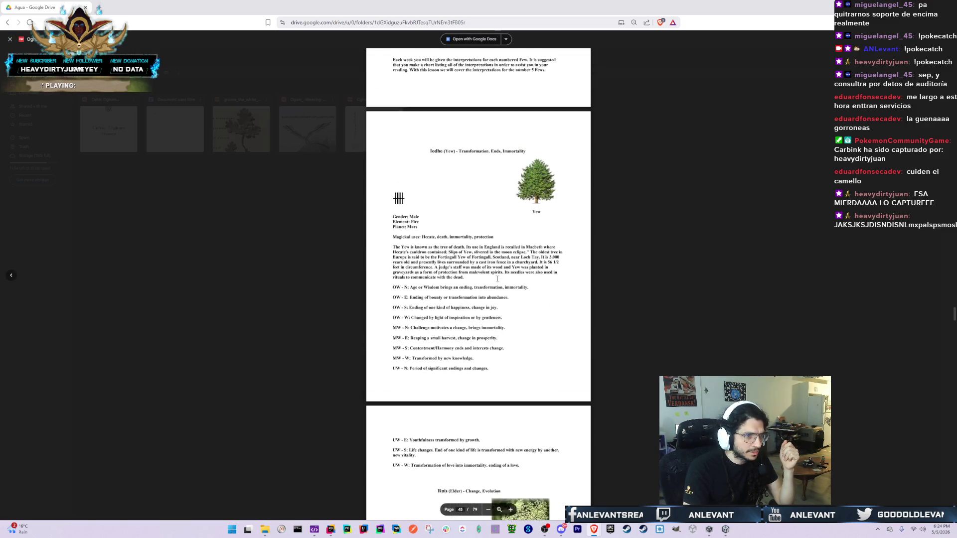
left_click_drag(430, 158, 494, 162)
left_click(494, 162)
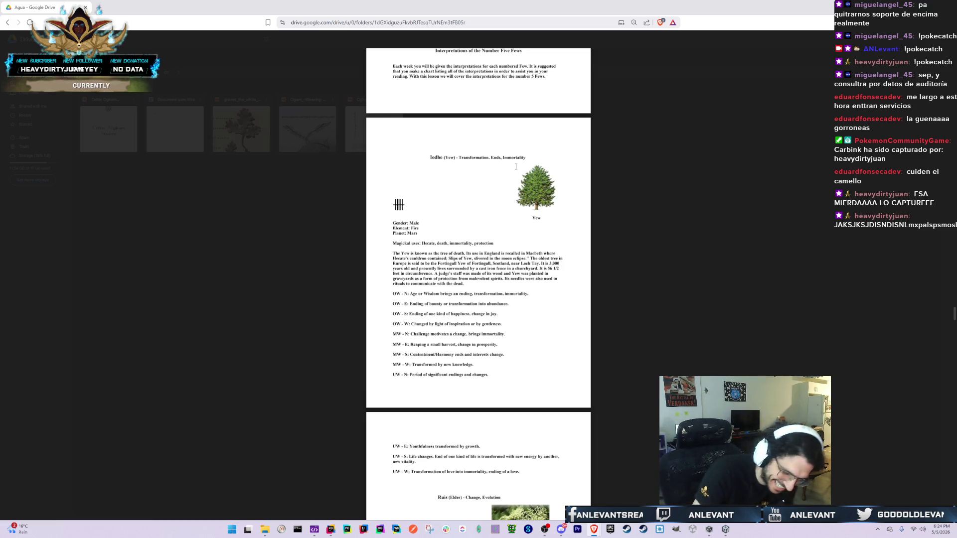
key("alt+Tab")
key("alt+Tab")
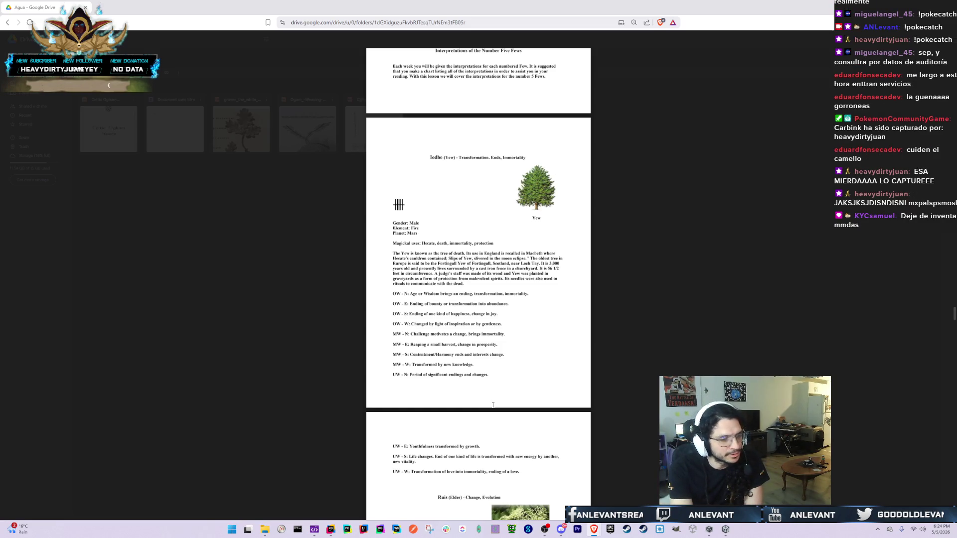
scroll(493, 405, "down", 3)
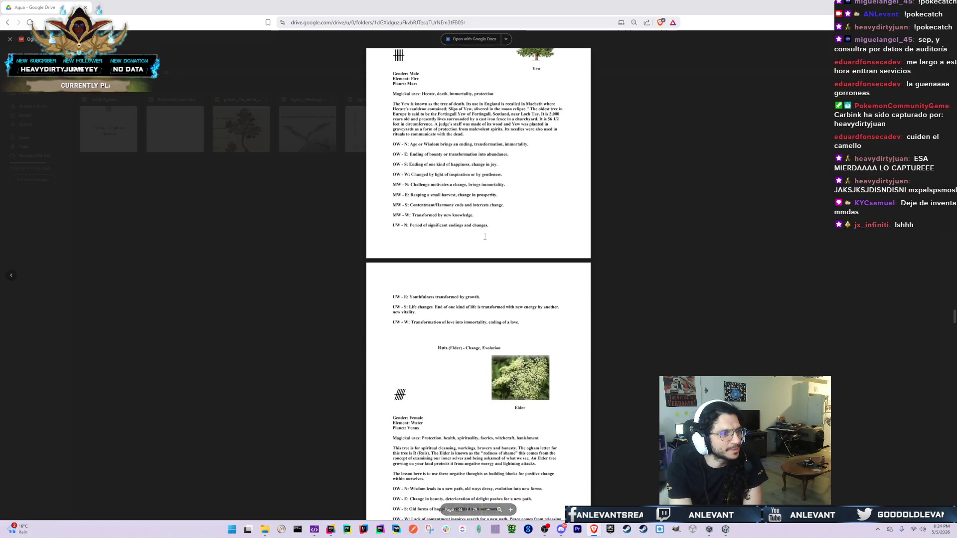
scroll(484, 216, "down", 5)
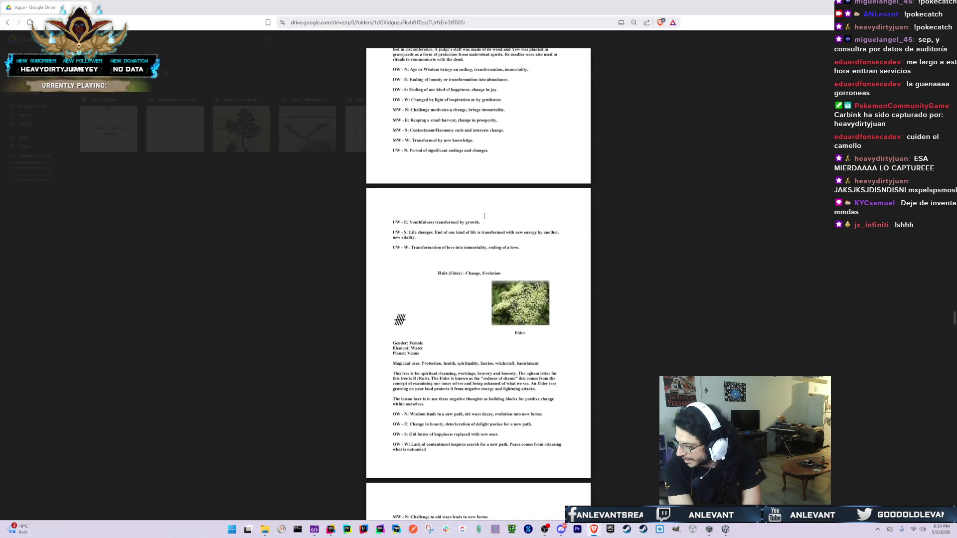
scroll(485, 216, "down", 7)
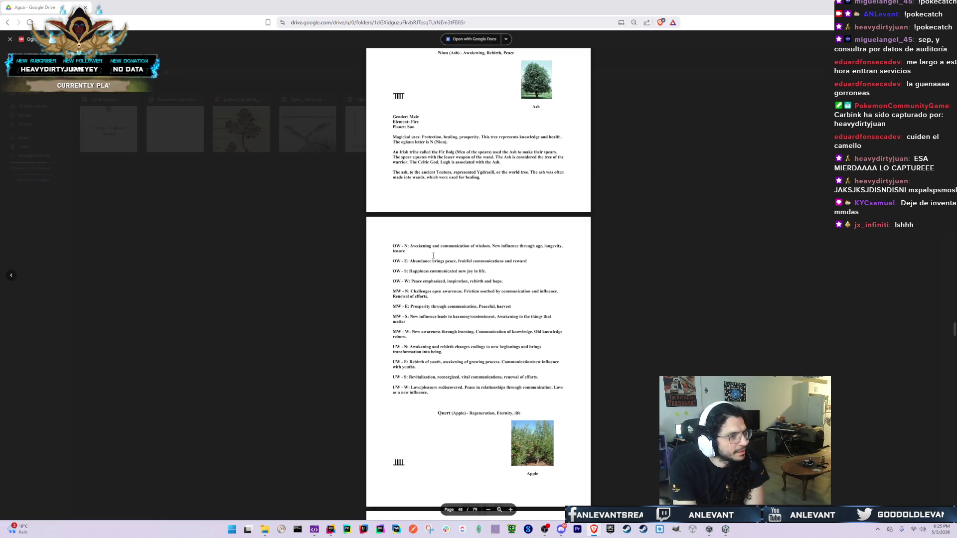
left_click_drag(415, 262, 588, 262)
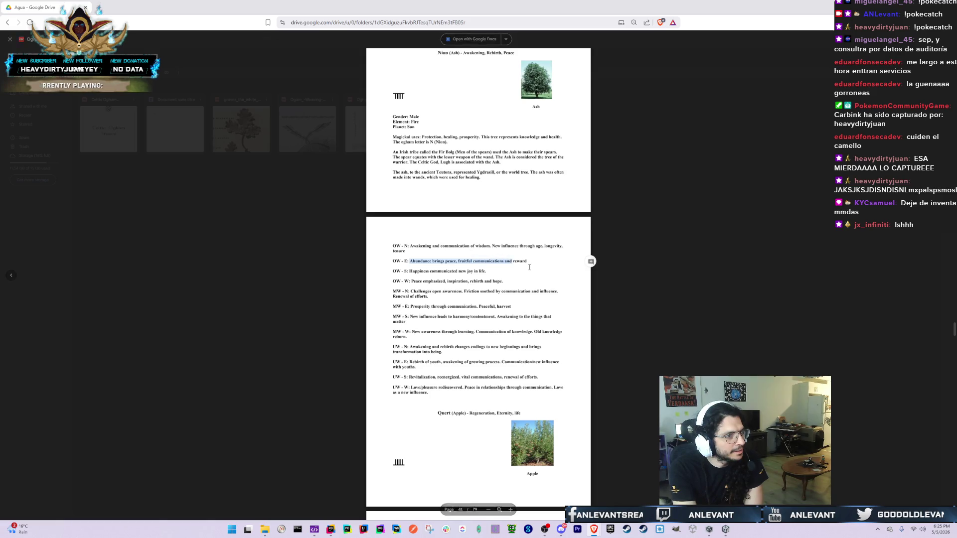
left_click(588, 261)
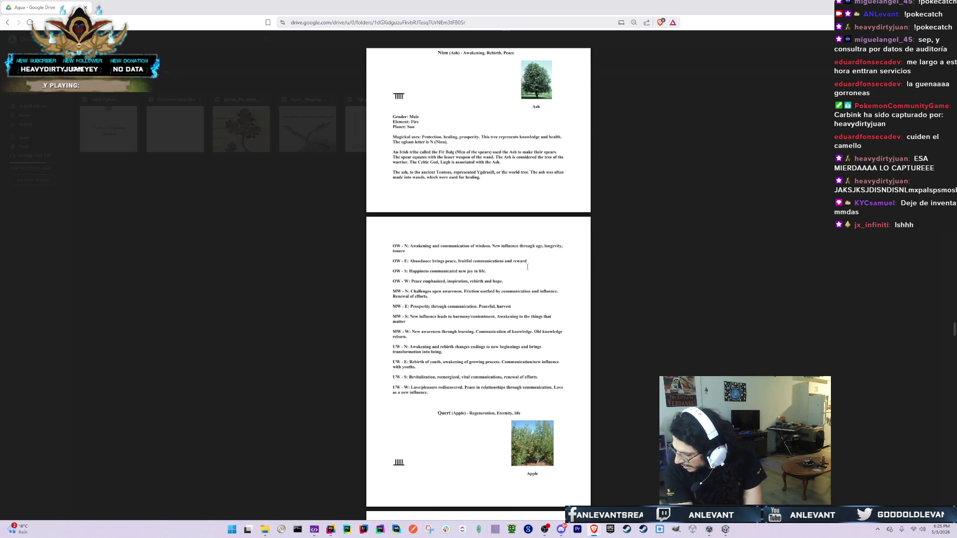
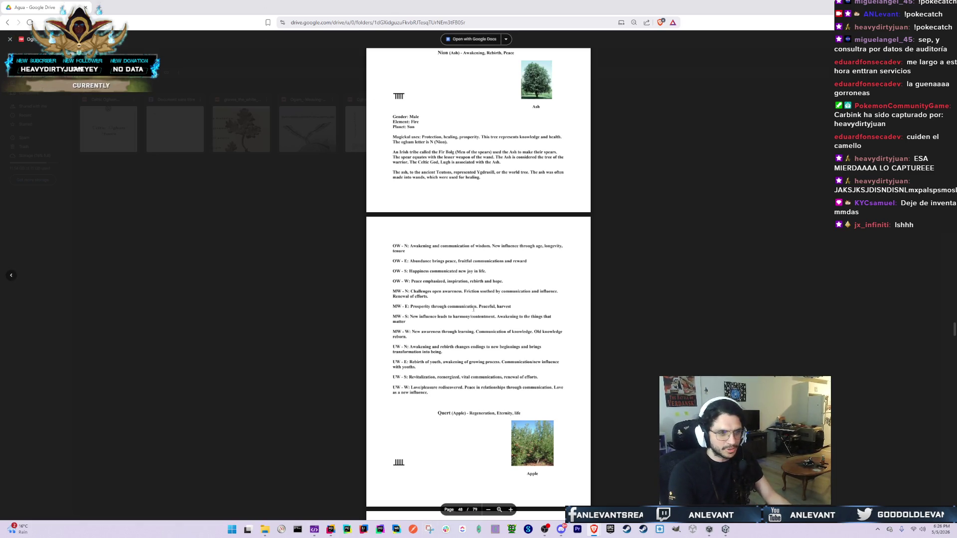
Close the Drive PDF preview and bring CardDetailsDisplayController.cs in Rider to the front
left_click(782, 301)
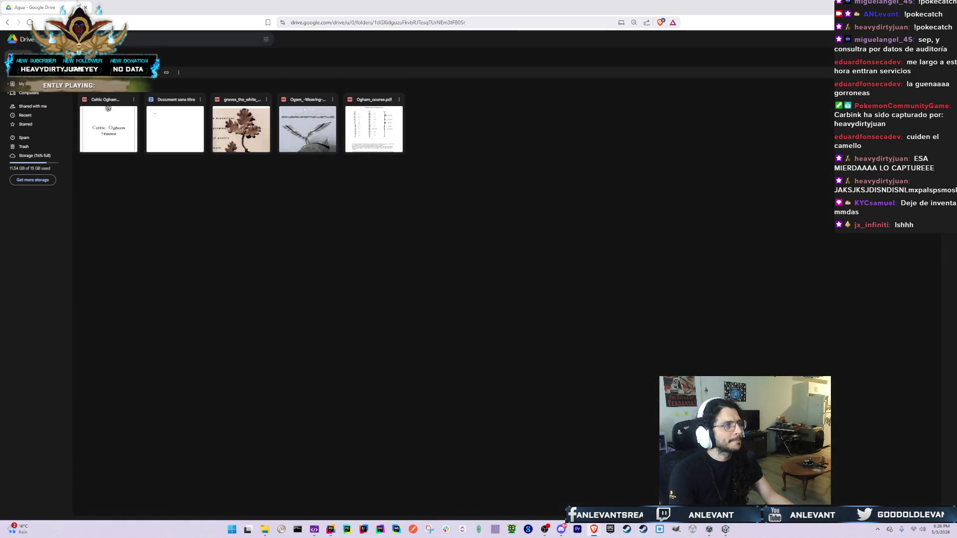
key("alt+Tab")
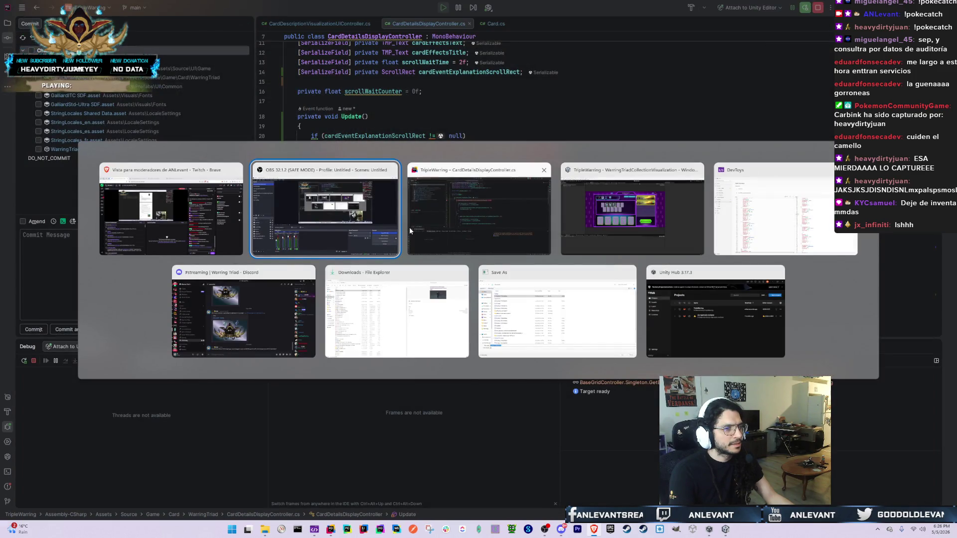
key("alt+Tab")
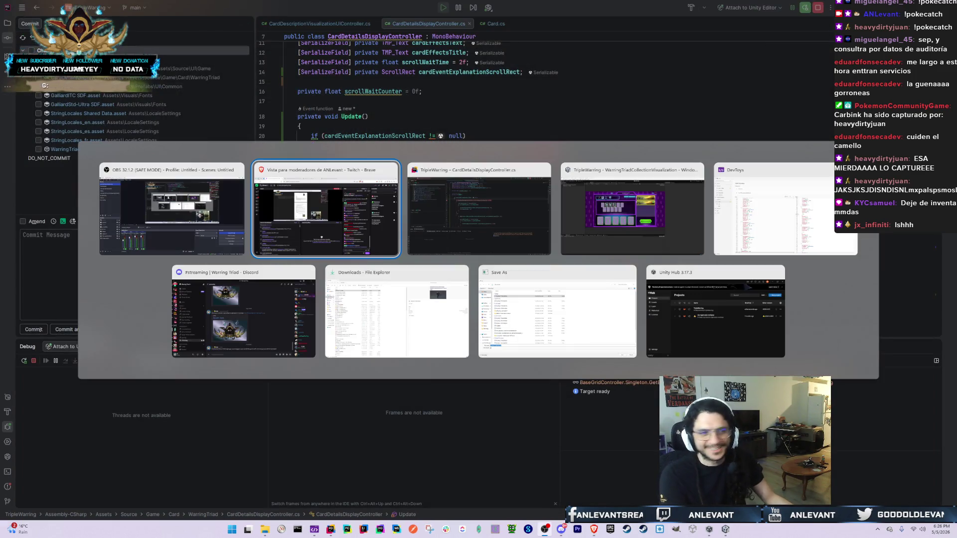
key("alt+Tab")
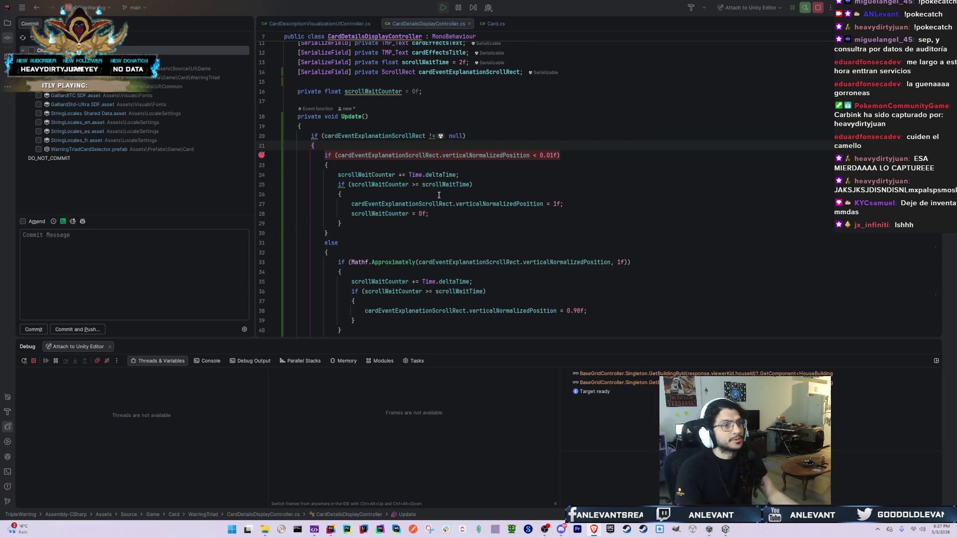
Hover a card in the running Unity game and inspect values at the line 22 breakpoint
key("alt+Tab")
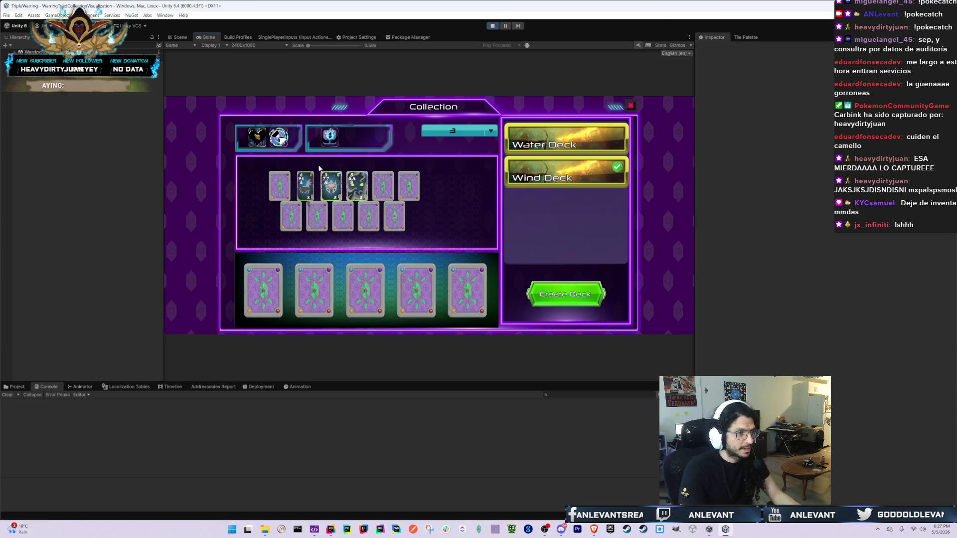
mouse_move(316, 188)
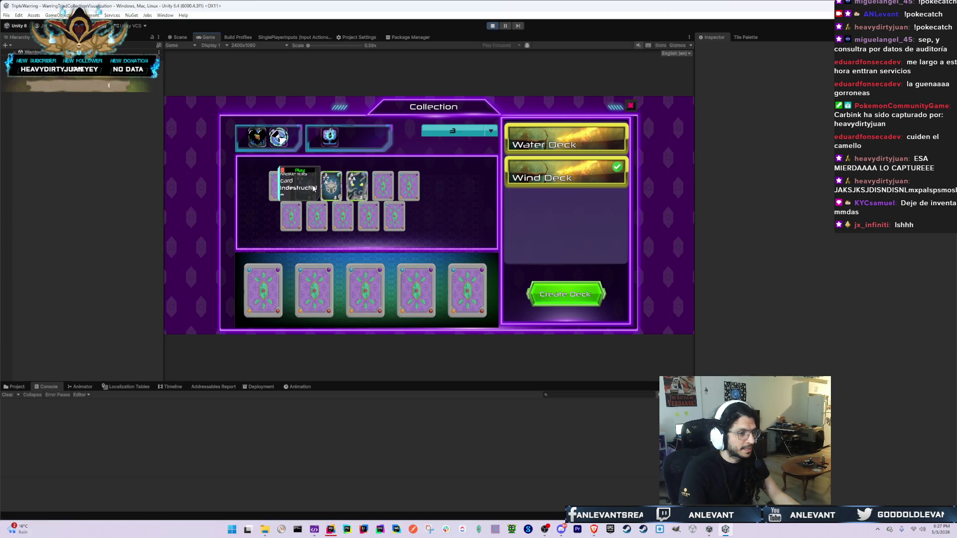
key("alt+Tab")
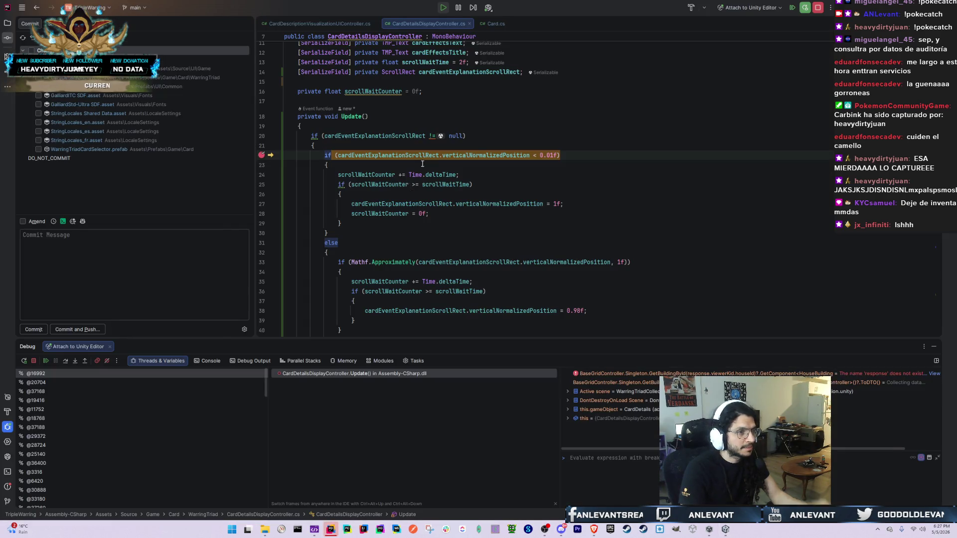
mouse_move(483, 158)
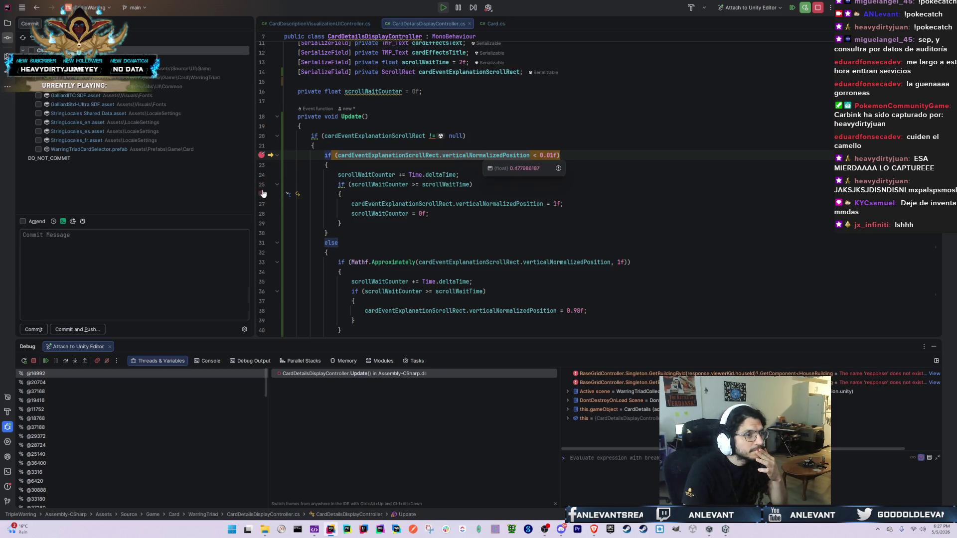
mouse_move(451, 184)
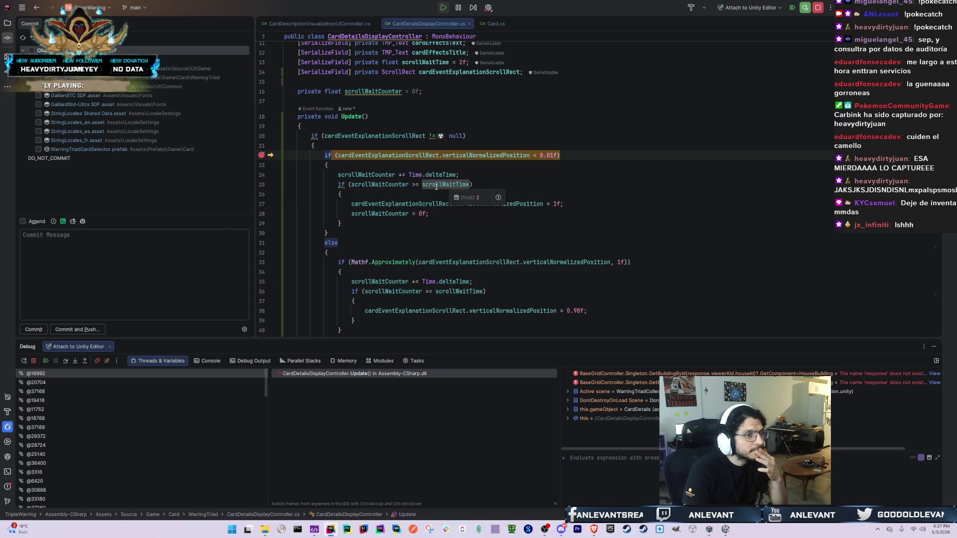
Move the breakpoint from line 22 to lines 27 and 35, then resume the game
left_click(262, 203)
left_click(261, 155)
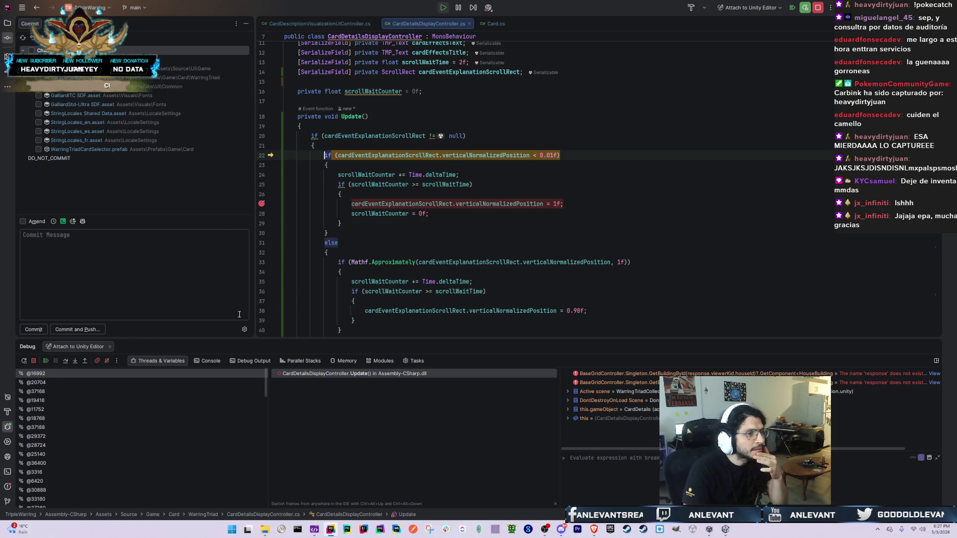
scroll(269, 300, "down", 1)
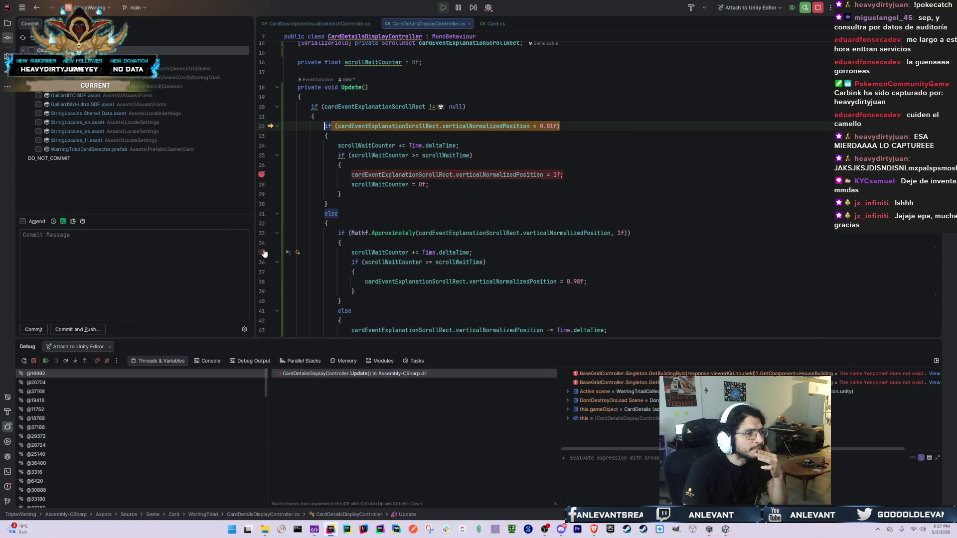
left_click(262, 253)
left_click(44, 361)
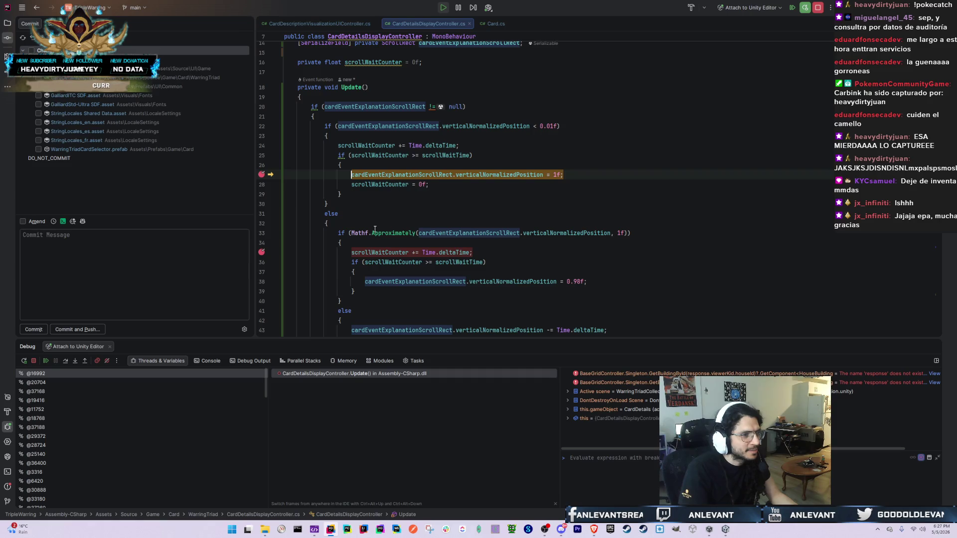
Remove the line 27 and 35 breakpoints, break on line 43's verticalNormalizedPosition scroll, and resume
left_click(261, 175)
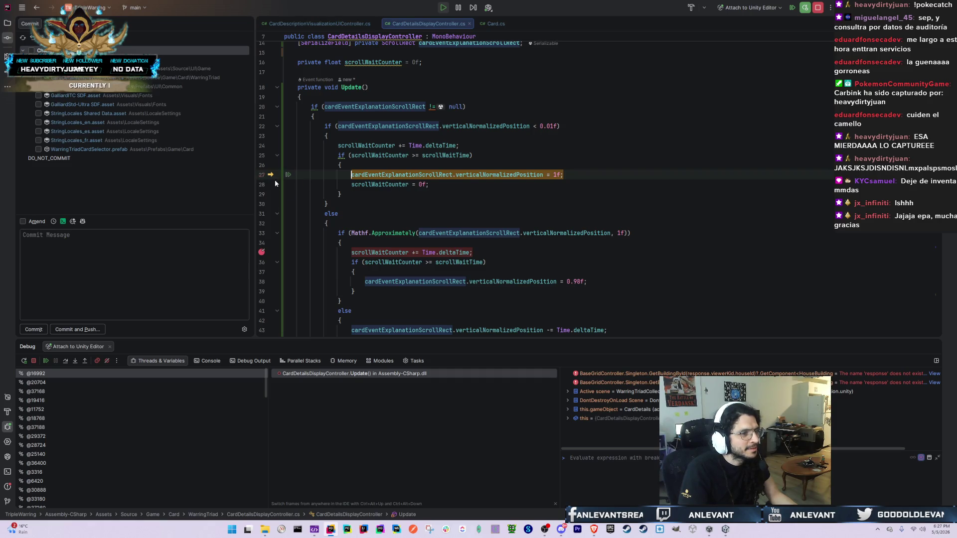
left_click(45, 361)
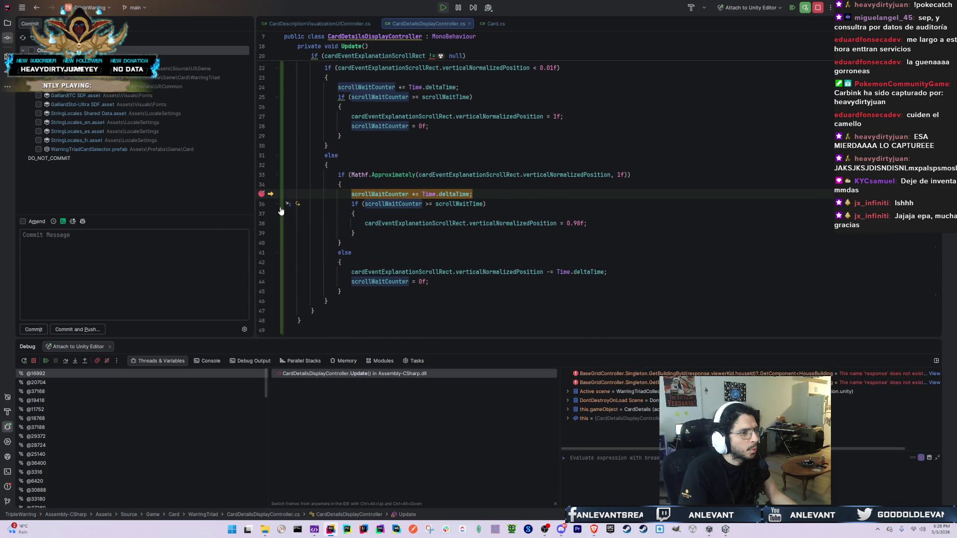
left_click(262, 195)
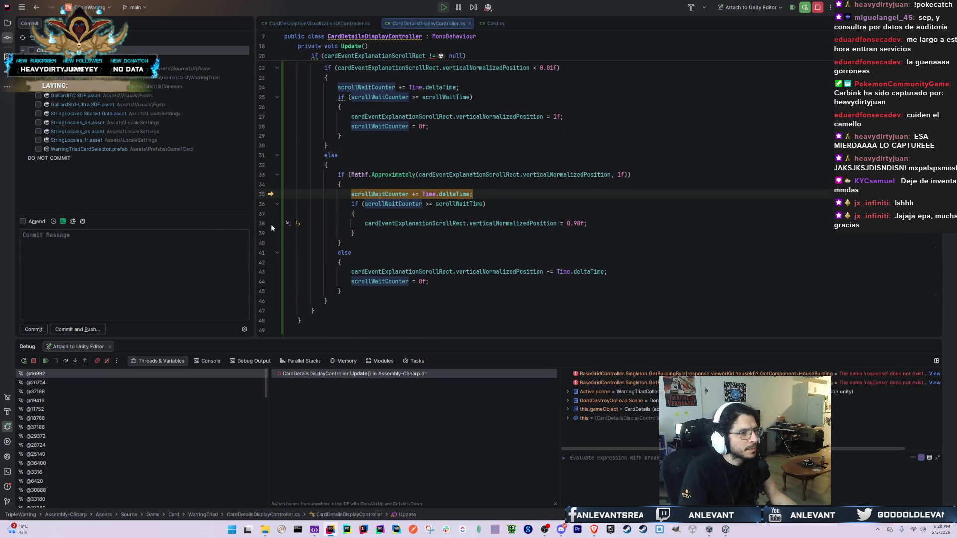
left_click(261, 274)
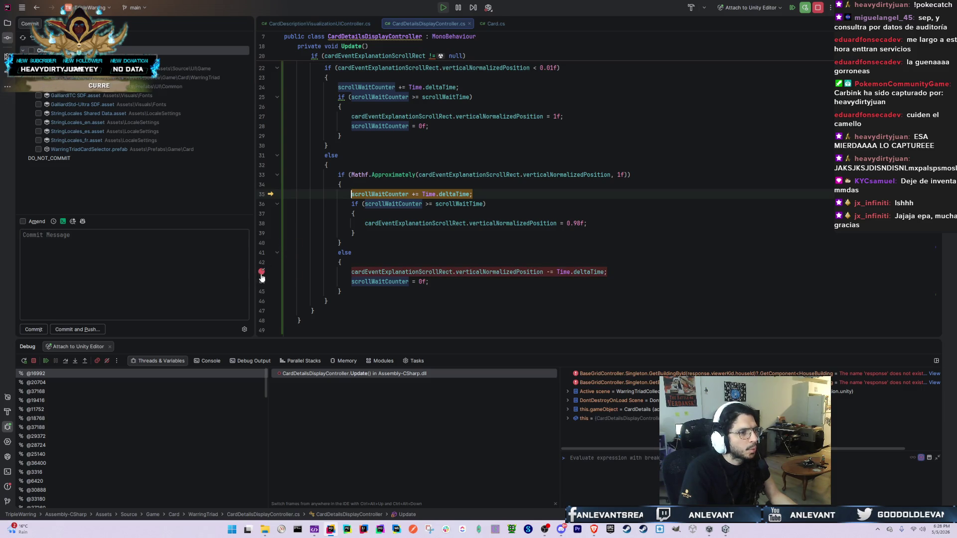
left_click(481, 272)
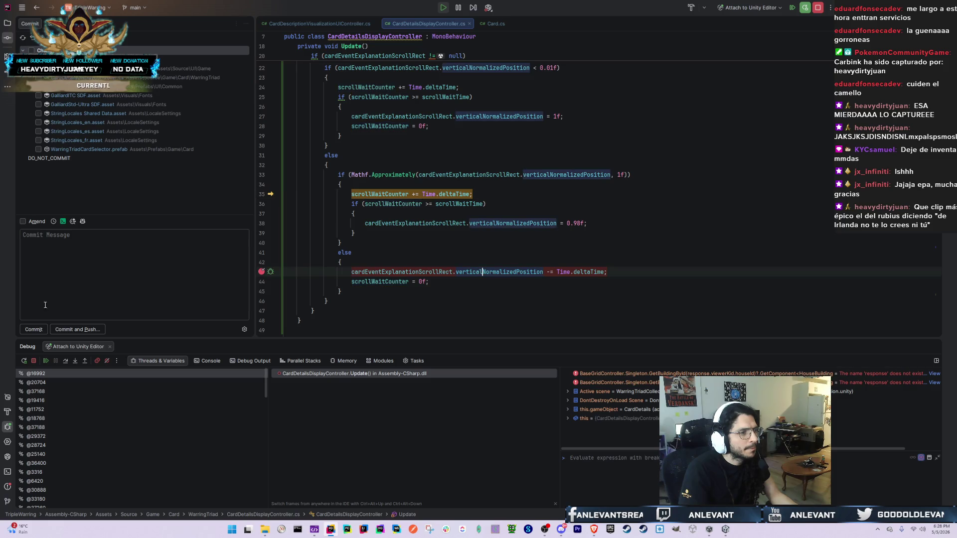
left_click(46, 361)
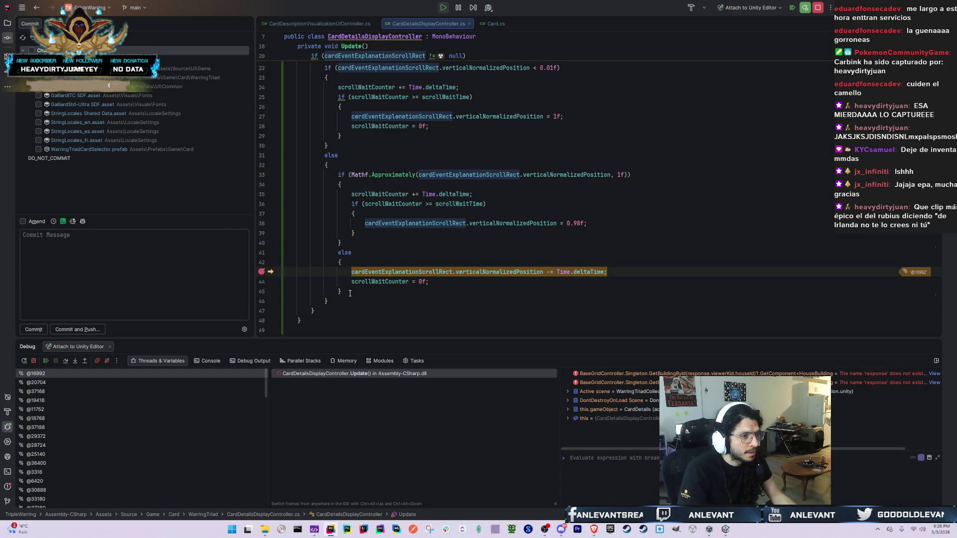
Delete the 'scrollWaitCounter = 0f;' line 44 from the else branch
left_click(46, 360)
left_click(447, 282)
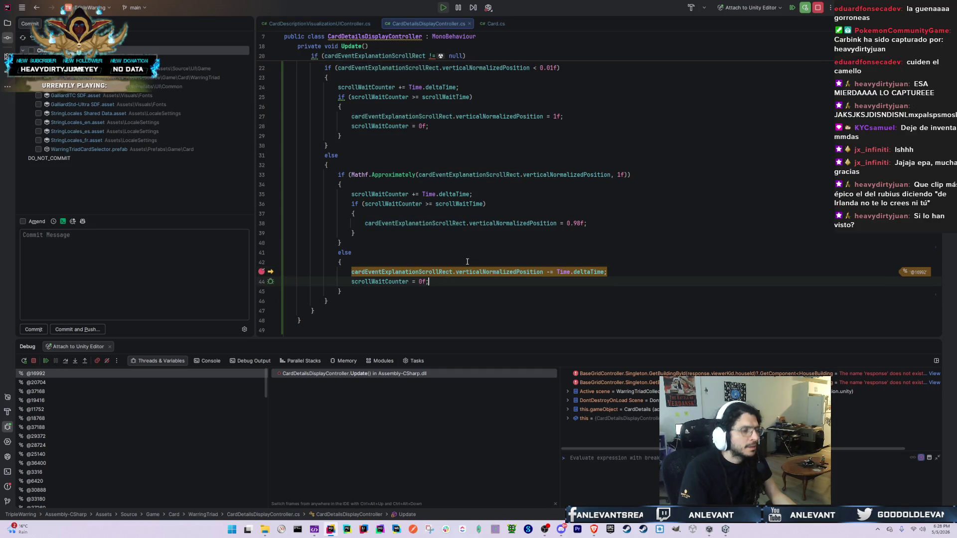
key("Home")
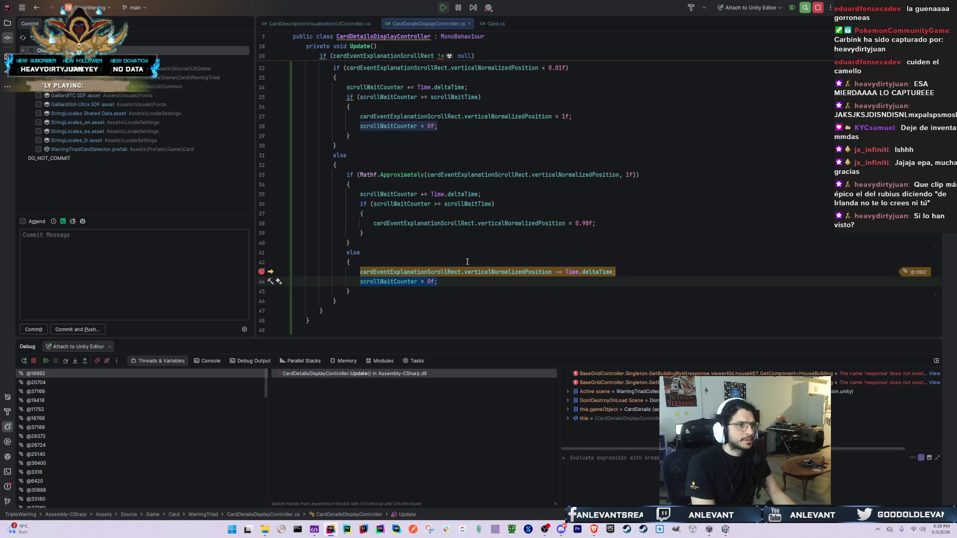
scroll(467, 262, "up", 1)
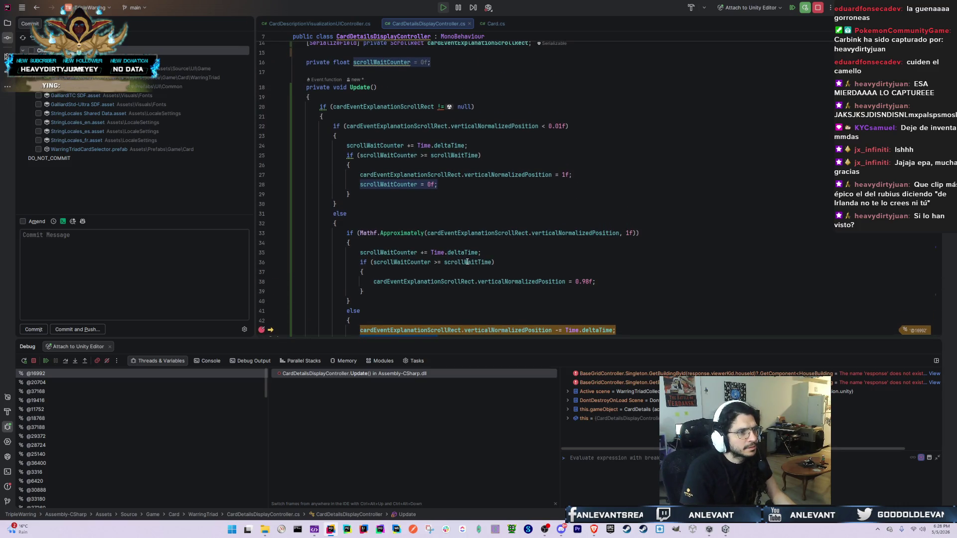
scroll(467, 262, "down", 1)
key("BackSpace")
key("BackSpace")
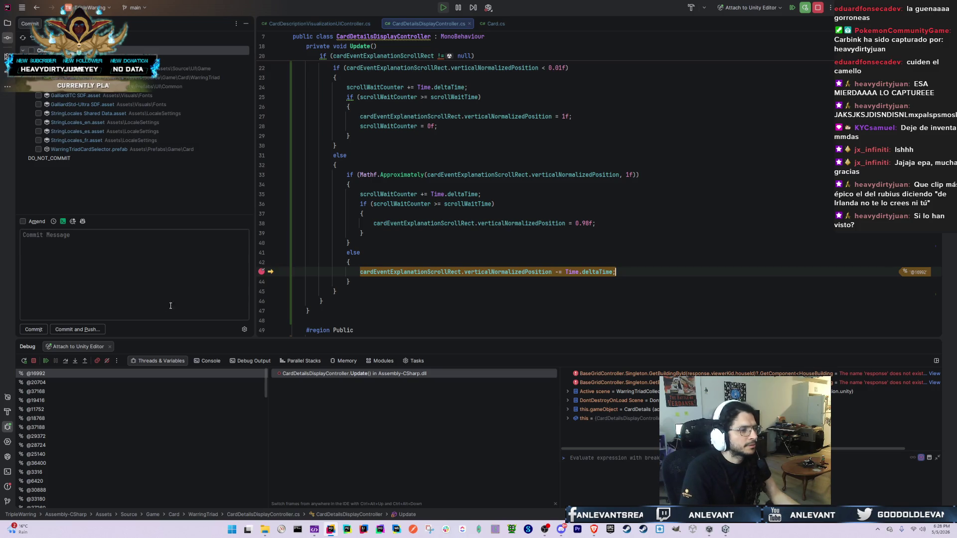
Resume the paused game and stop play mode in Unity
left_click(46, 360)
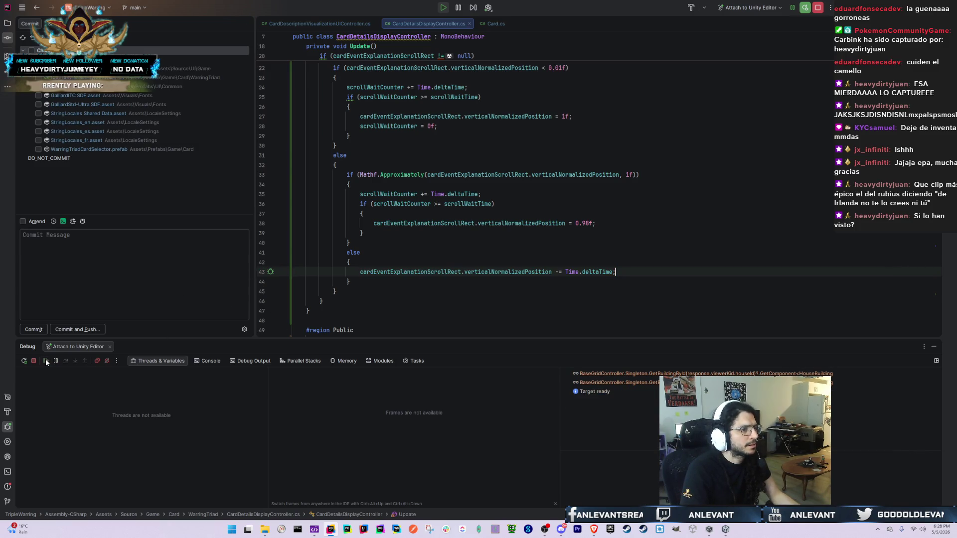
key("alt+Tab")
left_click(493, 27)
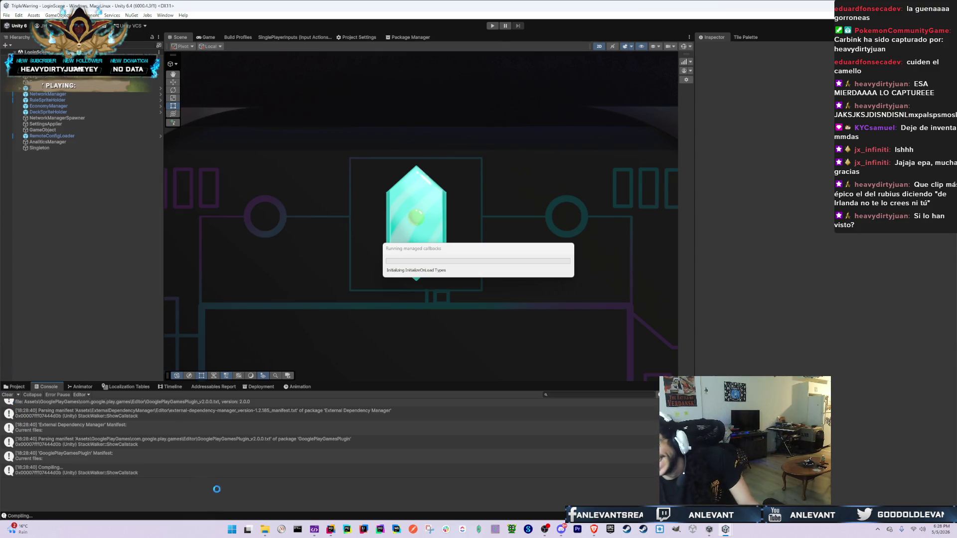
After the edited script recompiles, start play mode again from the login scene
mouse_move(264, 530)
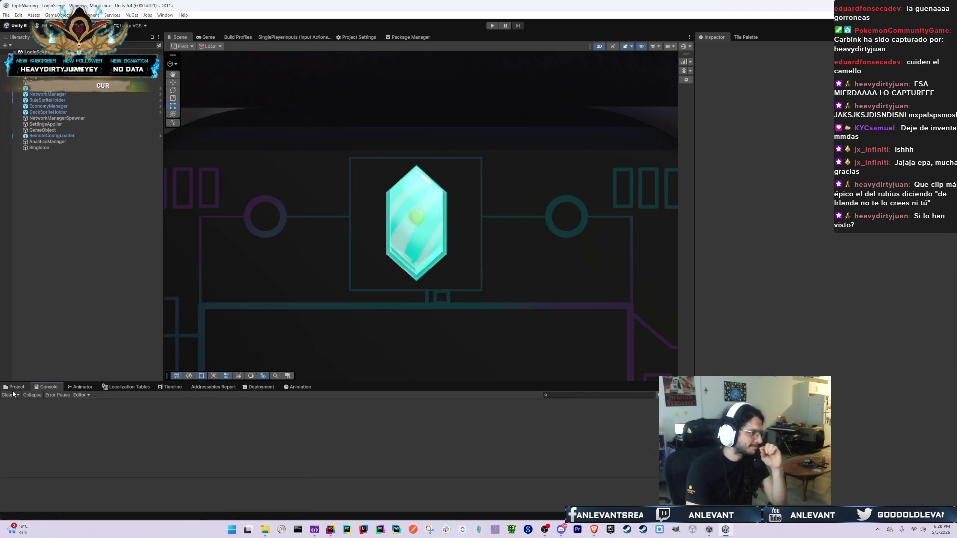
left_click(491, 25)
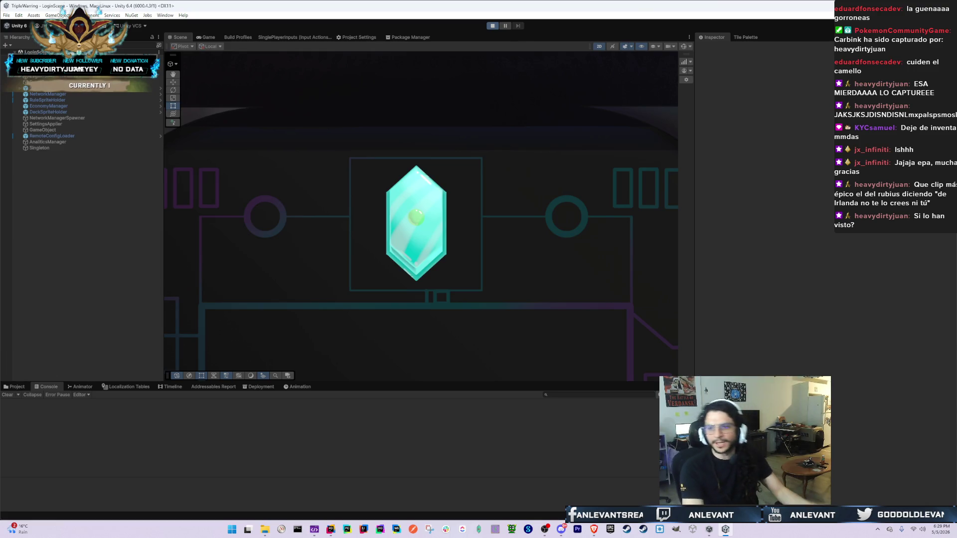
Clear the console, log in as 'admin' with the account password, clear errors, then open YouTube
left_click(7, 395)
left_click(310, 210)
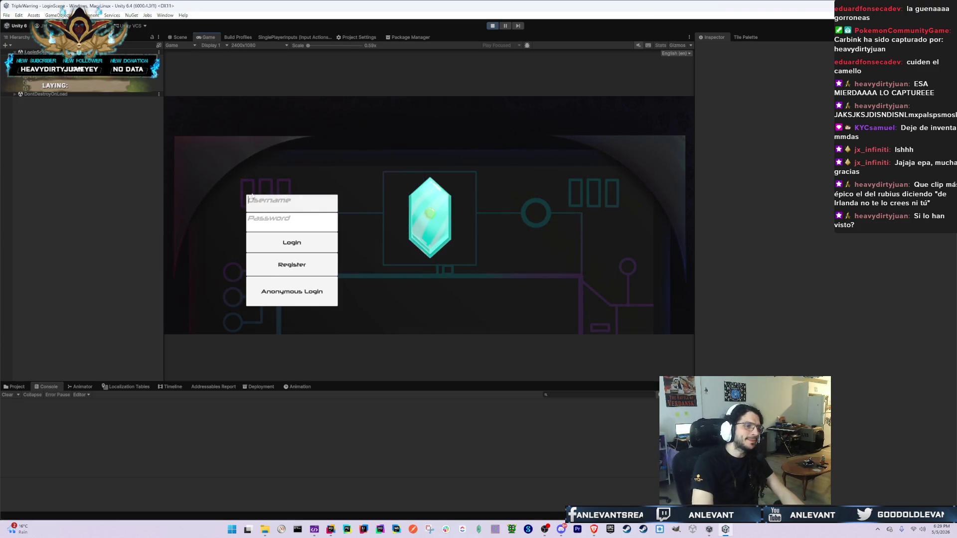
type("admin")
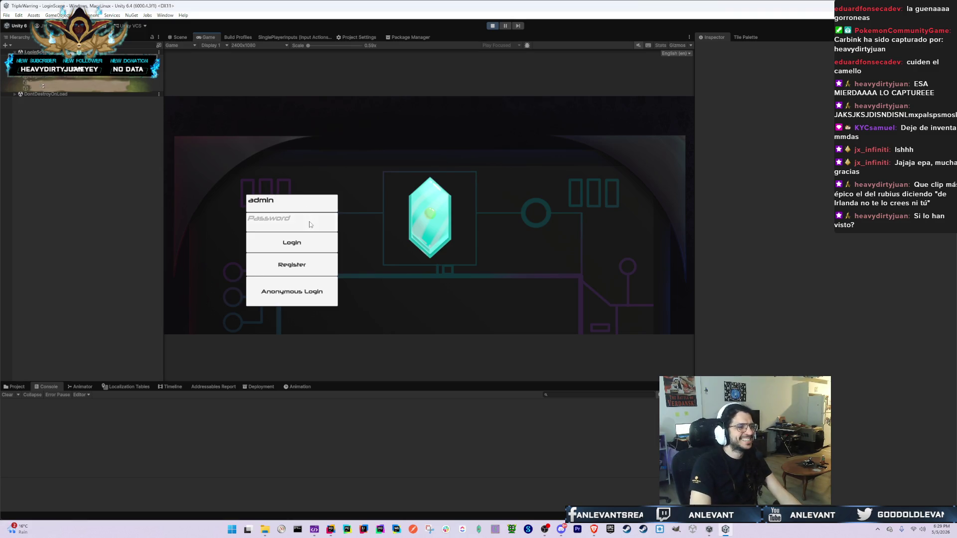
left_click(315, 224)
type("*********")
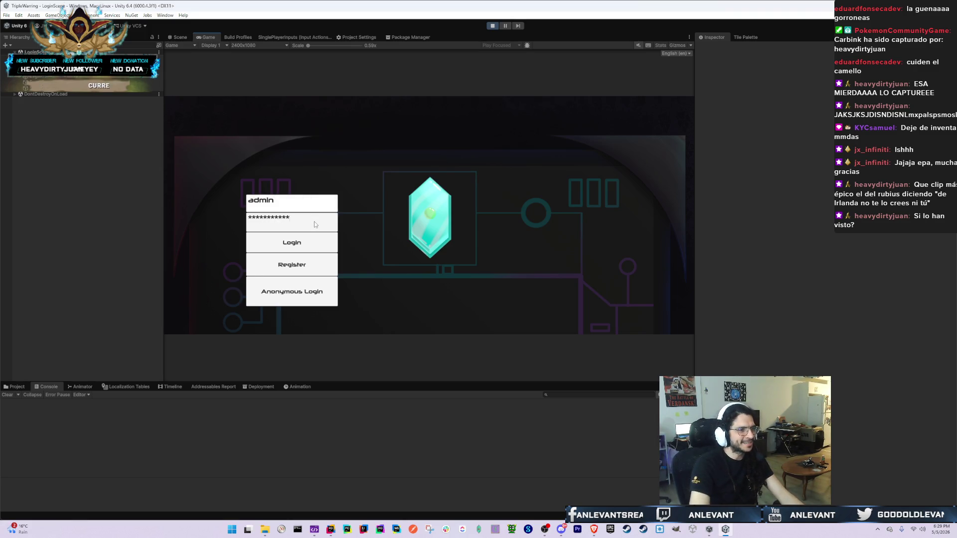
left_click(313, 248)
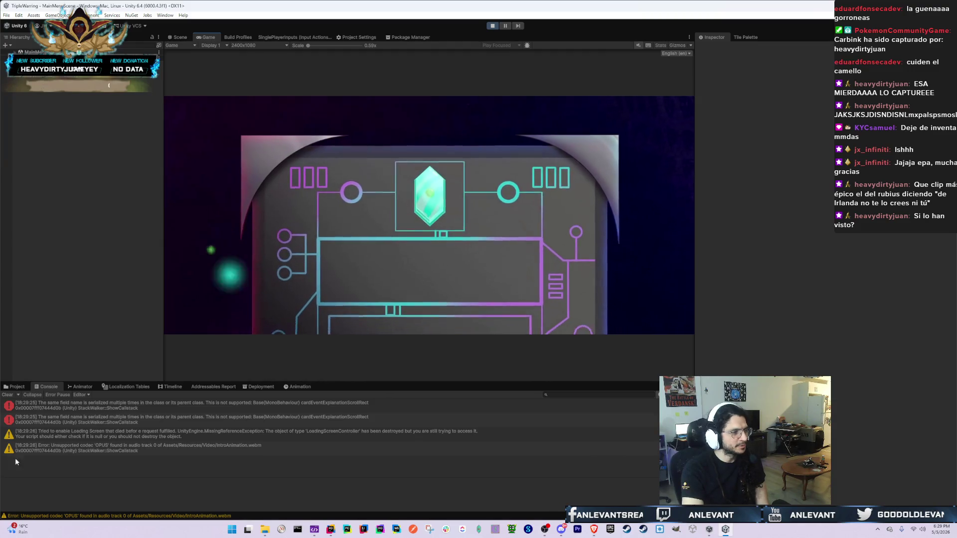
left_click(7, 394)
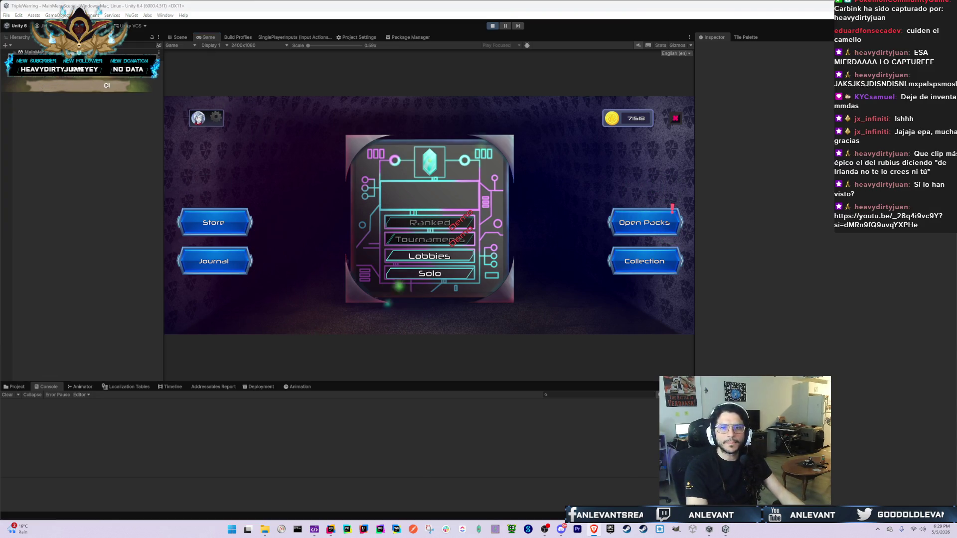
left_click(594, 530)
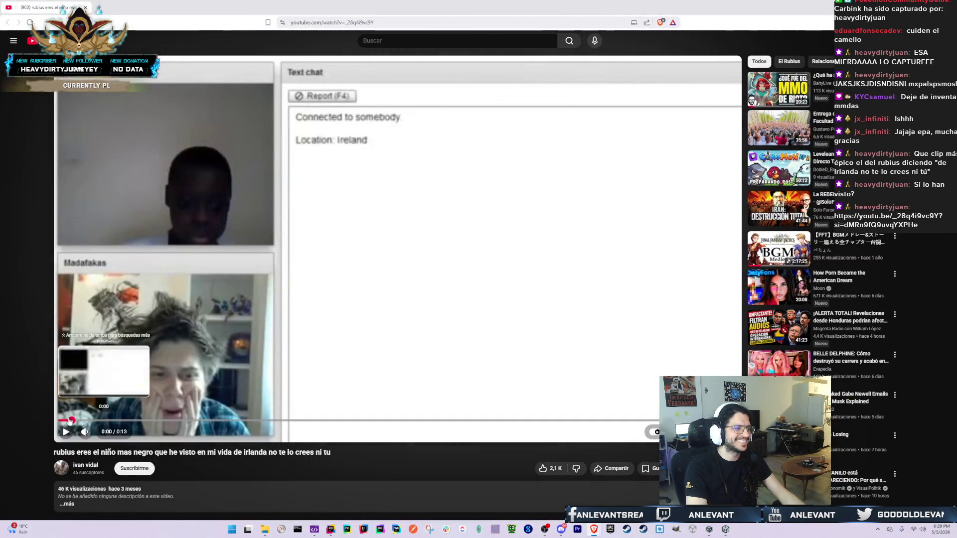
Rewind the YouTube clip to 0:00 and play it
left_click(92, 422)
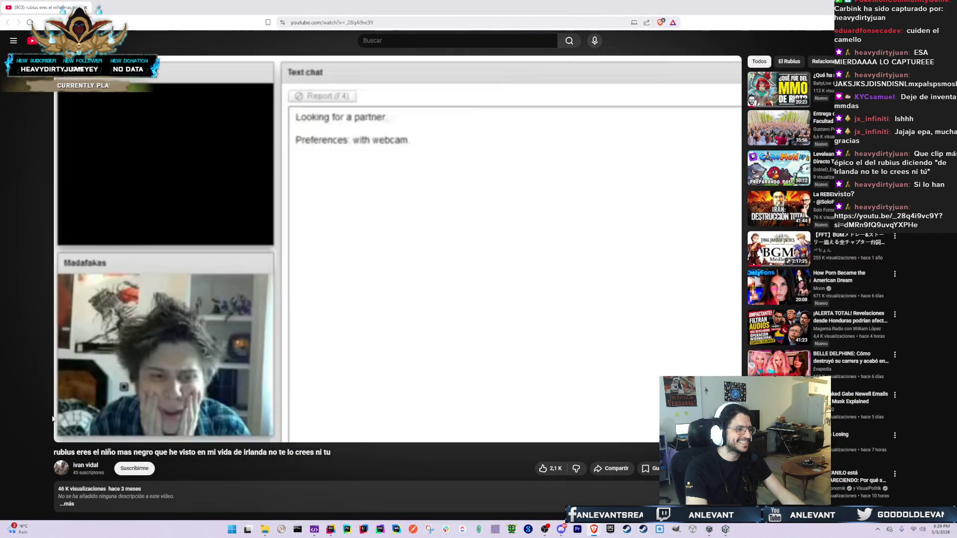
left_click(164, 344)
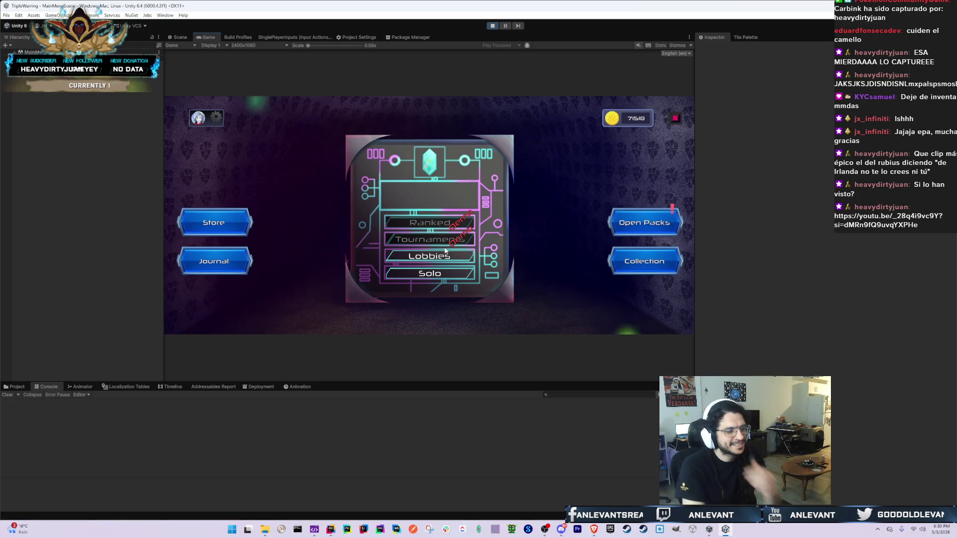
Open the Collection filtered to ice-element level 3 cards and view a card's description tooltip
left_click(635, 259)
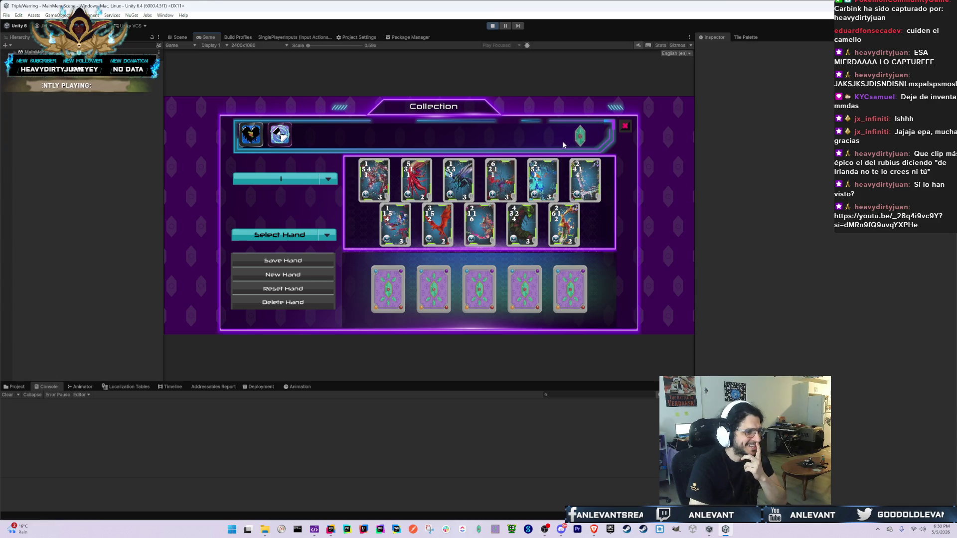
left_click(563, 144)
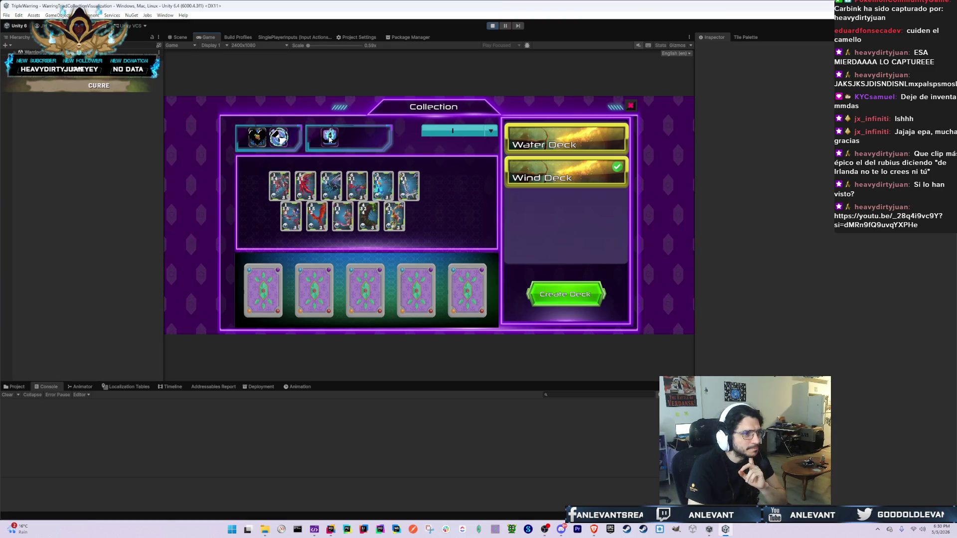
left_click(329, 137)
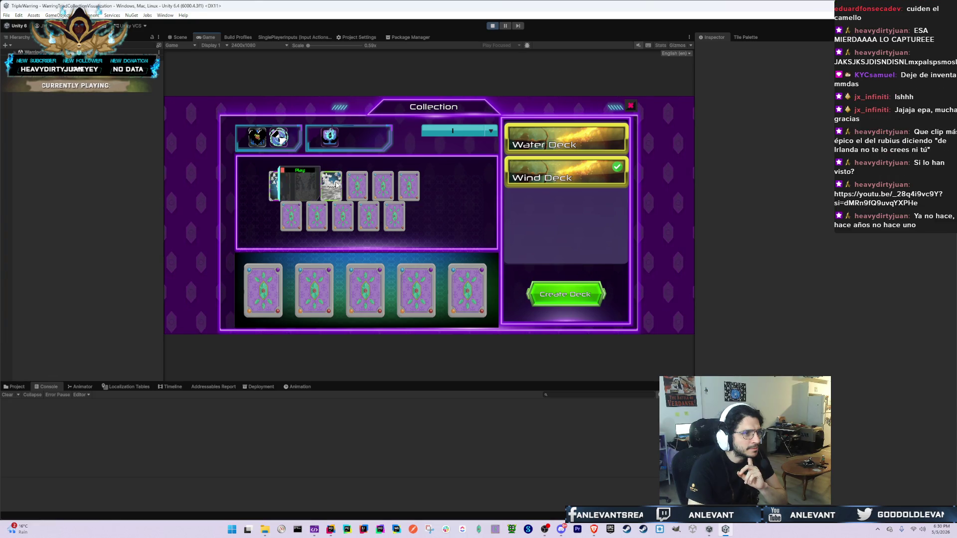
left_click(434, 131)
left_click(438, 164)
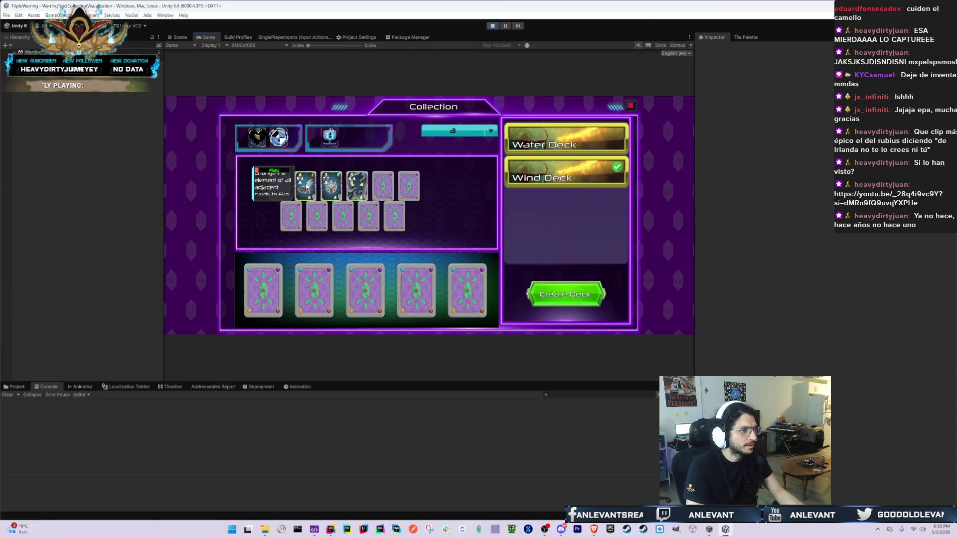
key("alt+Tab")
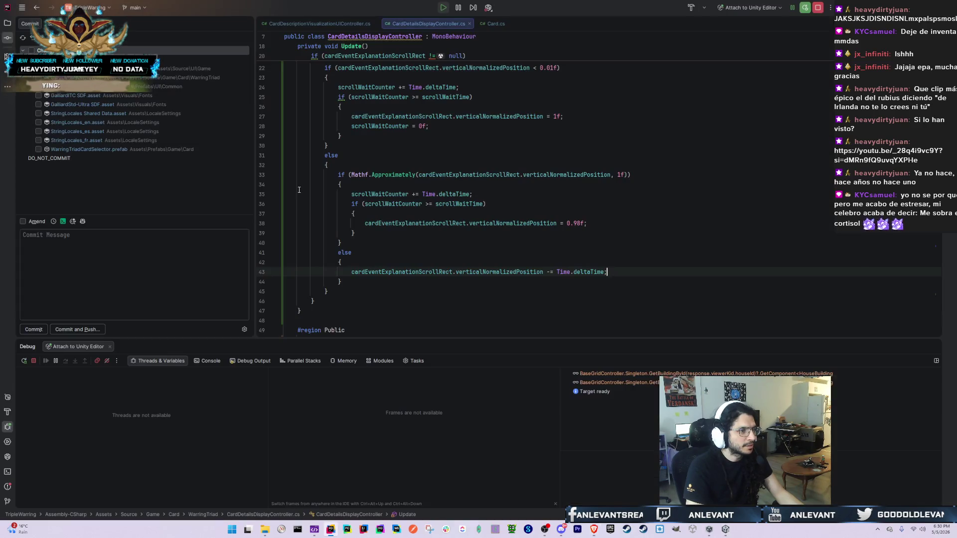
Break on line 43, inspect verticalNormalizedPosition and deltaTime, and resume the game
left_click(384, 240)
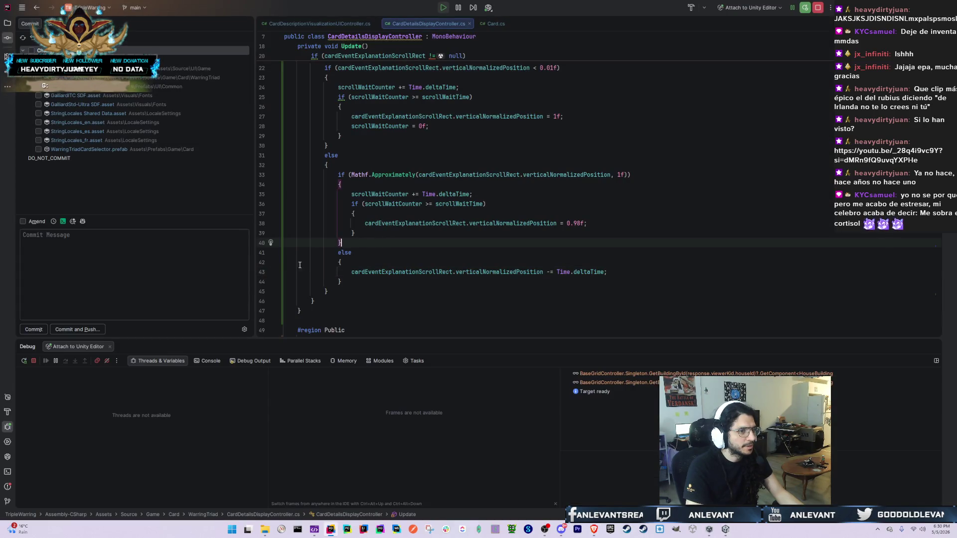
left_click(266, 273)
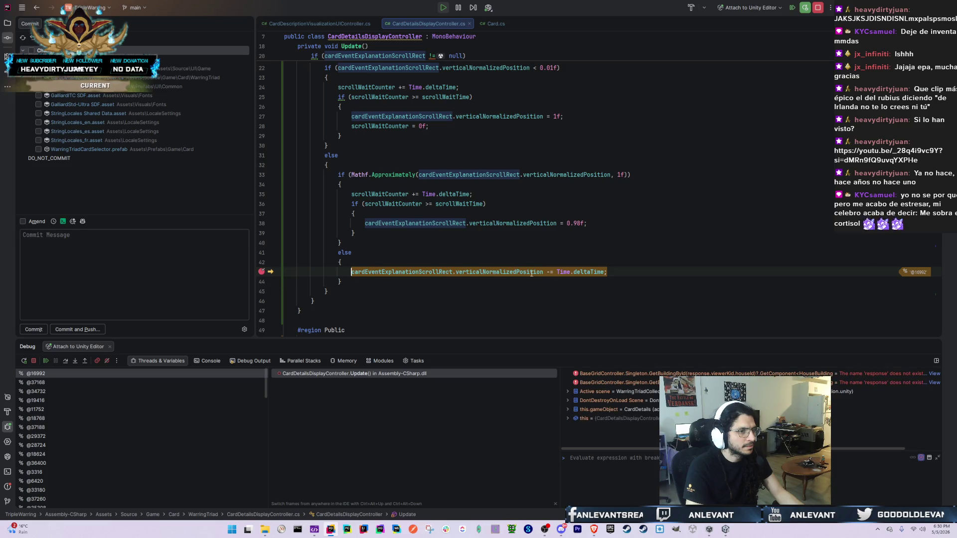
mouse_move(529, 274)
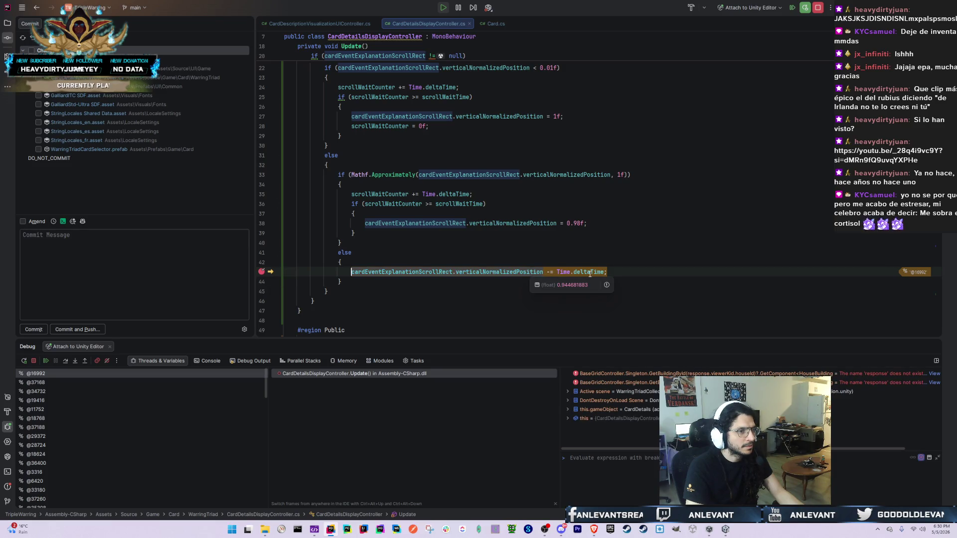
mouse_move(589, 274)
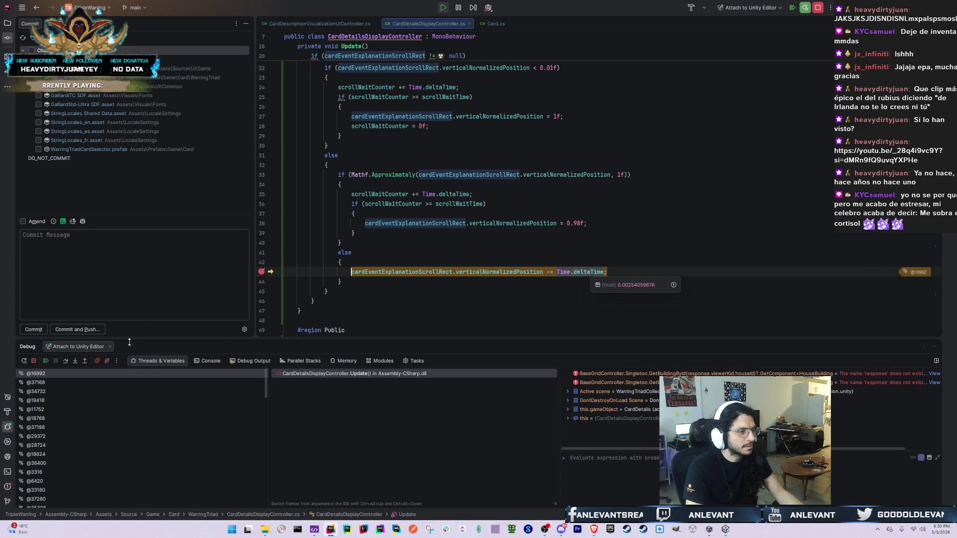
left_click(44, 361)
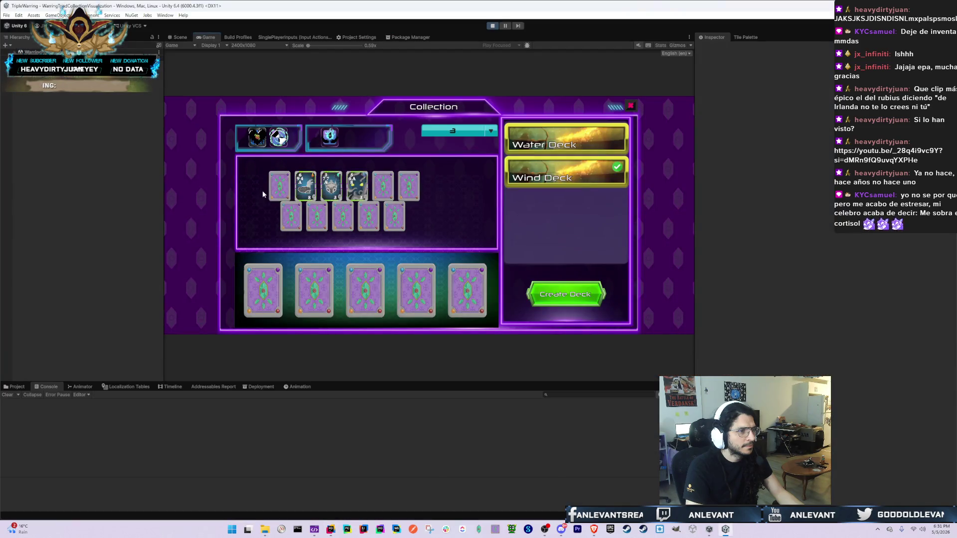
Remove the line 43 breakpoint, watch the tooltip in Unity, then break on line 27's reset
mouse_move(305, 177)
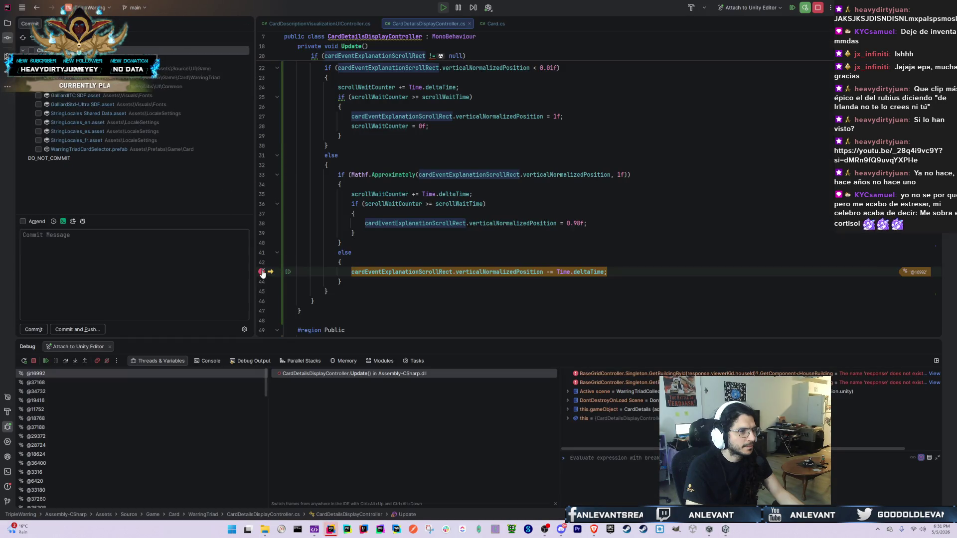
left_click(262, 272)
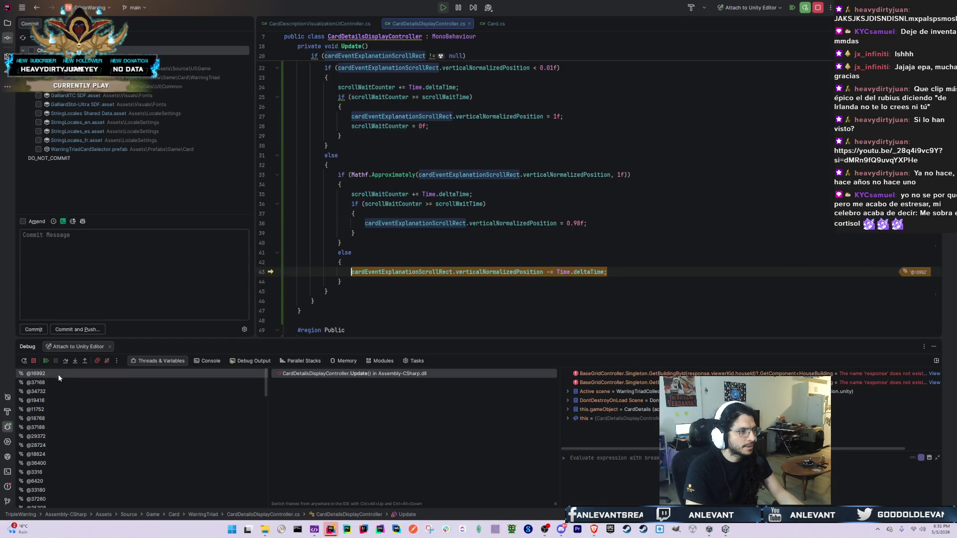
key("F9")
mouse_move(309, 191)
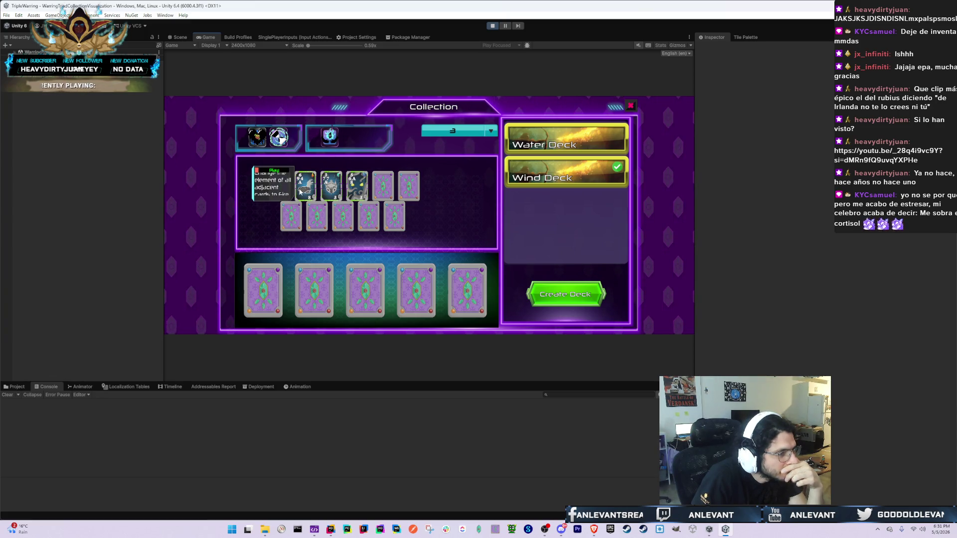
key("alt+Tab")
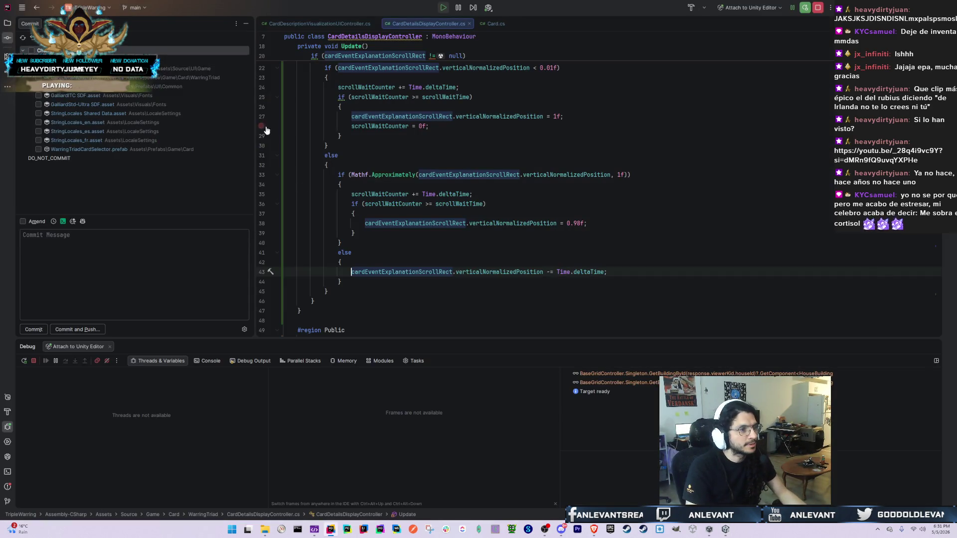
left_click(261, 127)
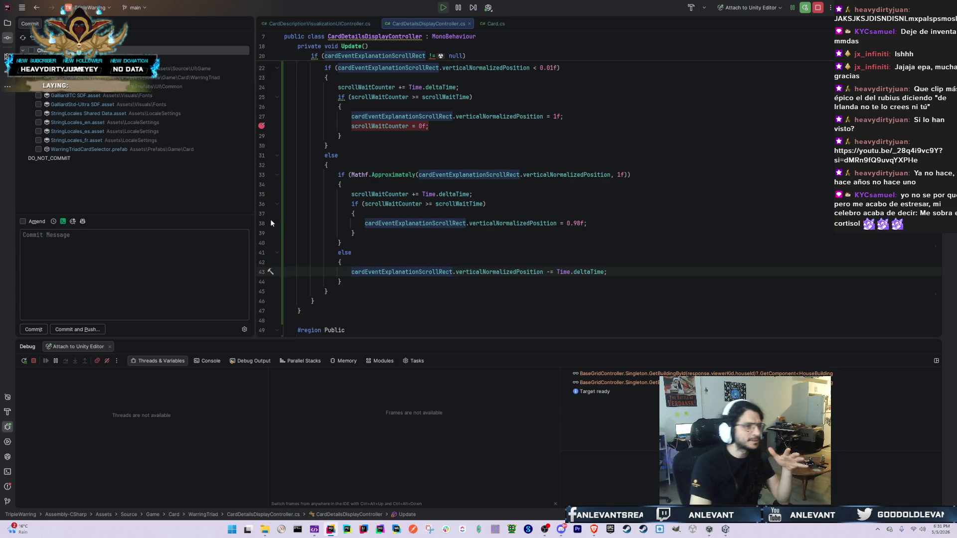
Trigger the line 27 scrollWaitCounter reset breakpoint from Unity, then resume the game
scroll(420, 195, "up", 2)
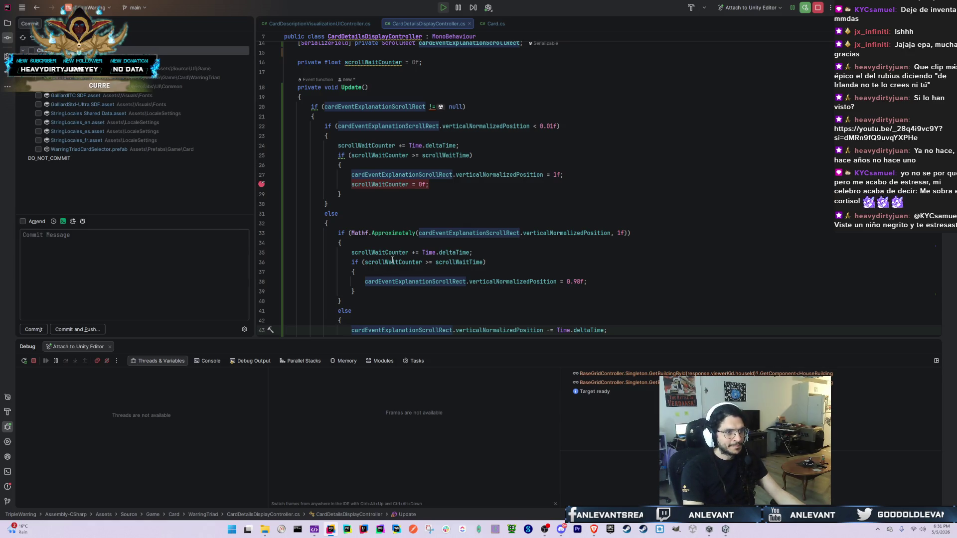
key("alt+Tab")
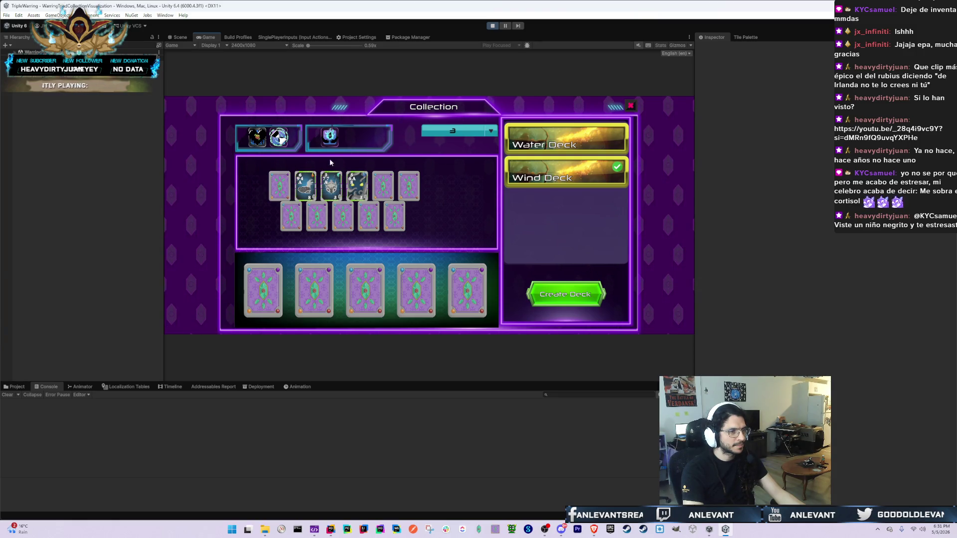
key("alt+Tab")
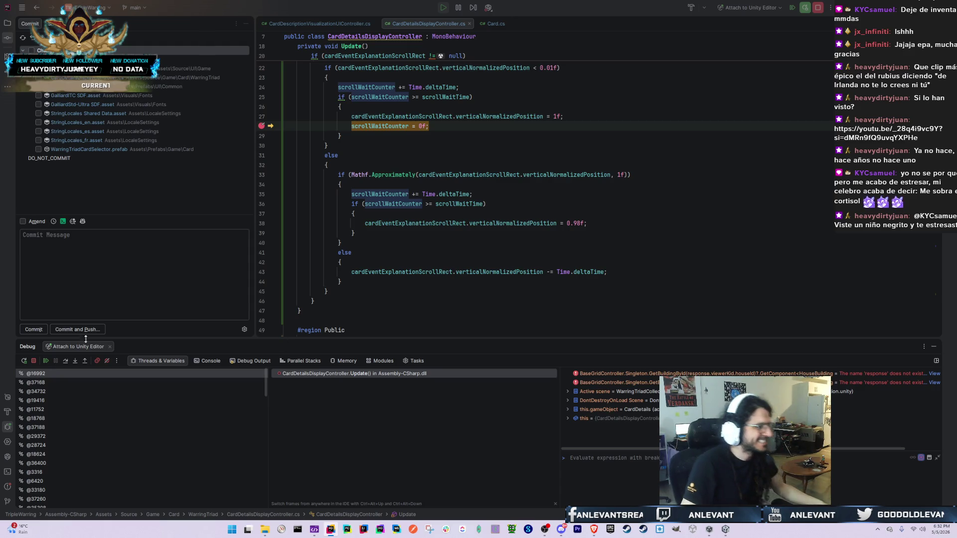
left_click(44, 361)
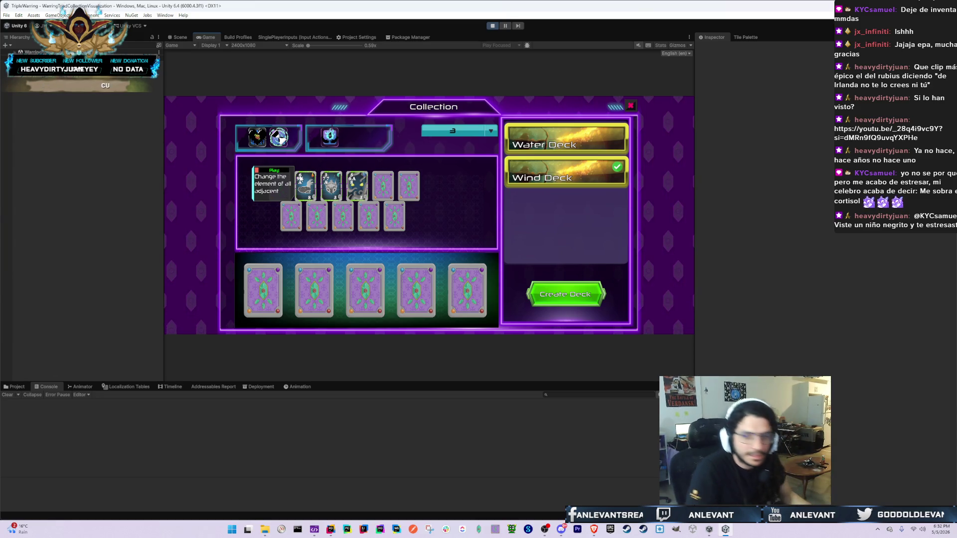
Return to the code, review the lines above, and show the project file tree
key("alt+Tab")
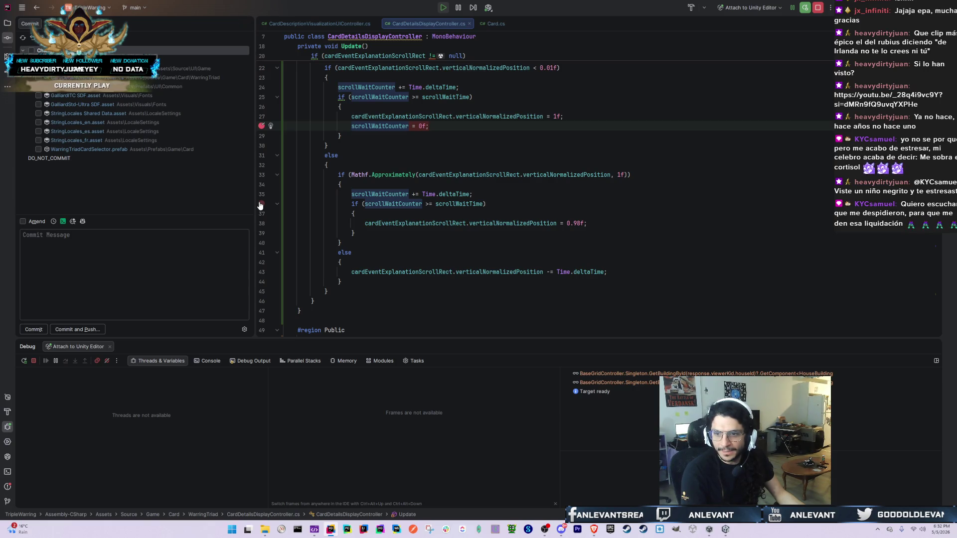
scroll(525, 277, "up", 2)
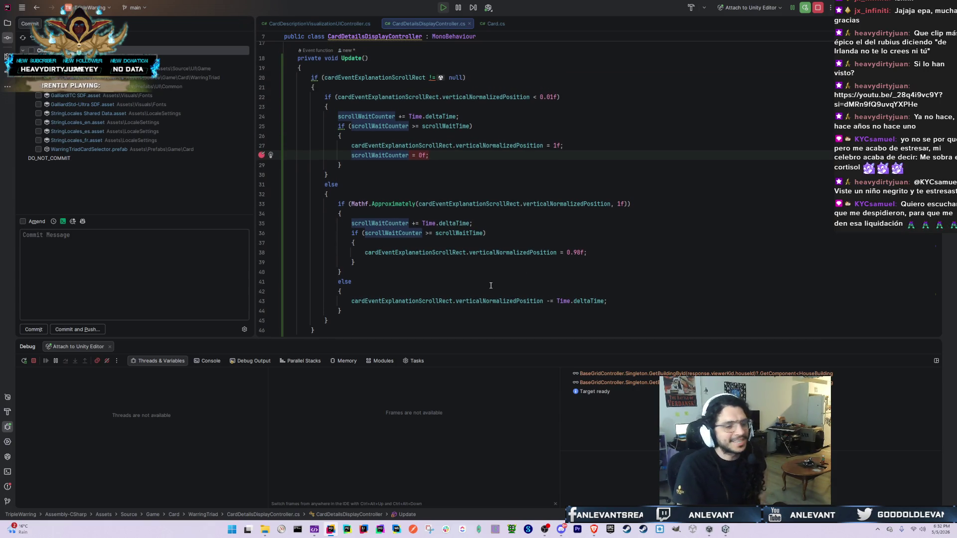
scroll(509, 269, "up", 1)
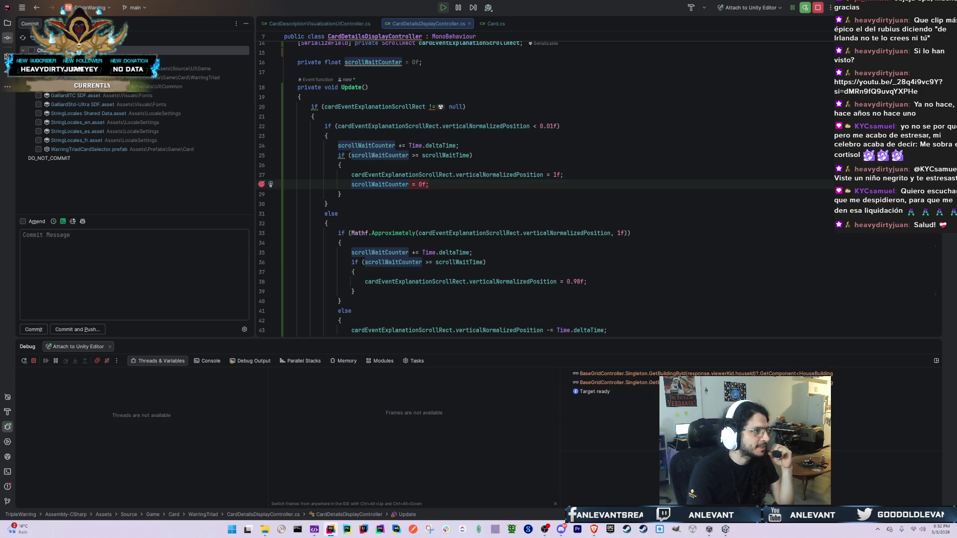
key("End")
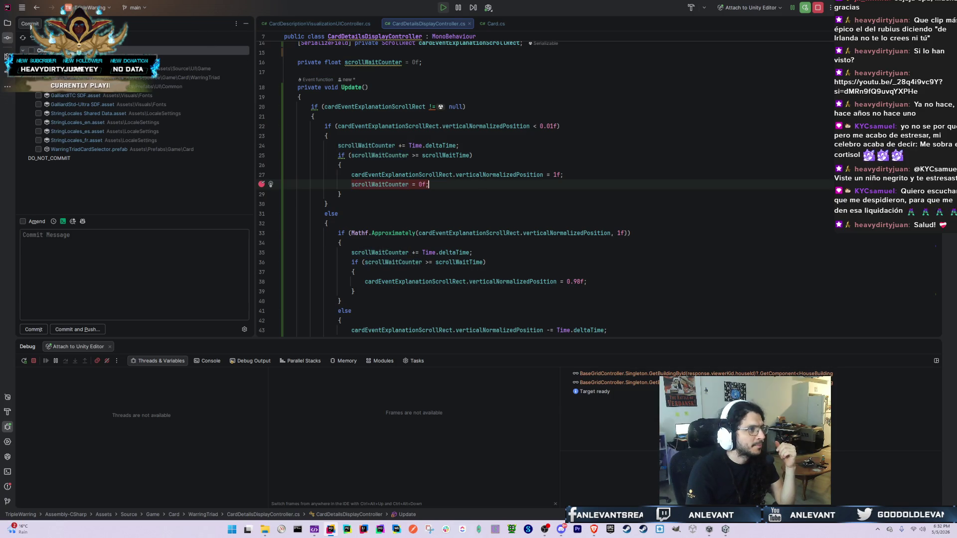
left_click(8, 22)
Inspect the file properties of CardDetailsDisplayController.cs
left_click(207, 23)
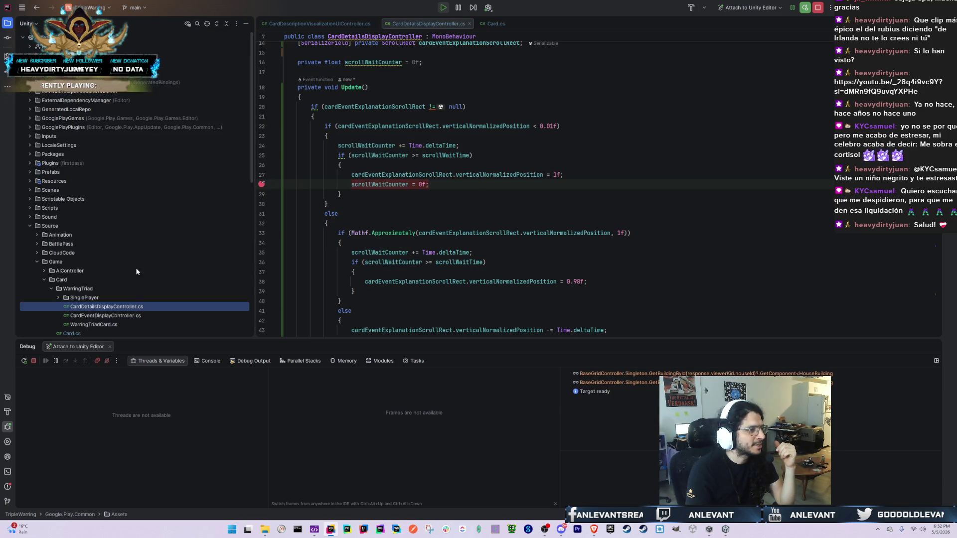
right_click(134, 306)
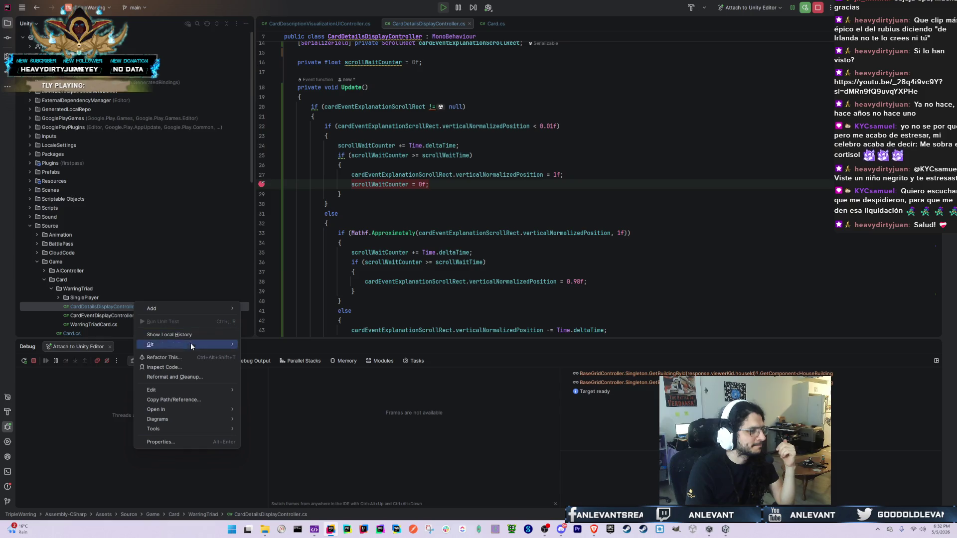
left_click(189, 442)
left_click(562, 304)
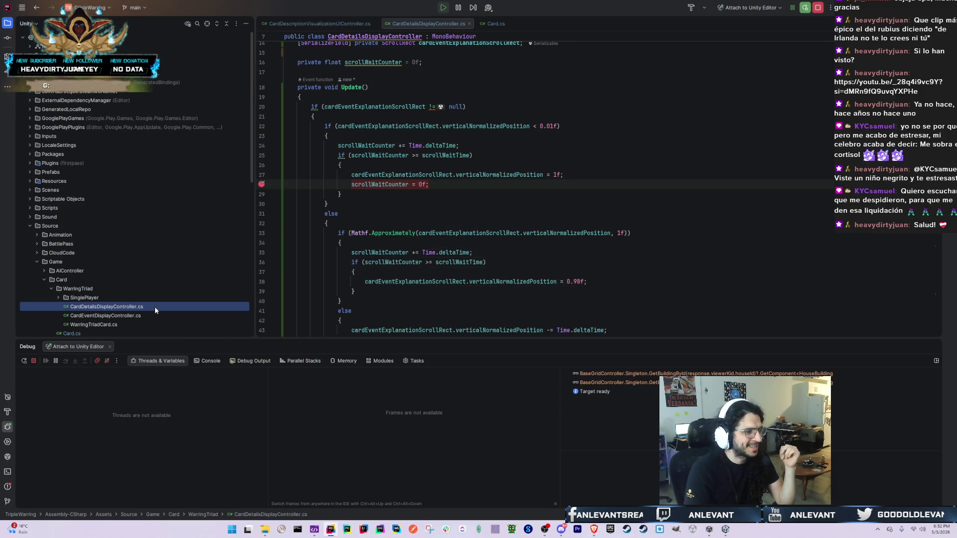
Diff CardDetailsDisplayController.cs against the chosen local branch and highlight scrollWaitCounter usages
right_click(155, 307)
mouse_move(208, 349)
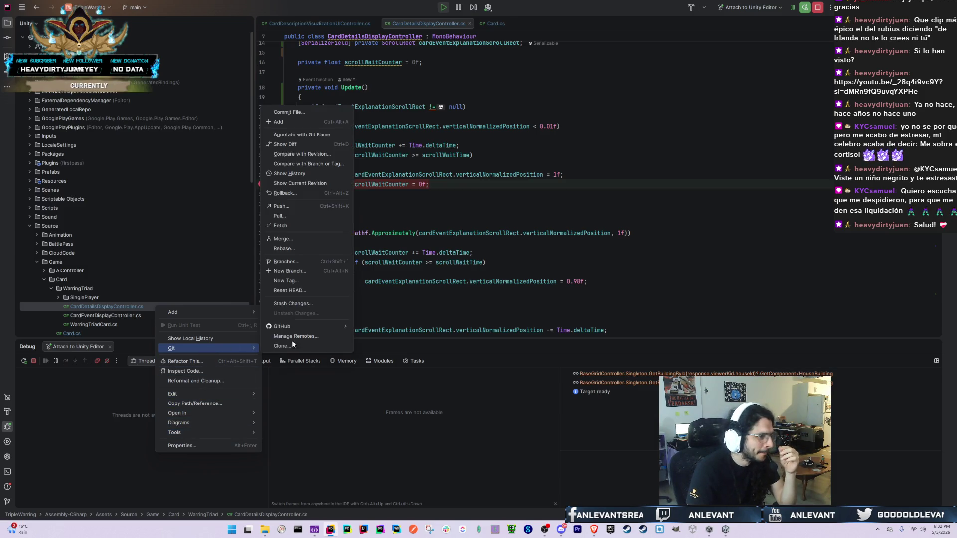
left_click(316, 168)
left_click(482, 268)
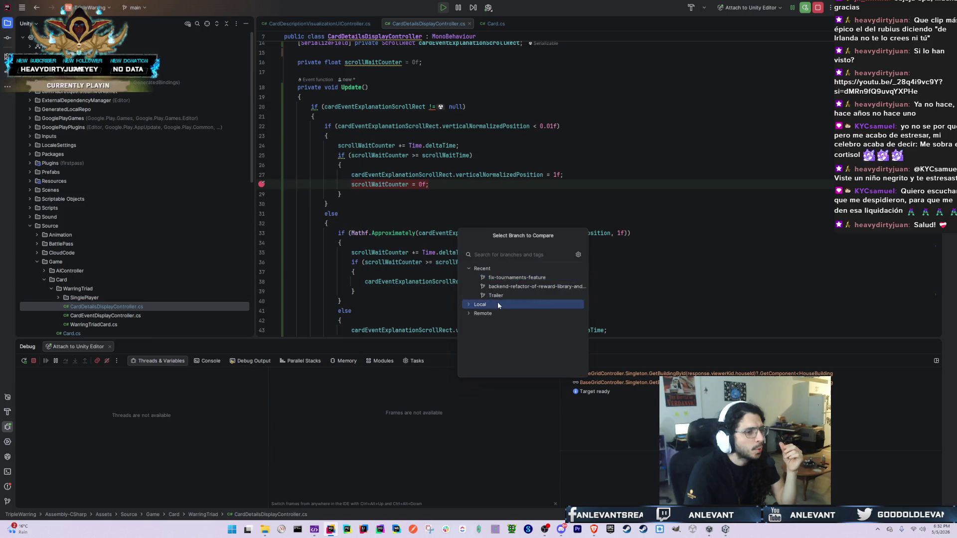
left_click(478, 305)
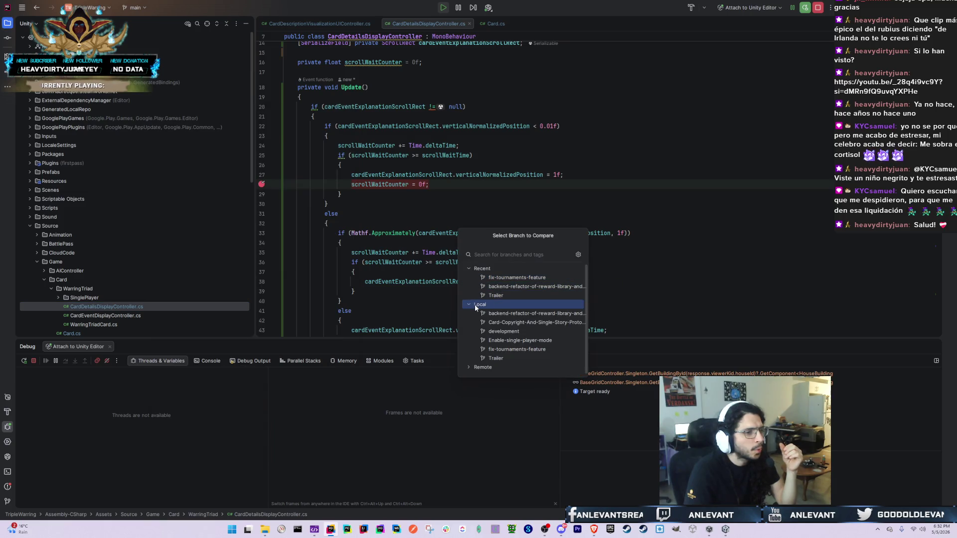
left_click(499, 366)
left_click(512, 330)
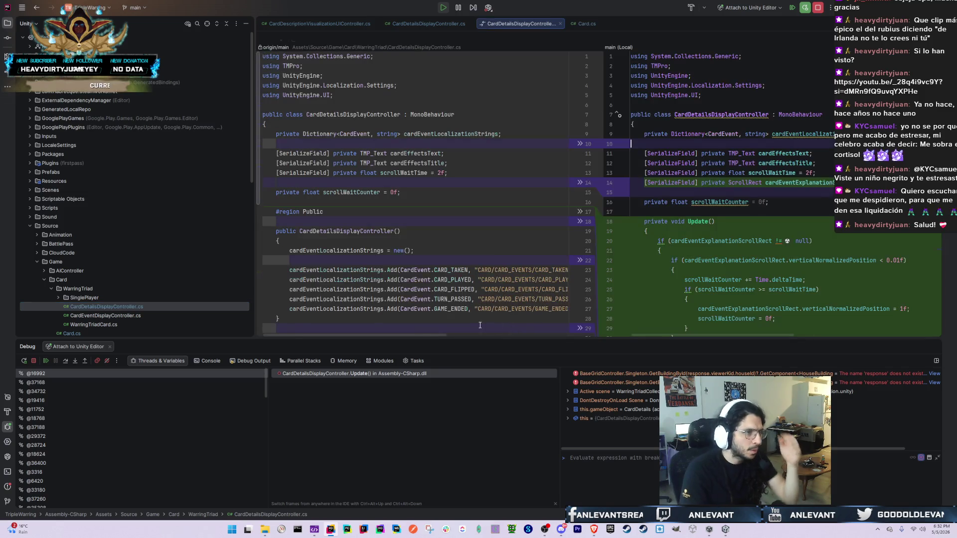
scroll(568, 182, "down", 3)
scroll(576, 213, "up", 3)
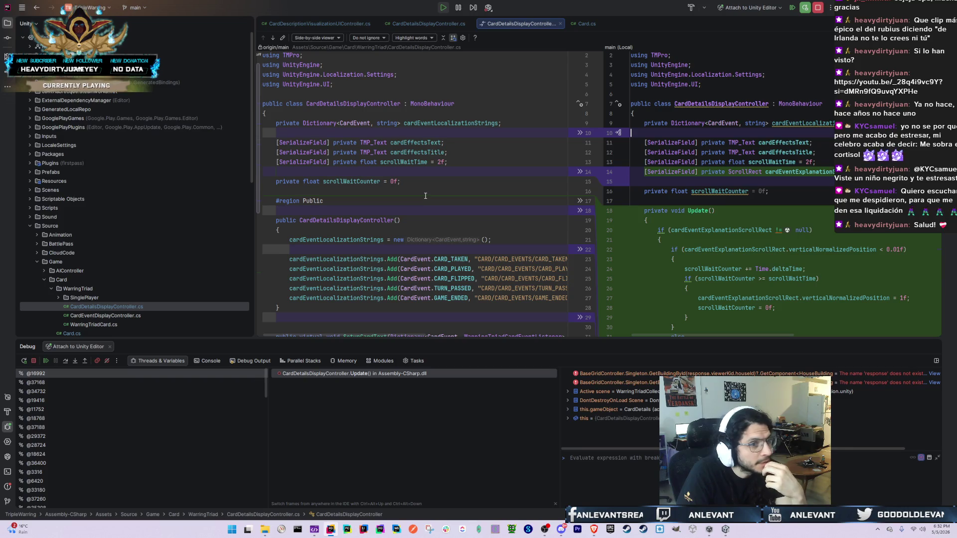
left_click(747, 193)
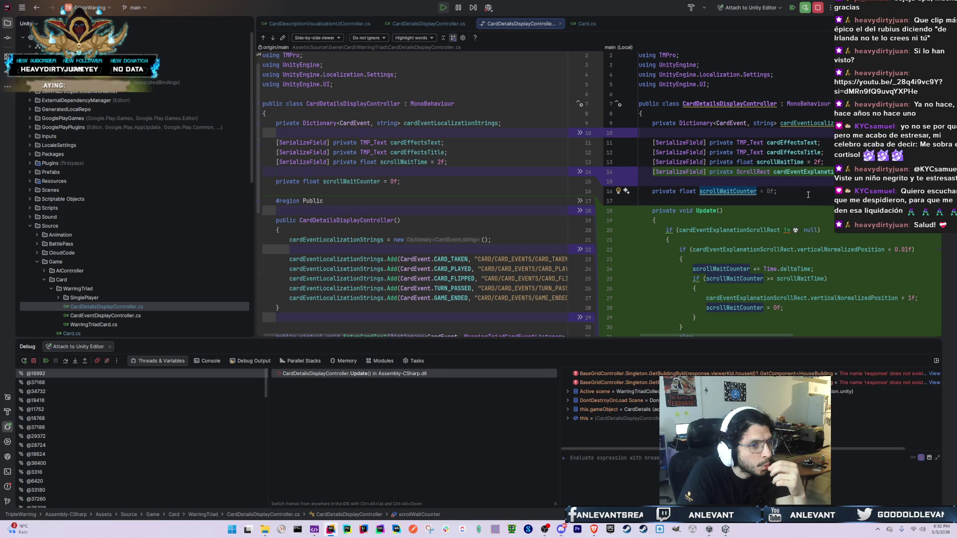
scroll(579, 227, "down", 10)
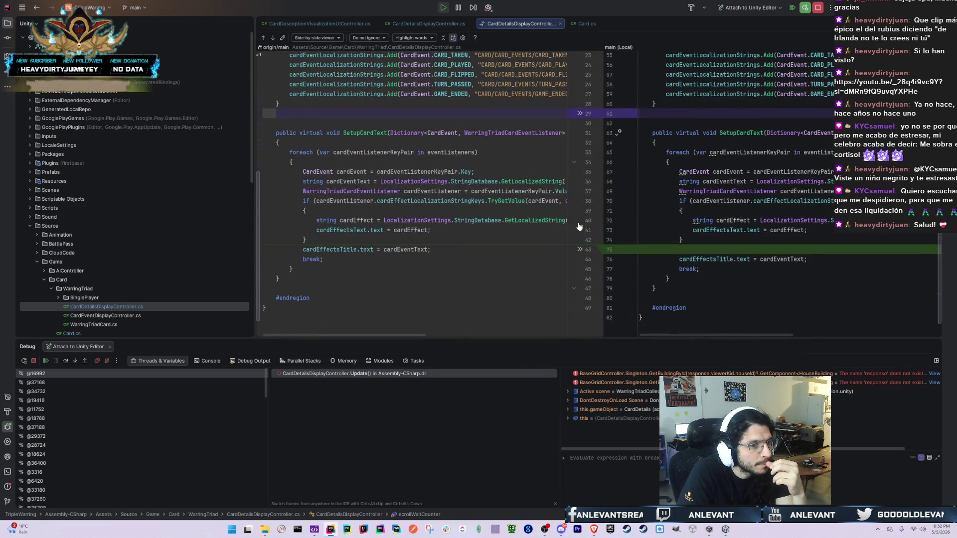
scroll(577, 225, "up", 10)
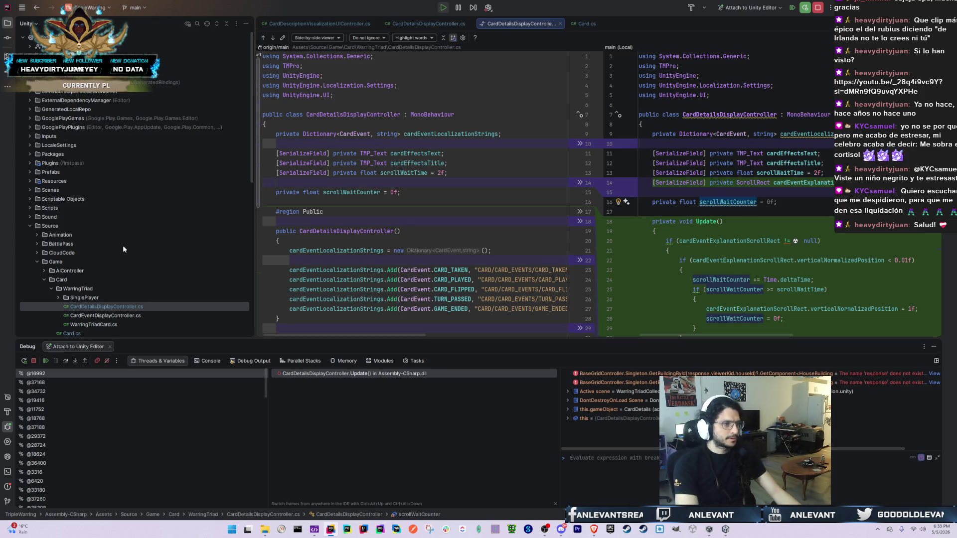
Show the Git commit history of CardDetailsDisplayController.cs
left_click(52, 389)
left_click(49, 383)
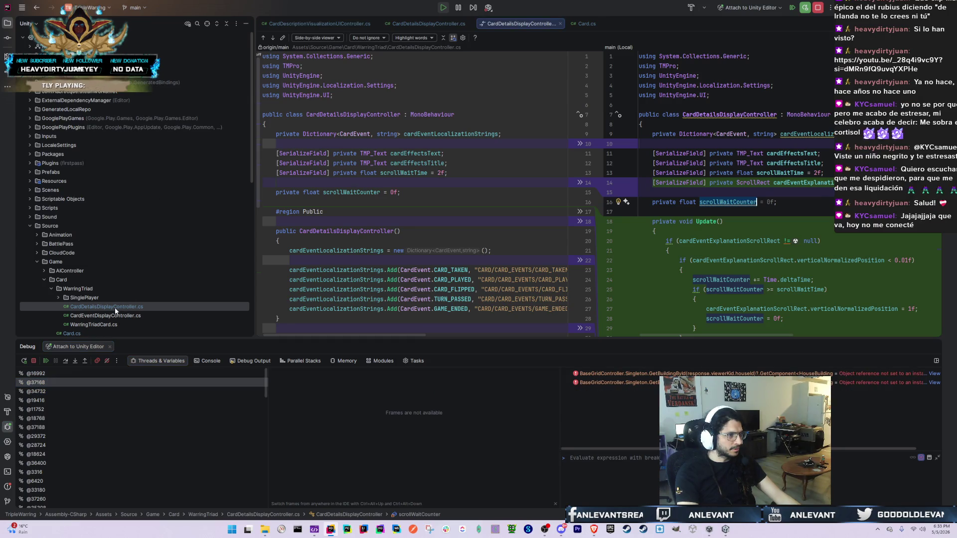
right_click(116, 307)
mouse_move(148, 349)
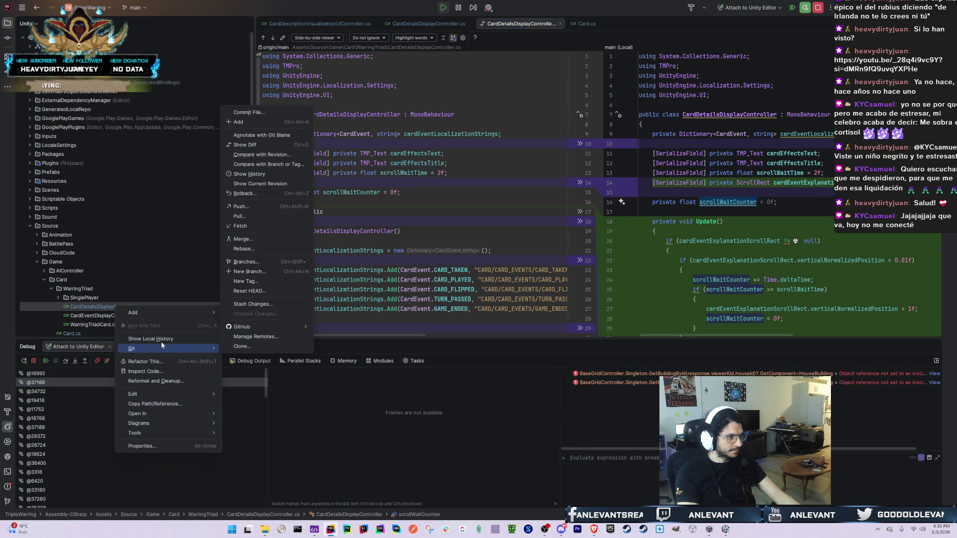
left_click(255, 174)
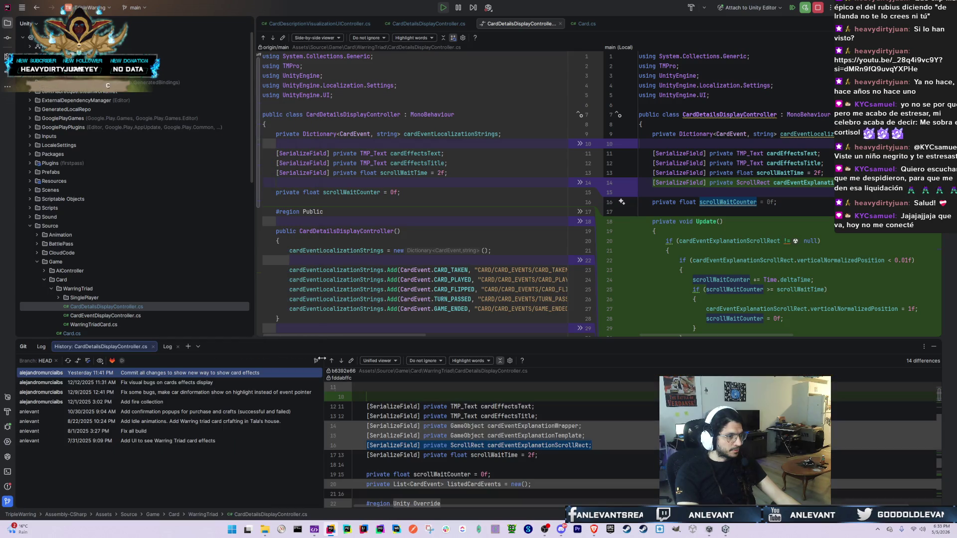
Enlarge the history panel and review the 12/9/2025 and 12/12/2025 commits' changes
left_click(259, 383)
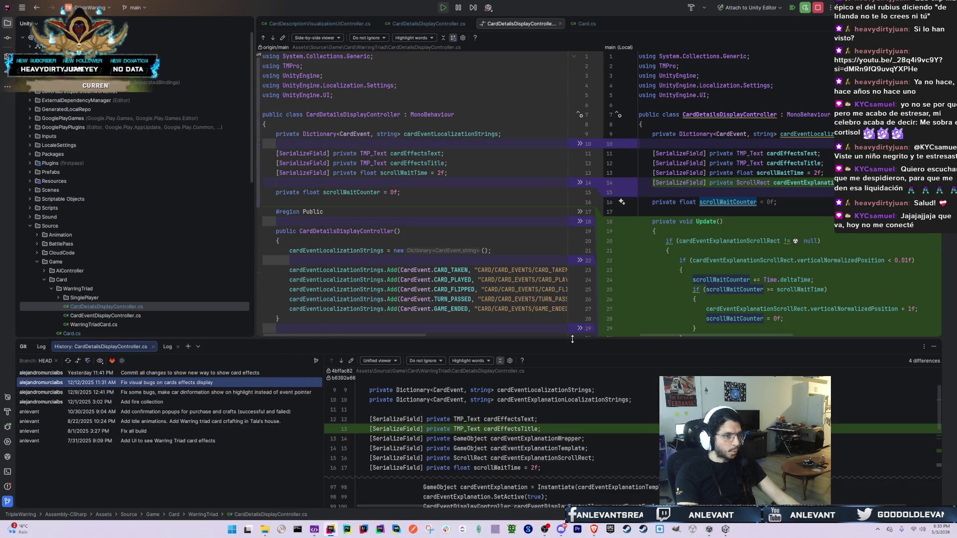
left_click_drag(573, 339, 571, 86)
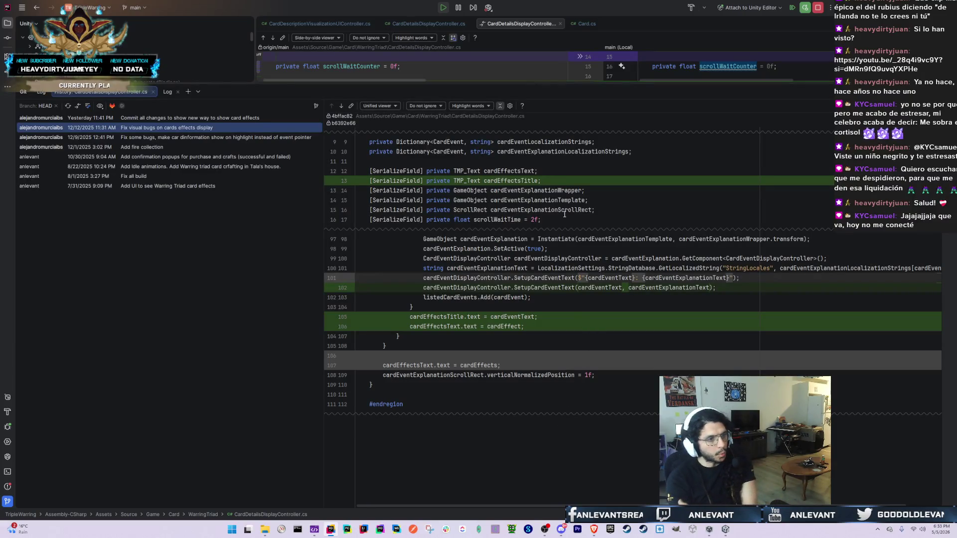
left_click(137, 140)
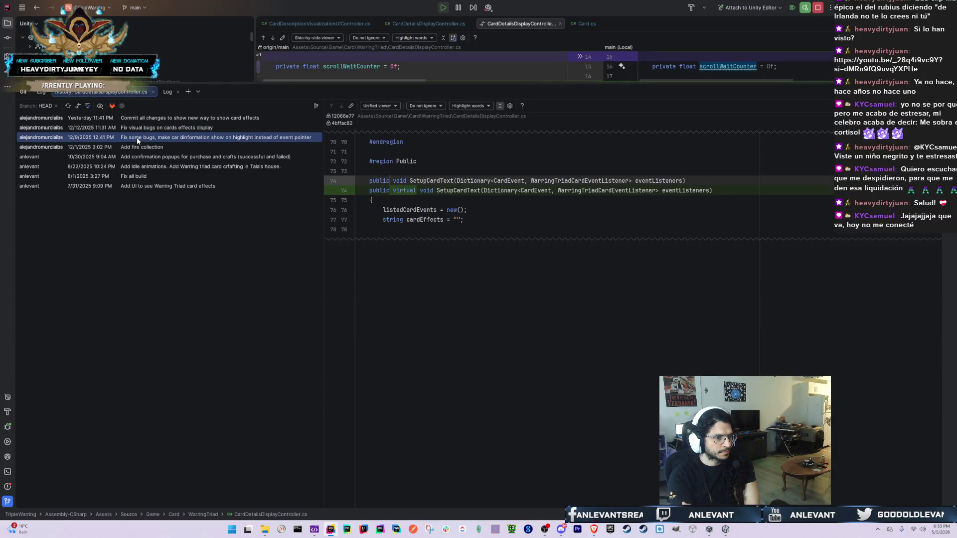
left_click(157, 127)
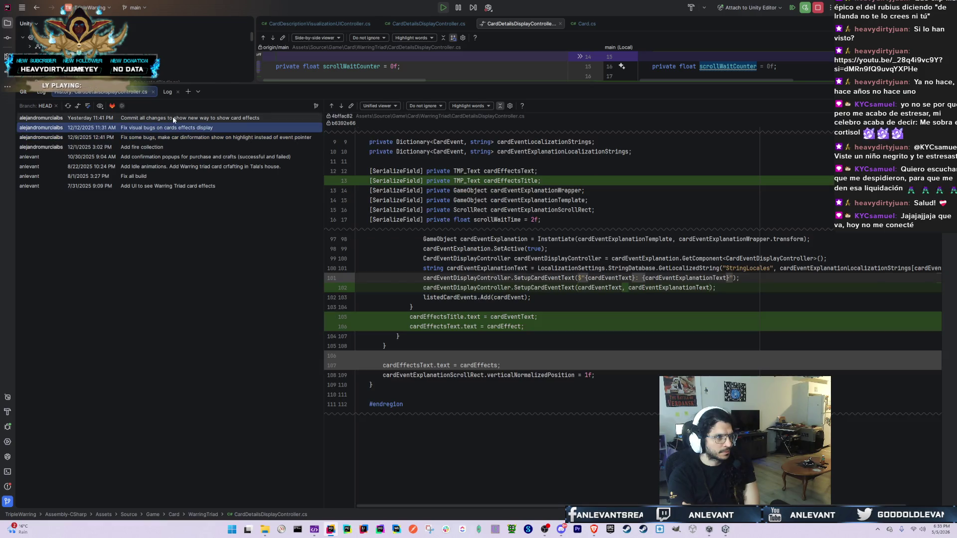
left_click(146, 119)
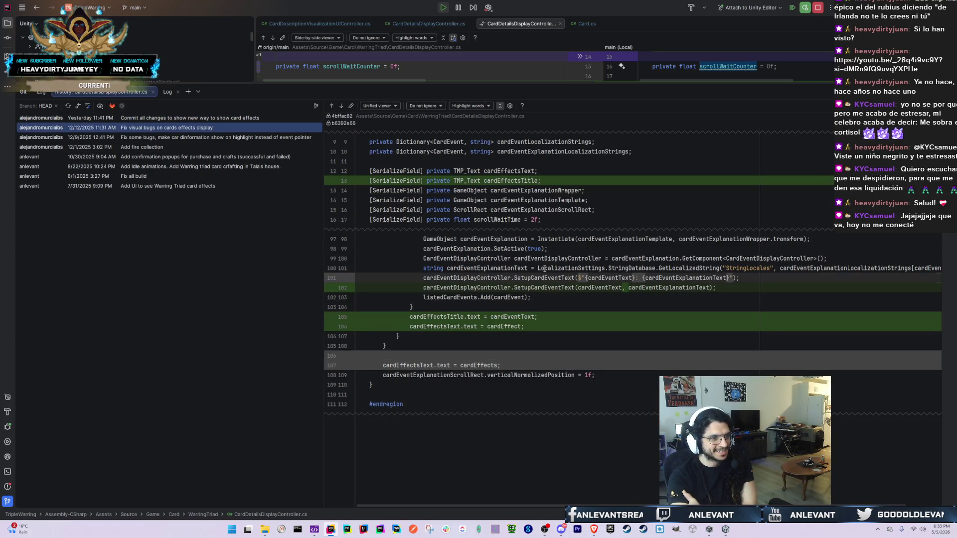
Expand all folded unchanged lines in the history diff
left_click(486, 231)
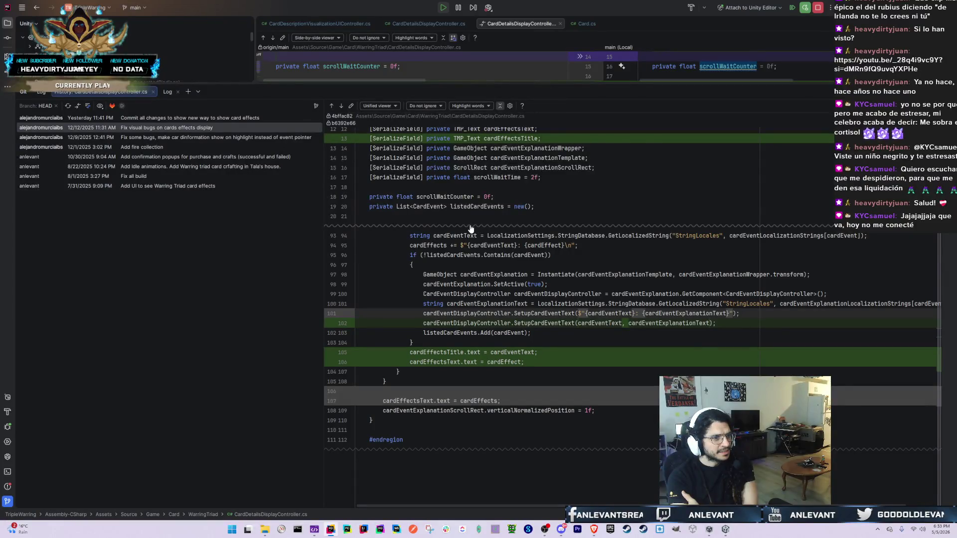
left_click(488, 227)
left_click(486, 206)
scroll(487, 205, "up", 10)
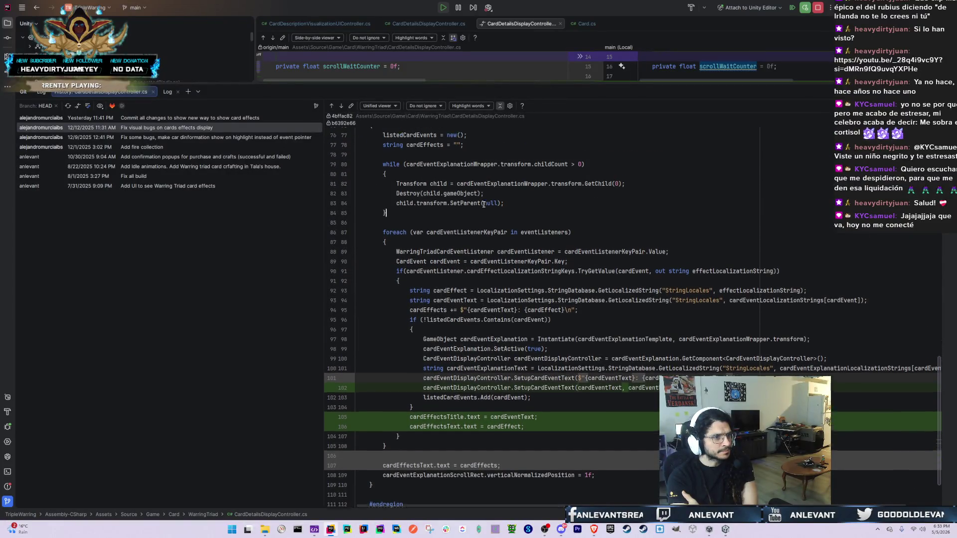
scroll(513, 285, "up", 4)
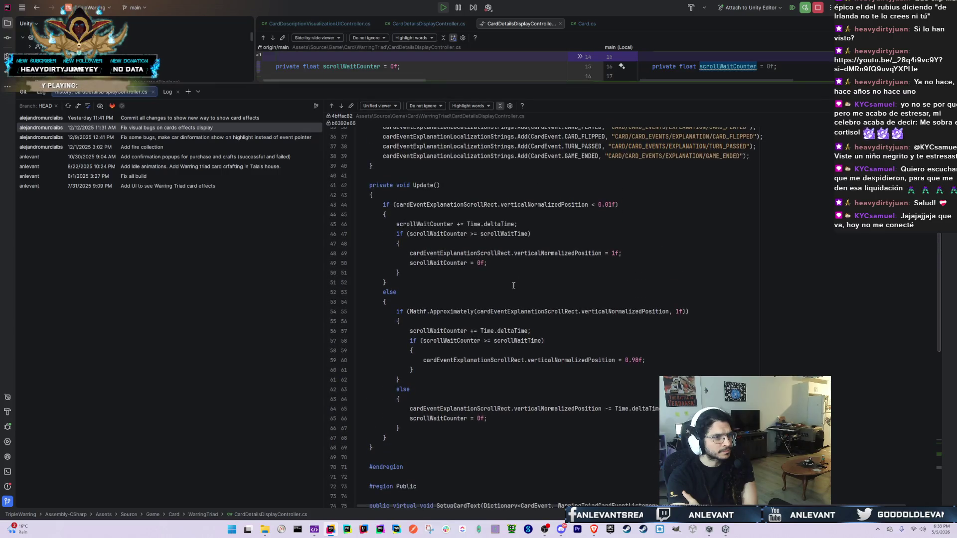
scroll(459, 240, "up", 2)
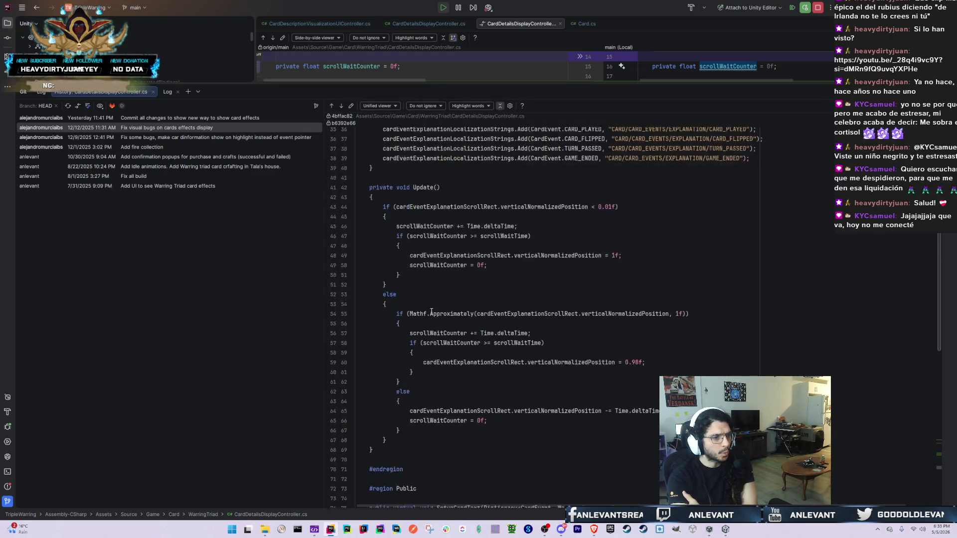
scroll(425, 341, "down", 3)
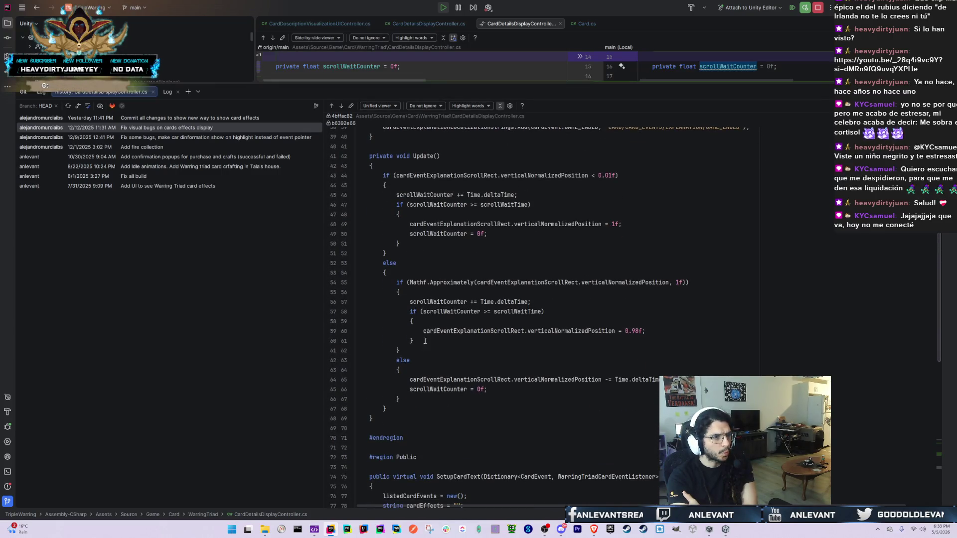
Find every cardEventExplanationScrollRect use, down to line 109's scroll reset, then open CardDescriptionVisualizationUIController.cs
double_click(461, 175)
key("ctrl+f")
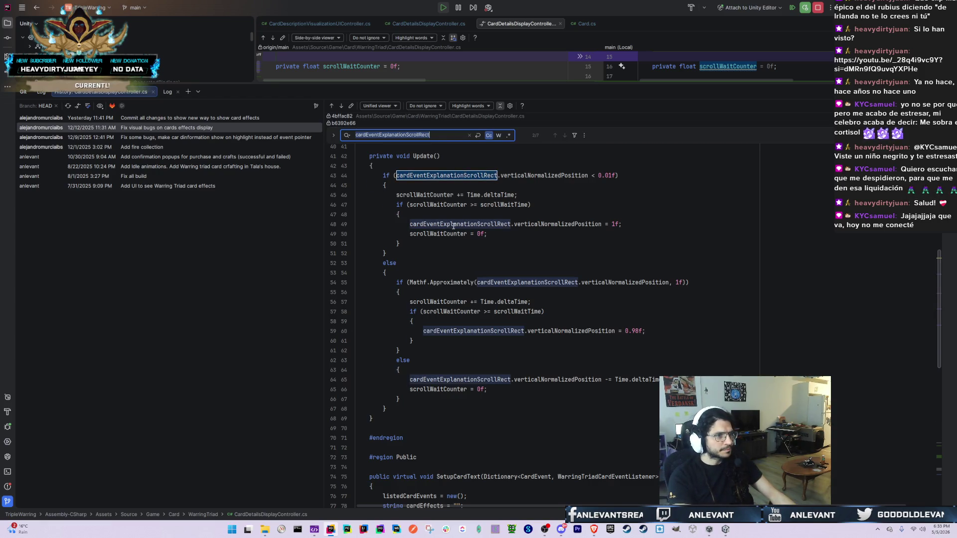
key("Return")
key("Return")
key("Return")
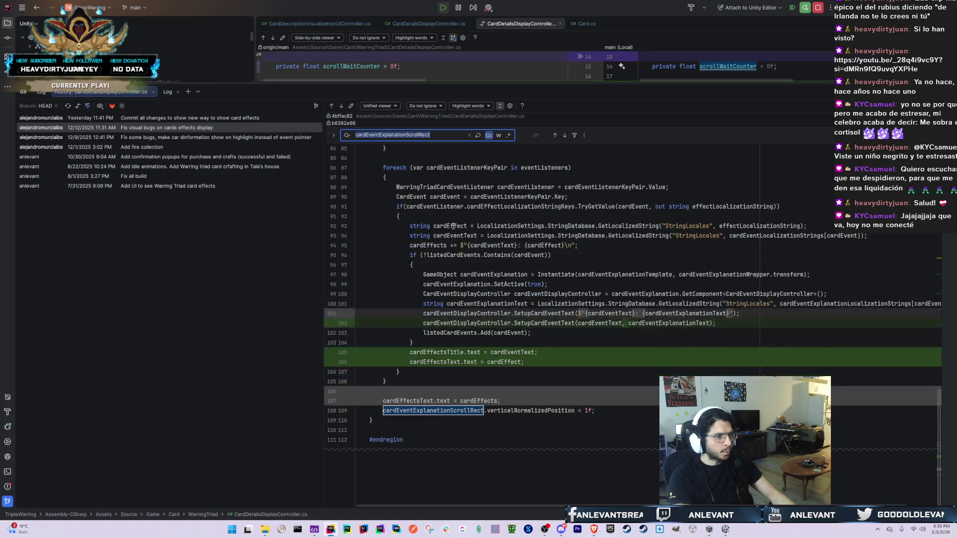
left_click(625, 411)
key("shift+Home")
key("ctrl+c")
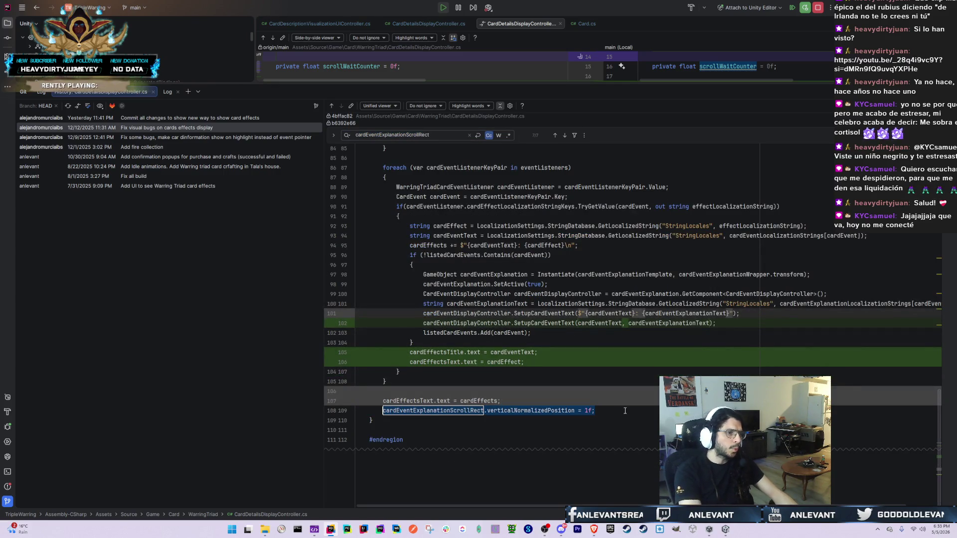
left_click(408, 25)
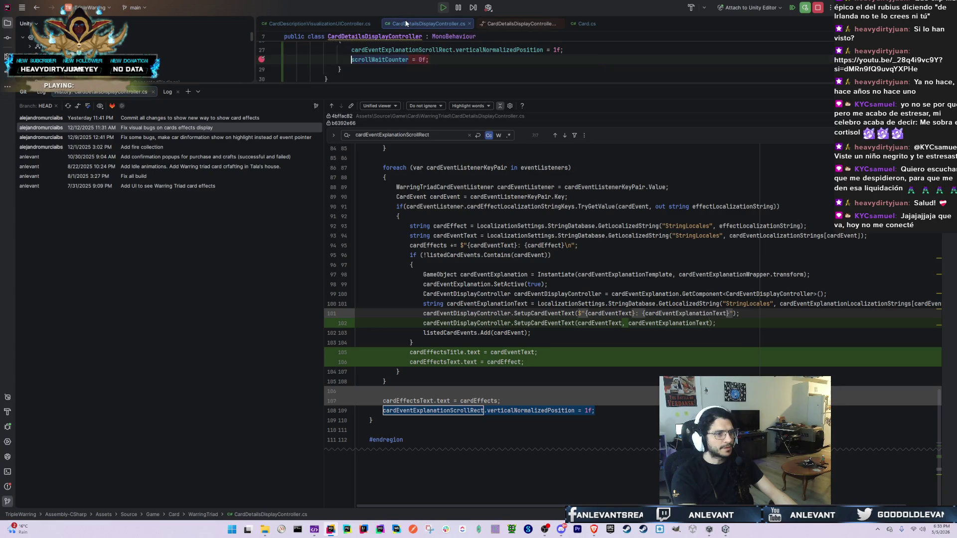
left_click(292, 25)
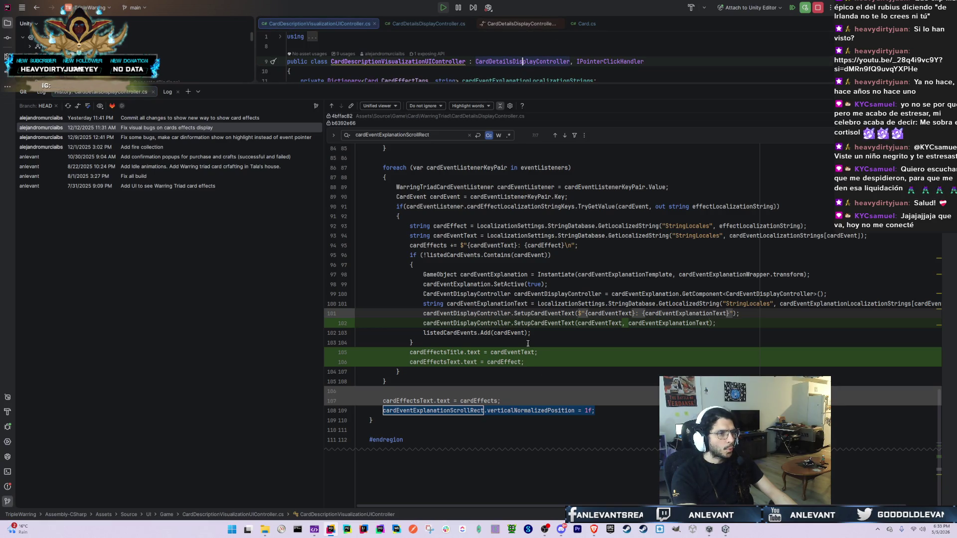
Add 'cardEventExplanationScrollRect.verticalNormalizedPosition = 1f;' after the foreach loop in SetupCardText
left_click(419, 25)
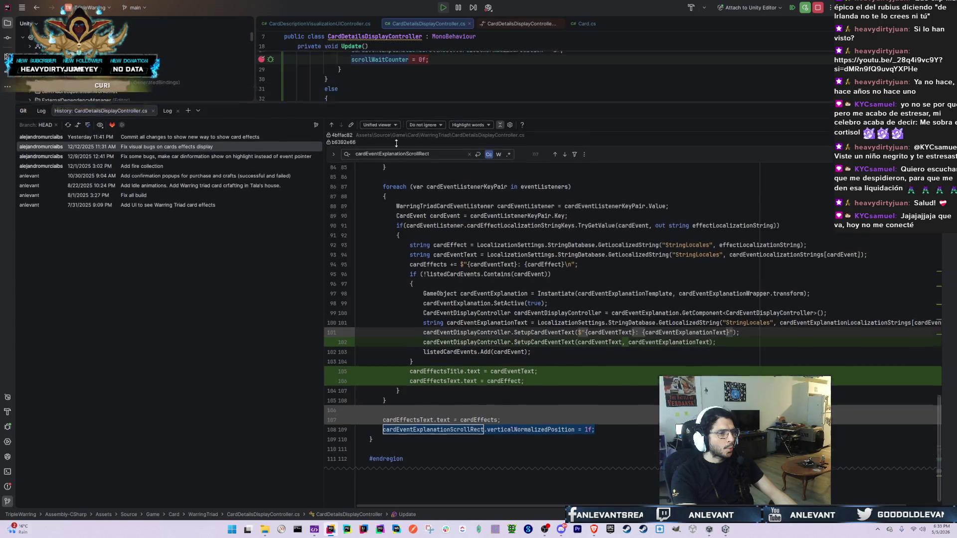
scroll(401, 318, "down", 8)
left_click(352, 309)
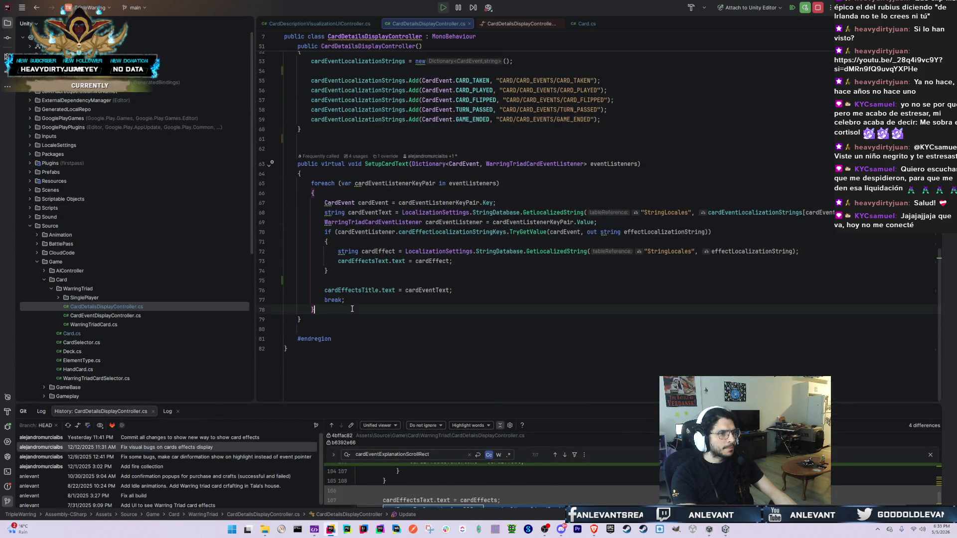
key("Return")
key("Return")
key("ctrl+v")
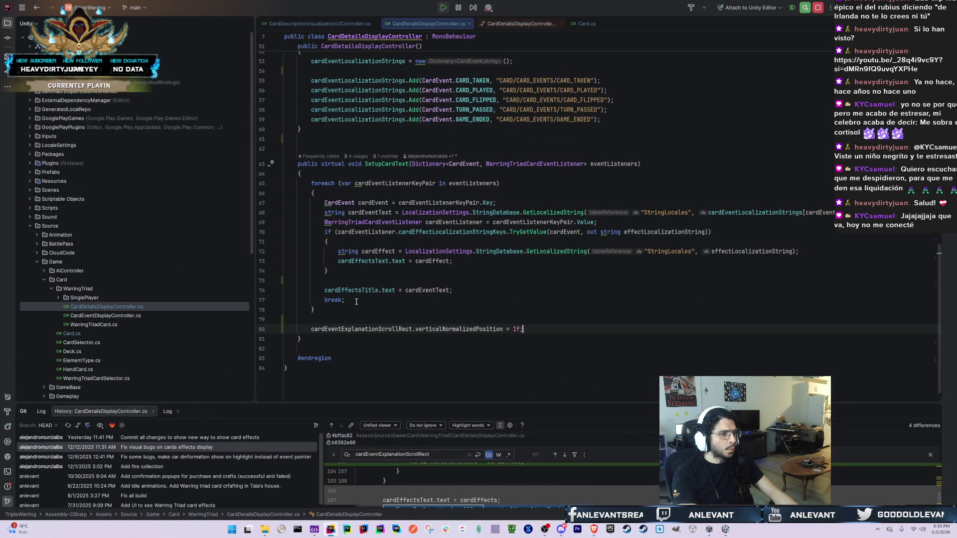
Enlarge the history diff and step through its cardEventExplanationScrollRect matches at lines 44, 49 and 60
mouse_move(440, 403)
left_mouse_down()
mouse_move(414, 297)
mouse_move(419, 189)
left_mouse_up()
scroll(565, 412, "up", 3)
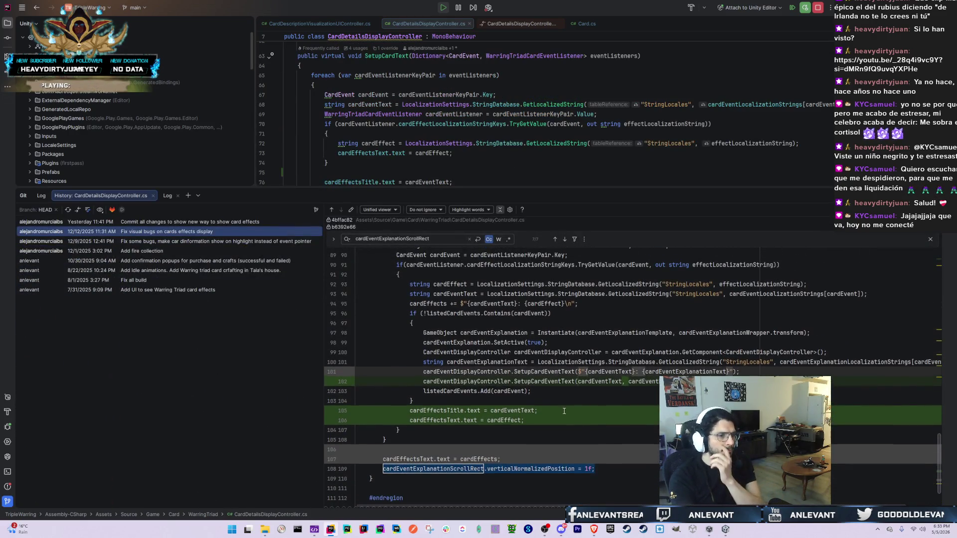
scroll(468, 291, "up", 3)
left_click(449, 244)
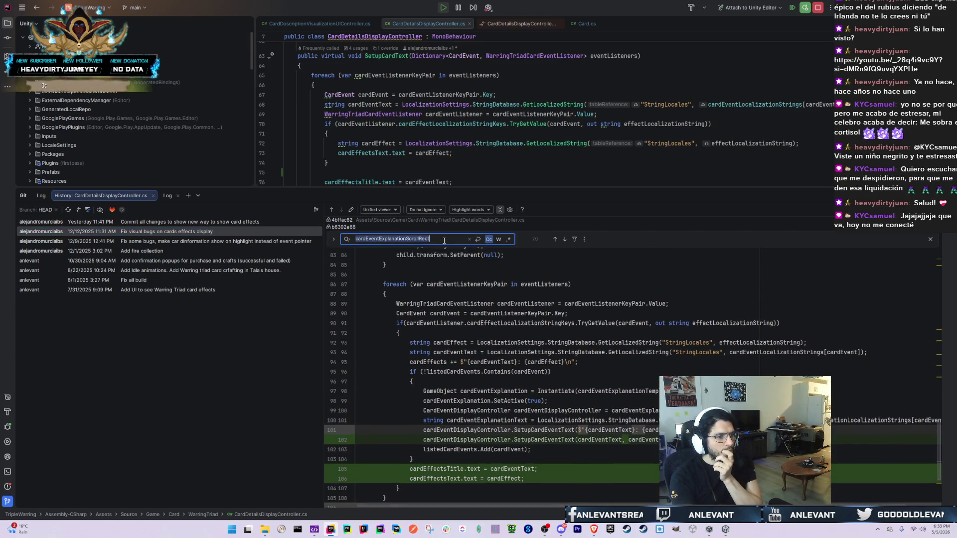
key("Return")
key("Return")
key("Return")
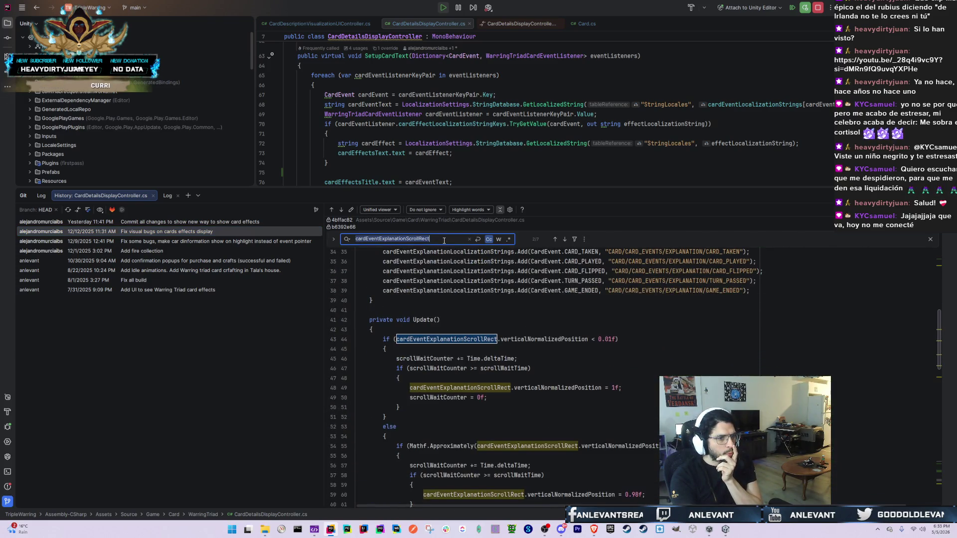
left_click(444, 241)
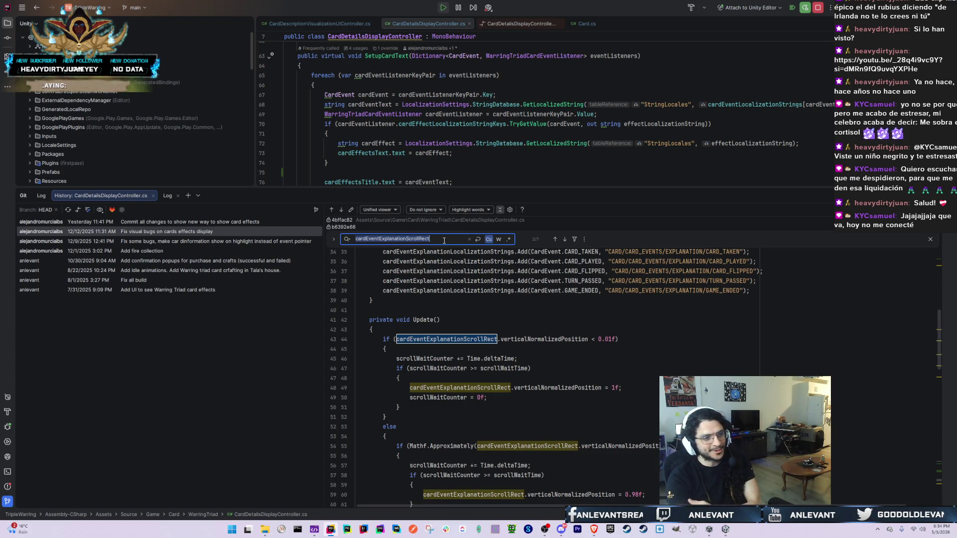
key("Return")
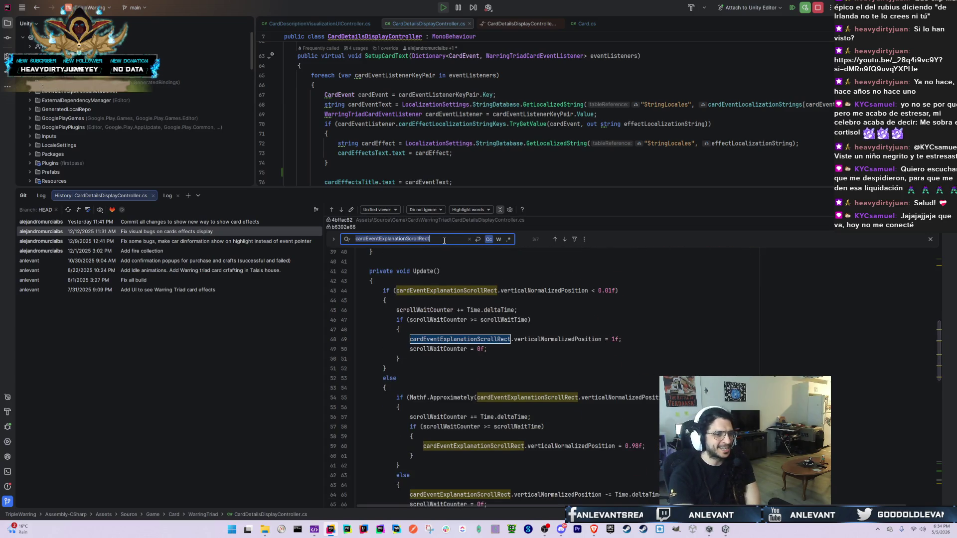
key("Return")
key("Return")
key("Return")
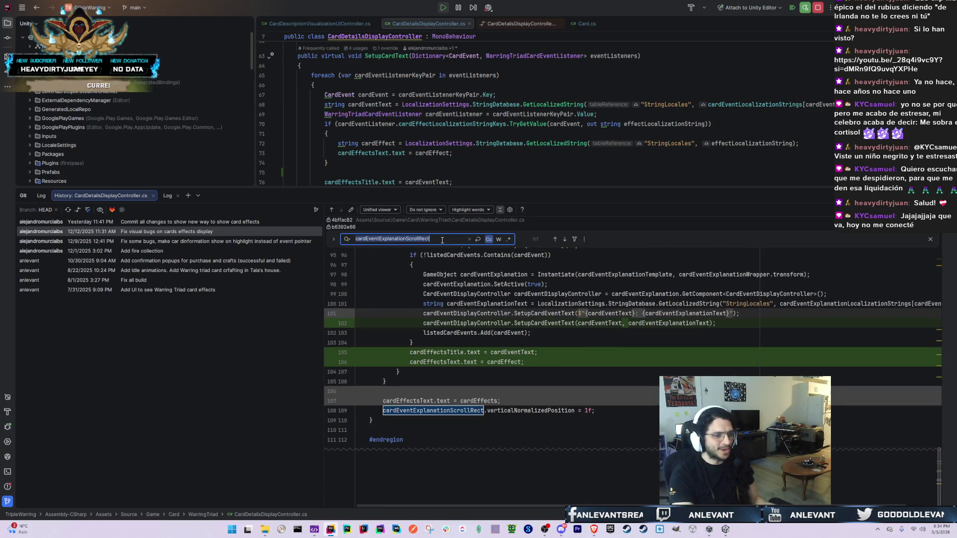
key("Return")
key("Return")
key("Return")
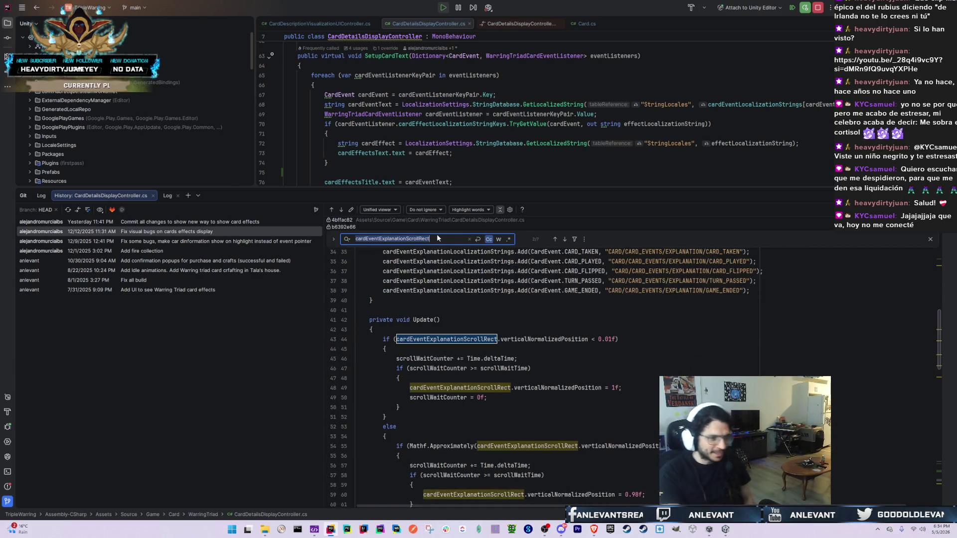
key("Return")
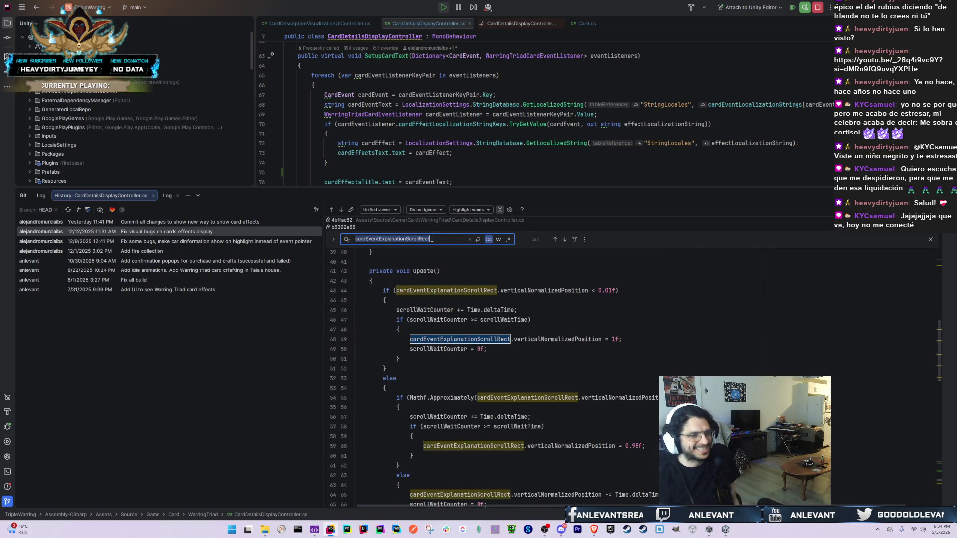
key("Return")
key("Return")
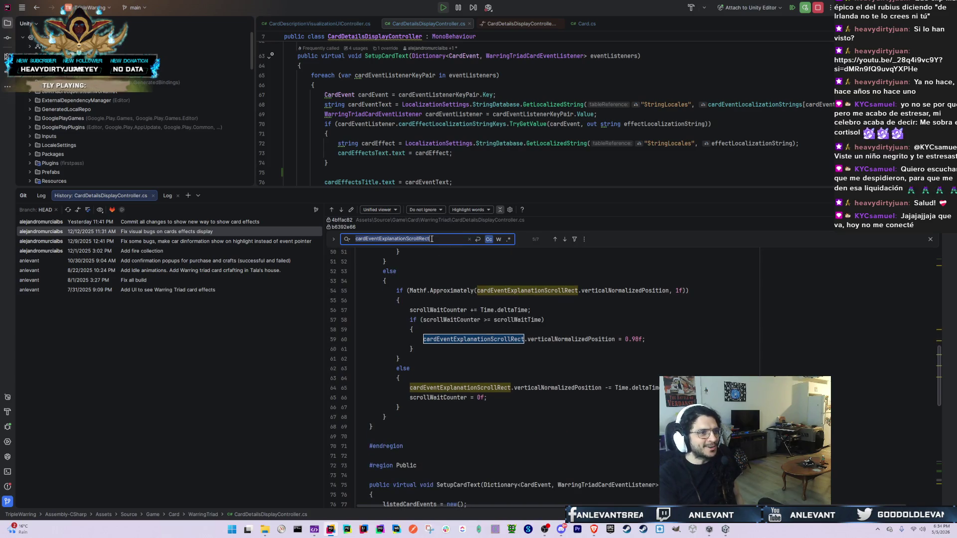
Search the current file for the new scroll-reset line at line 80
left_click(423, 94)
key("ctrl+f")
key("ctrl+v")
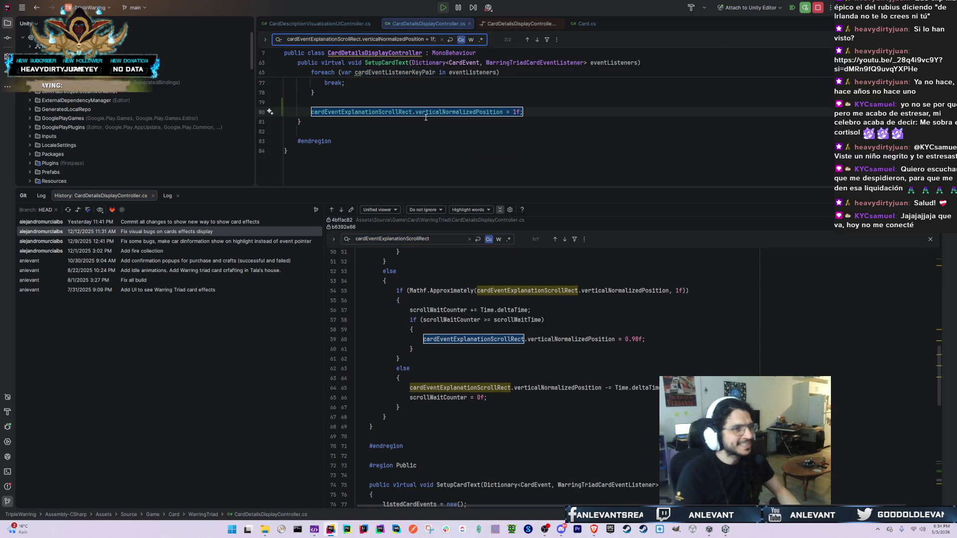
Search the current CardDetailsDisplayController.cs for cardEventExplanationScrollRect, from line 27 through line 80
key("Return")
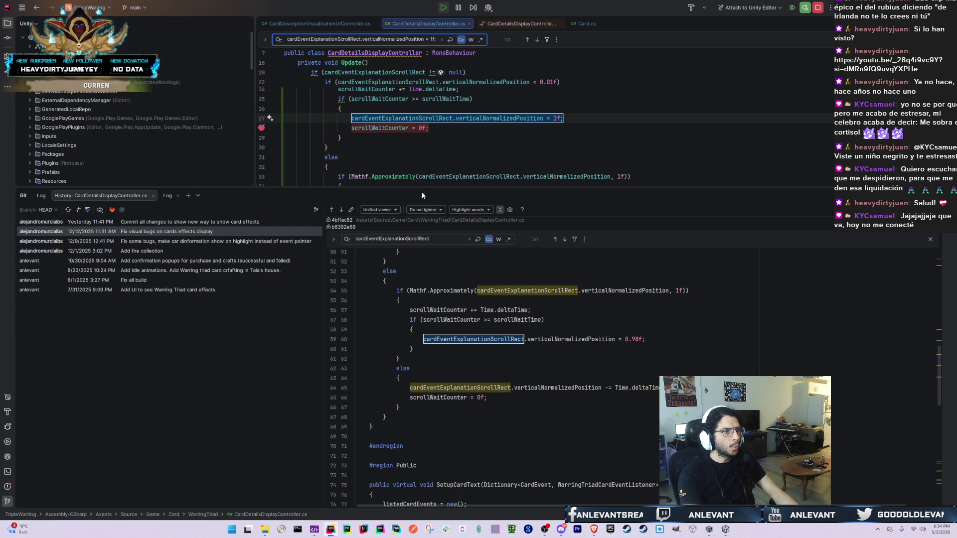
left_click_drag(422, 195, 422, 266)
scroll(422, 232, "up", 1)
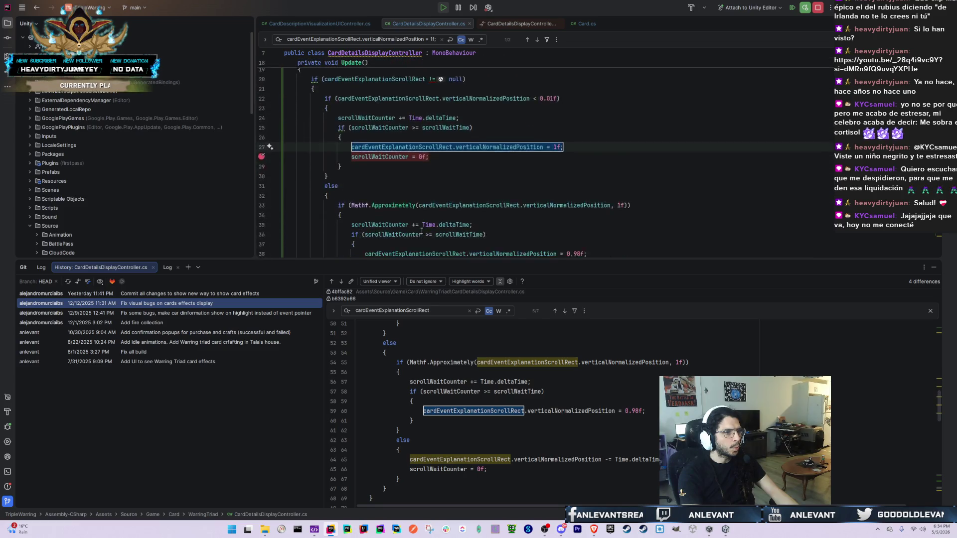
scroll(421, 231, "down", 1)
double_click(420, 119)
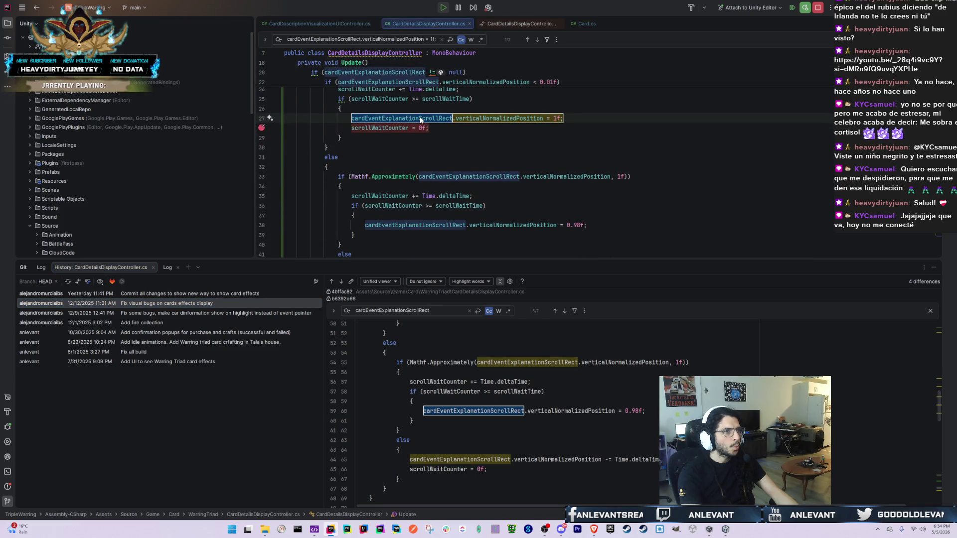
key("ctrl+f")
key("Return")
key("Return")
key("Return")
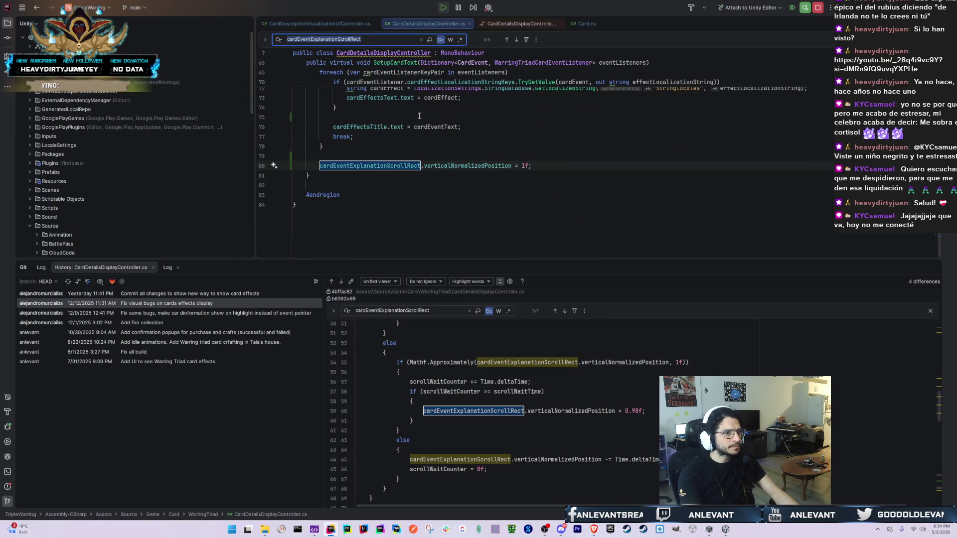
Alternate diff and editor matches, comparing the committed line-44 use with the current null check at lines 20–22
left_click(458, 310)
key("Return")
key("Return")
key("Return")
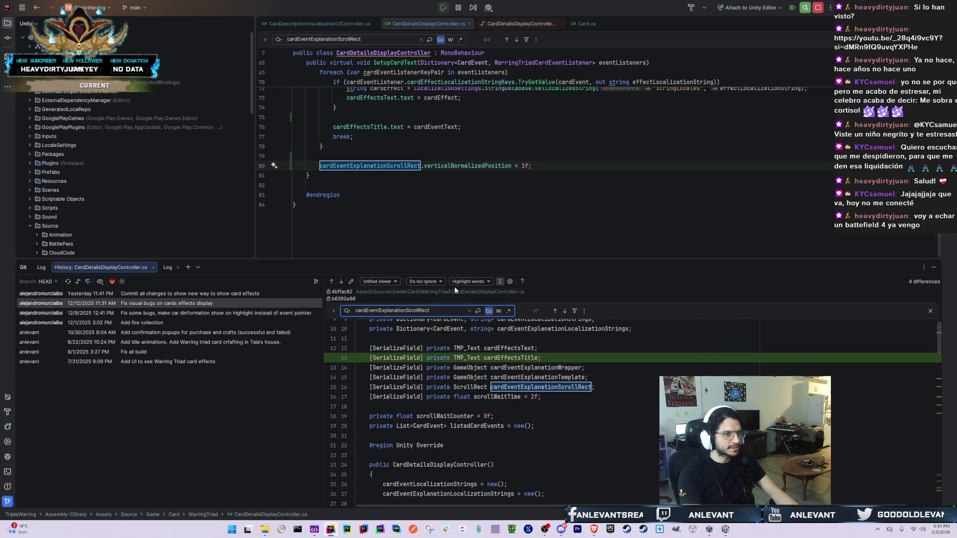
left_click(357, 38)
key("Return")
key("Return")
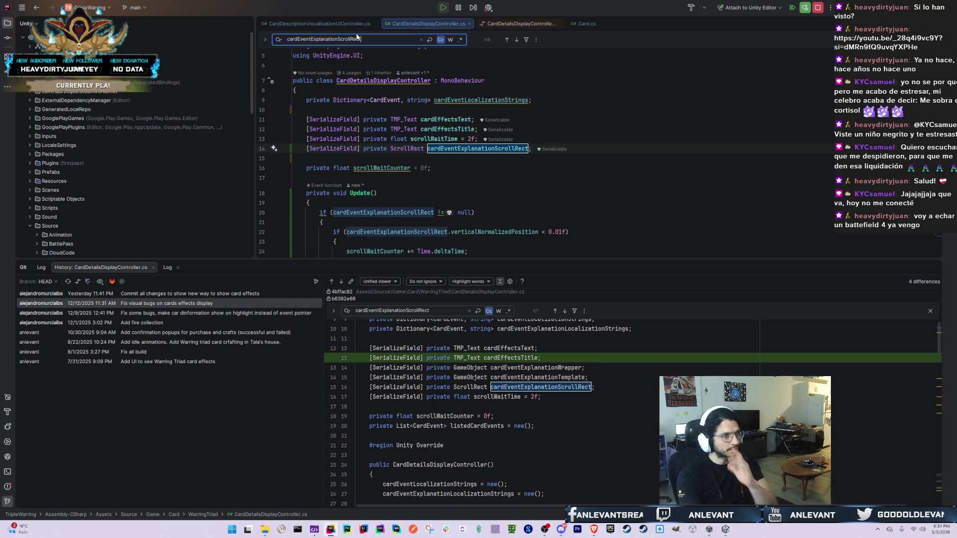
left_click(420, 311)
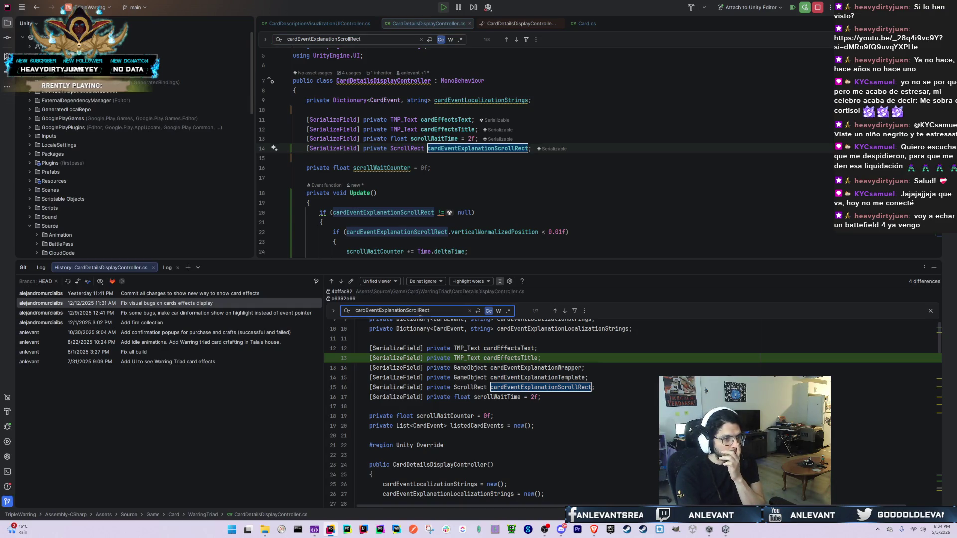
key("Return")
left_click(369, 39)
key("Return")
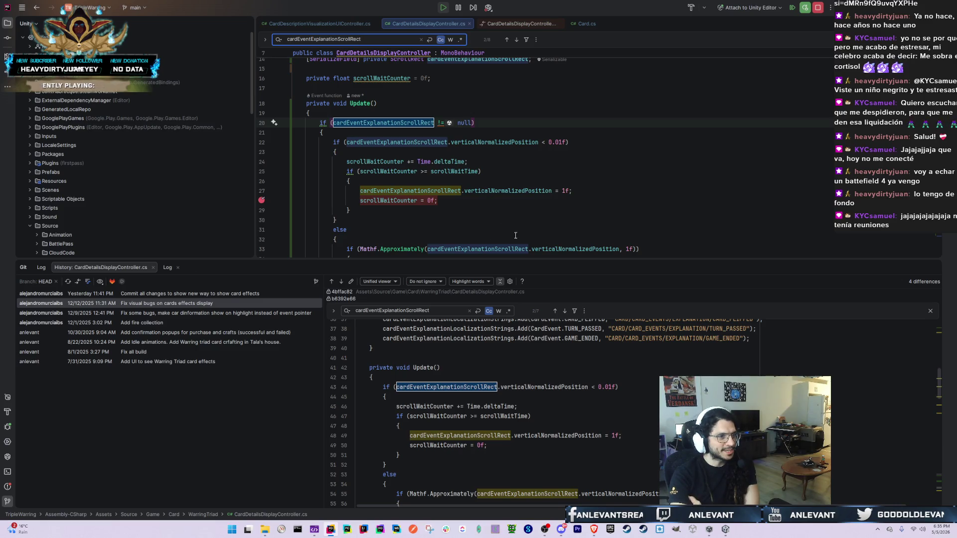
left_click(378, 41)
key("Return")
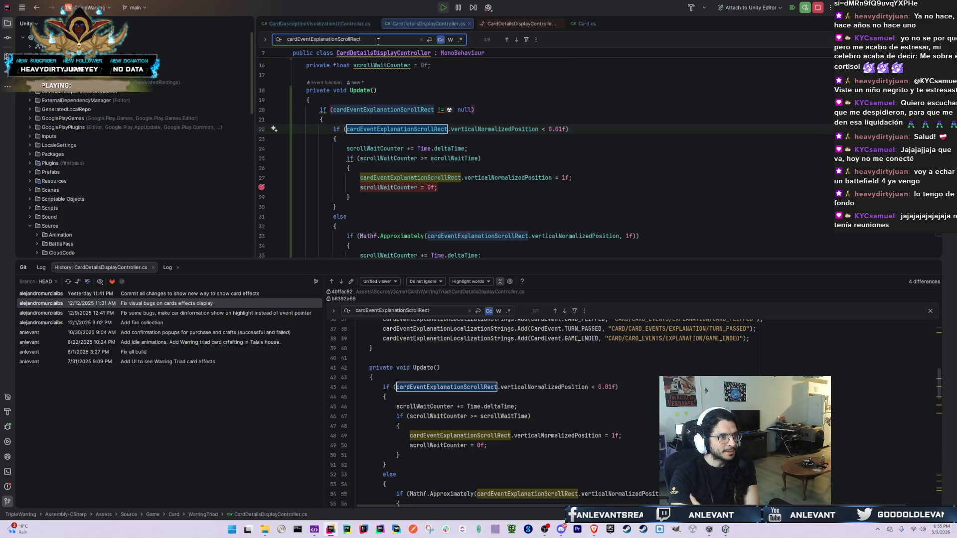
Keep stepping cardEventExplanationScrollRect matches in both views: editor line 27 and diff line 55
left_click(439, 310)
key("Return")
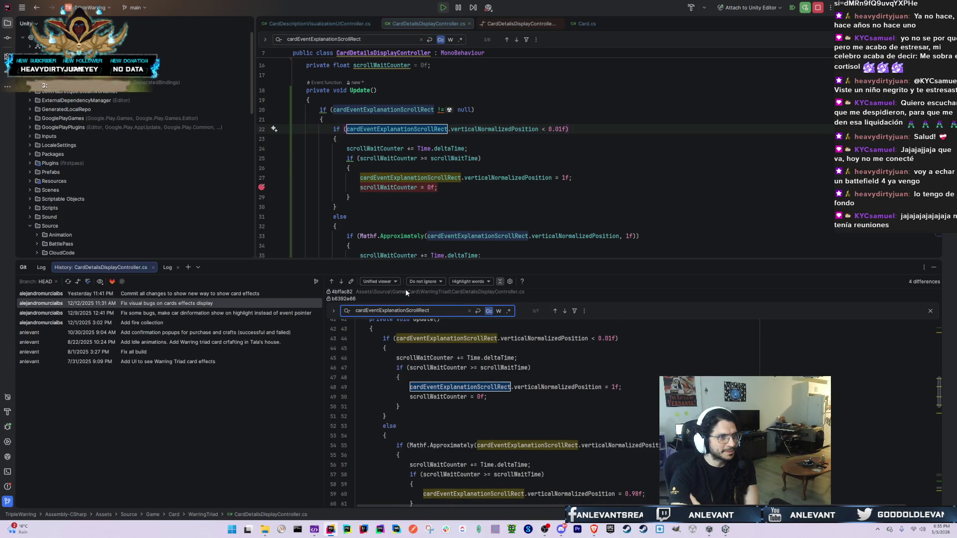
left_click(381, 40)
key("Return")
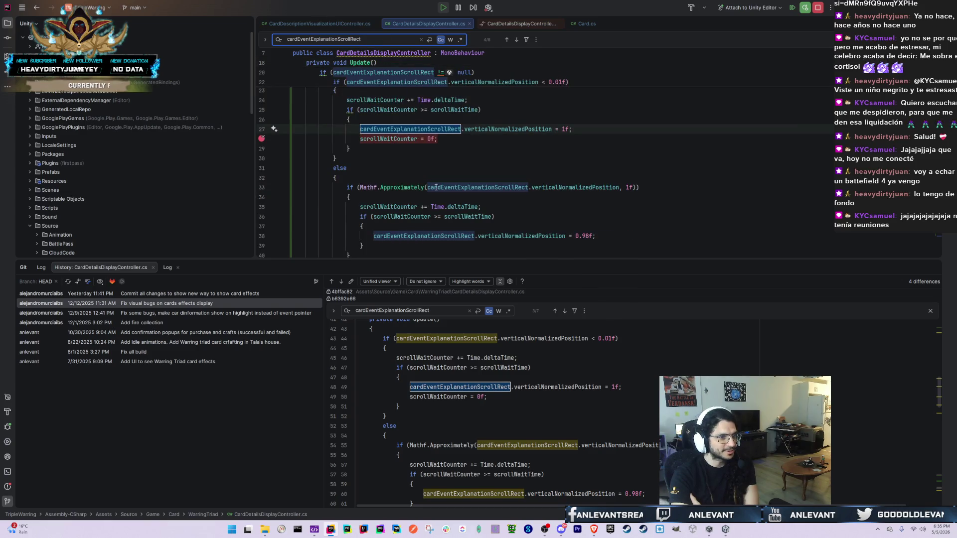
left_click(440, 311)
key("Return")
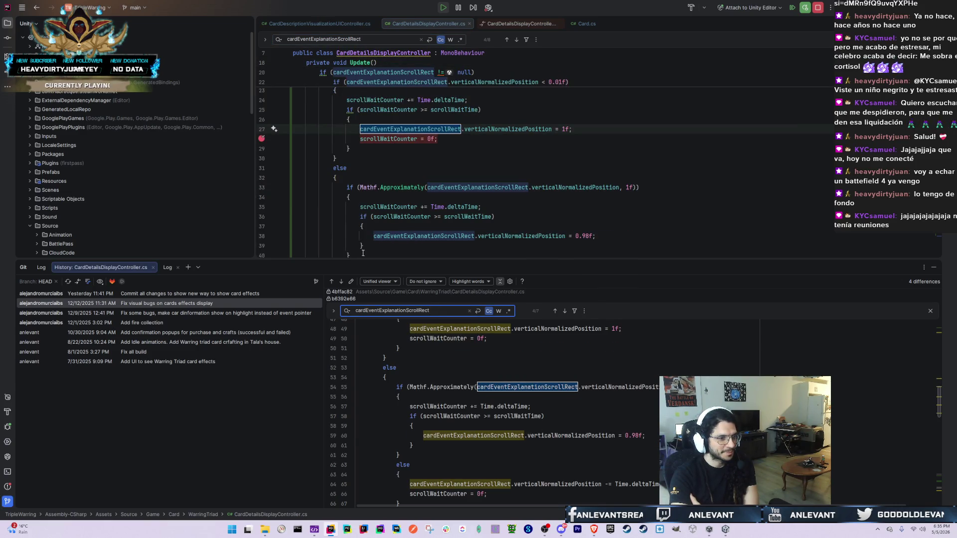
left_click(391, 39)
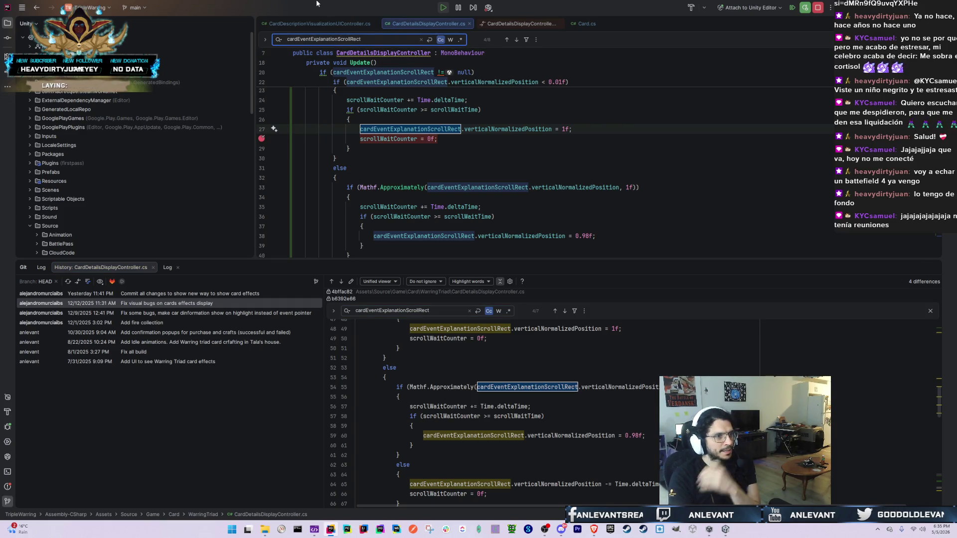
Select the identifier in the line-20 null check and enlarge the code editor to show all of Update
scroll(498, 414, "up", 3)
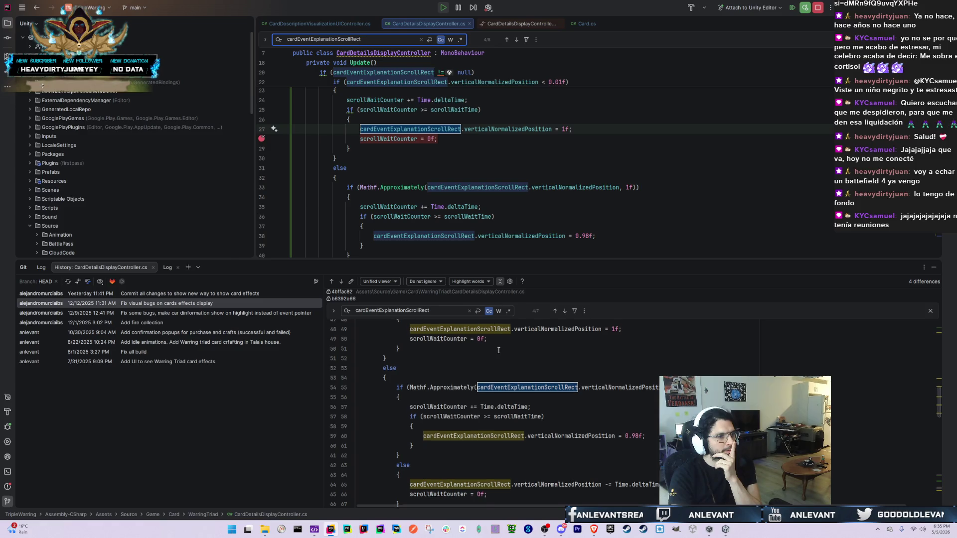
scroll(471, 221, "up", 1)
scroll(472, 221, "up", 1)
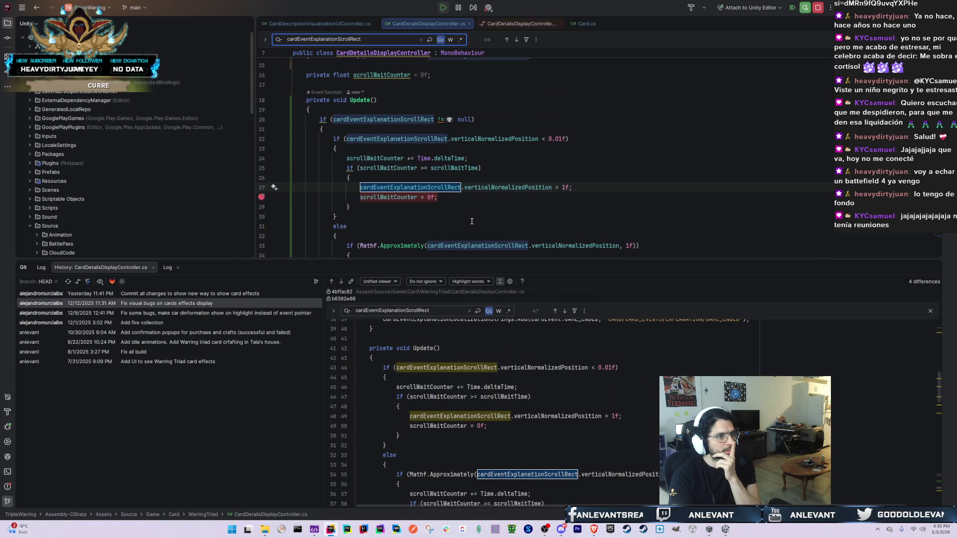
double_click(392, 120)
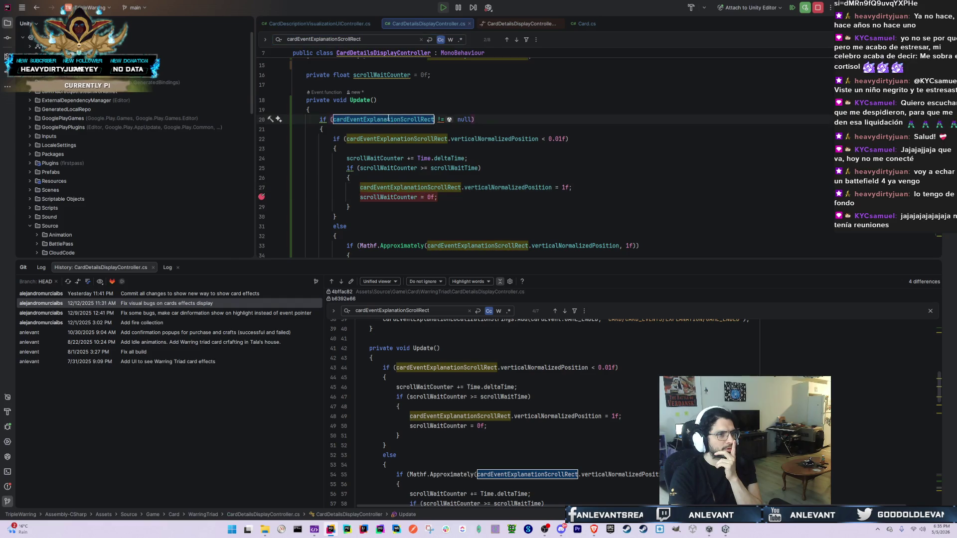
scroll(392, 120, "down", 1)
scroll(474, 167, "down", 1)
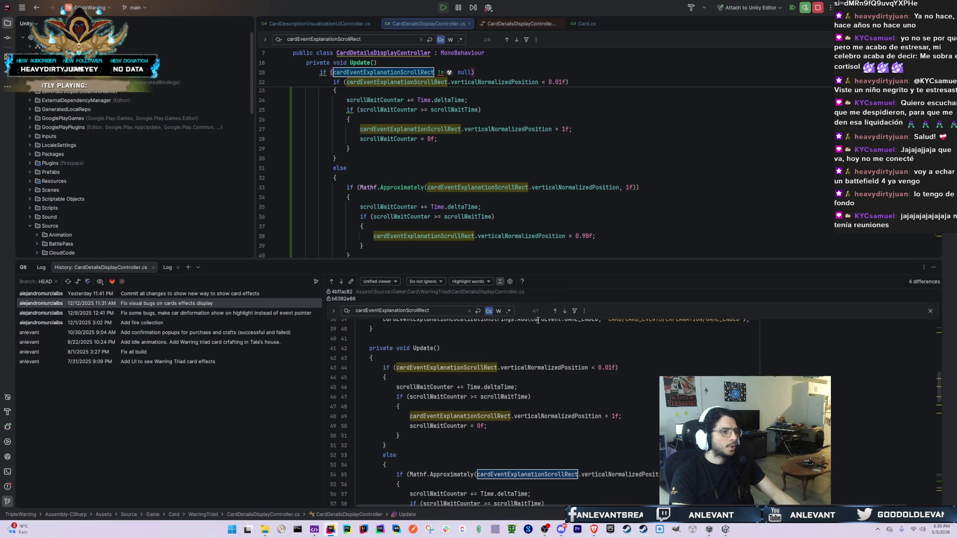
scroll(499, 399, "down", 7)
left_click_drag(453, 259, 453, 337)
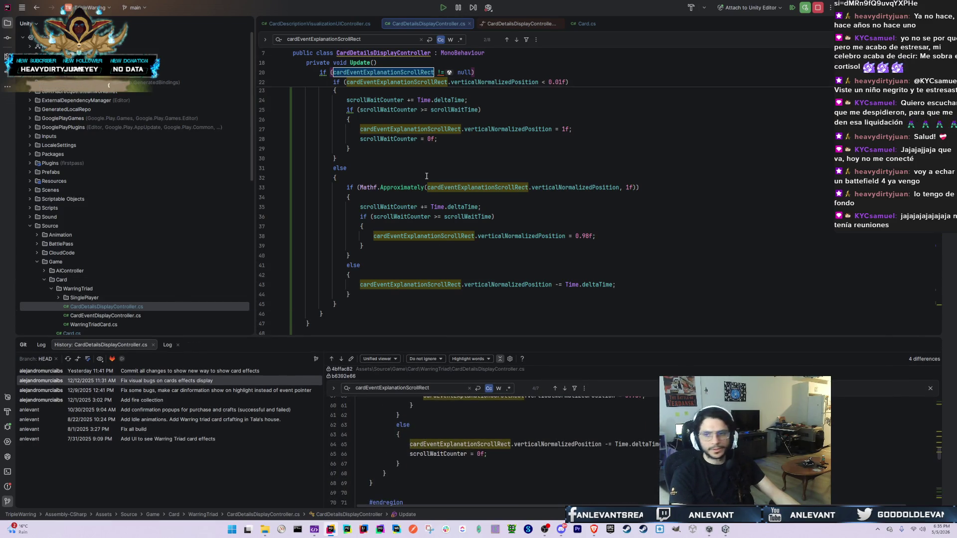
Switch to the Unity Editor so it recompiles the edited scripts
key("alt+Tab")
key("Escape")
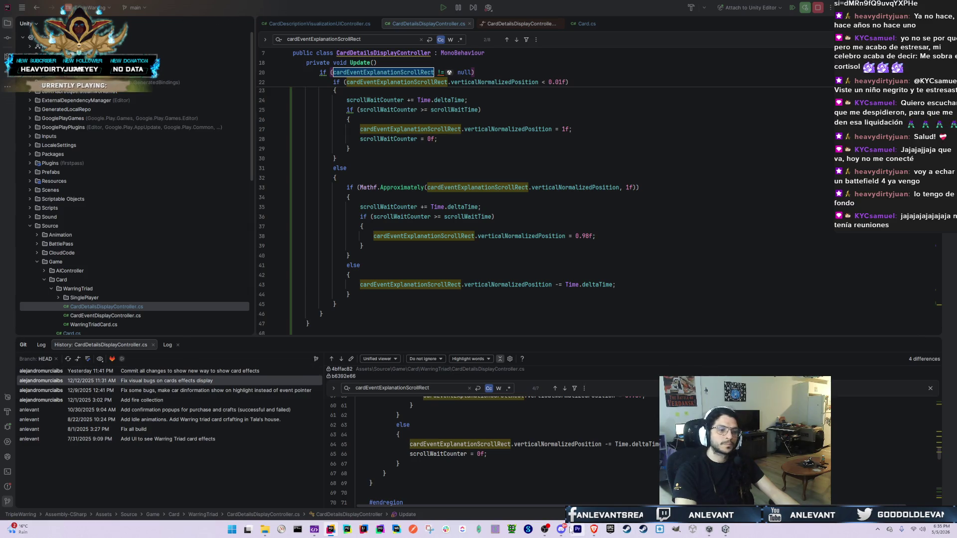
mouse_move(568, 530)
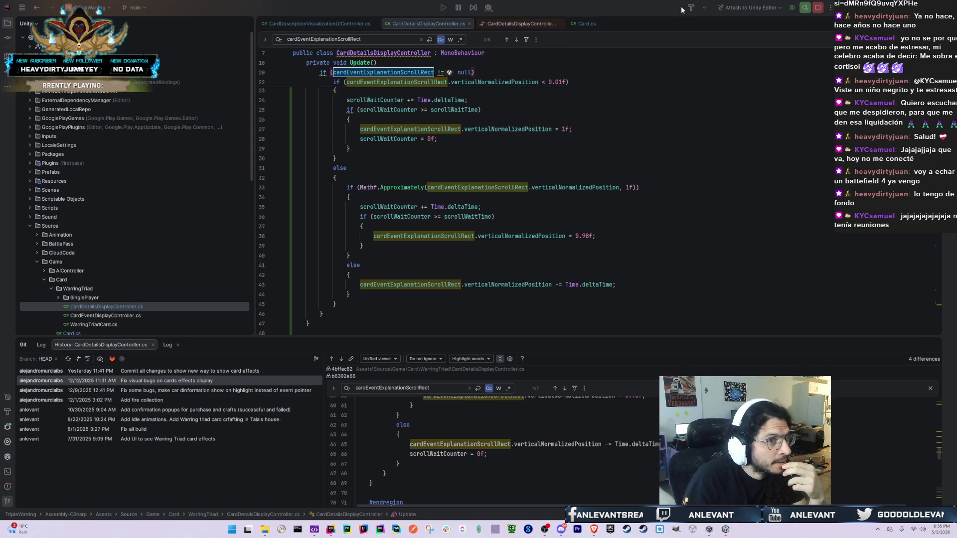
left_click(791, 11)
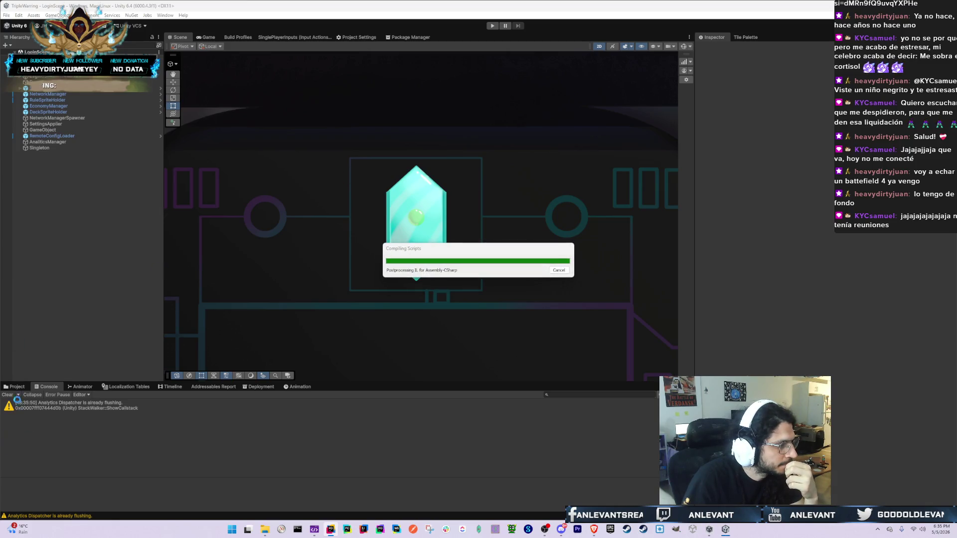
Return to Rider, close the duplicate CardDetailsDisplayController history tab, and go back to Unity
key("alt+Tab")
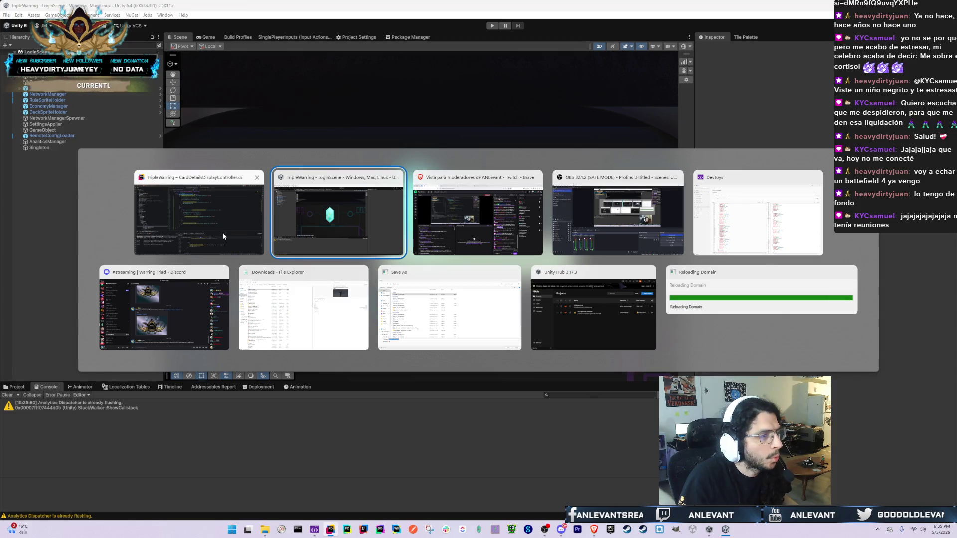
left_click(243, 215)
scroll(398, 249, "down", 10)
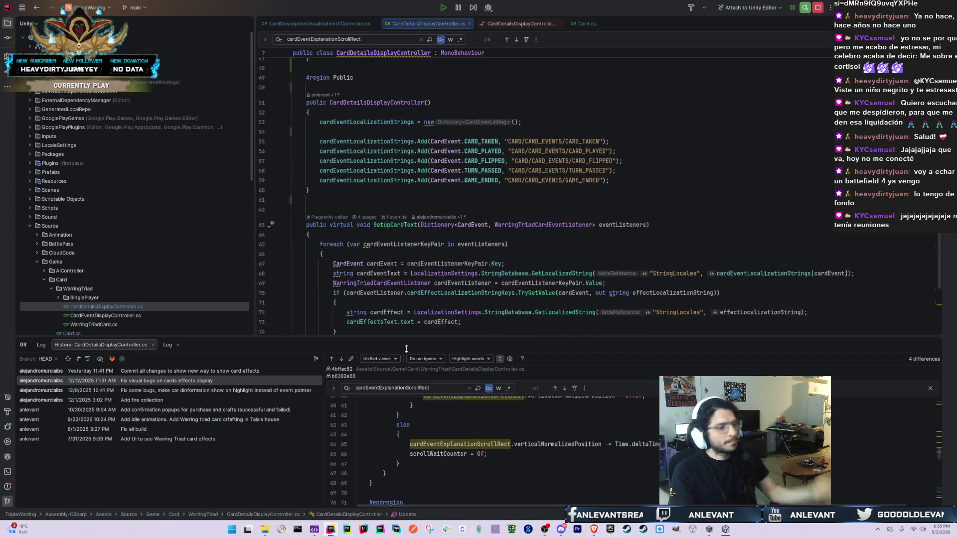
scroll(399, 249, "up", 15)
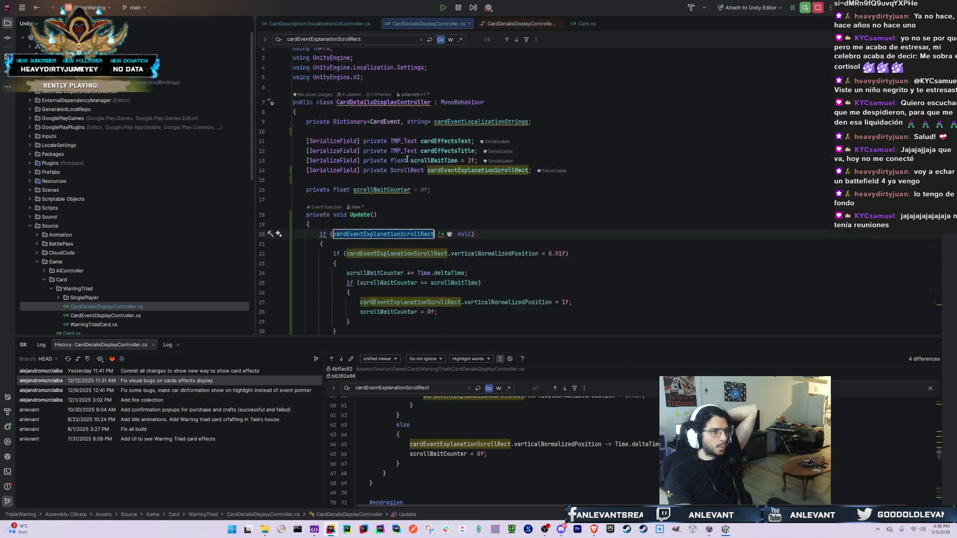
middle_click(508, 24)
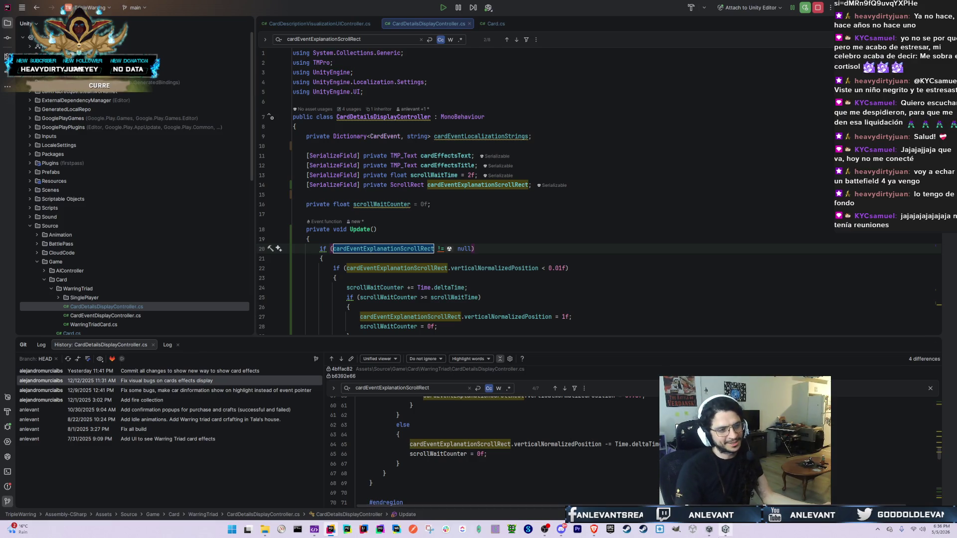
left_click(725, 530)
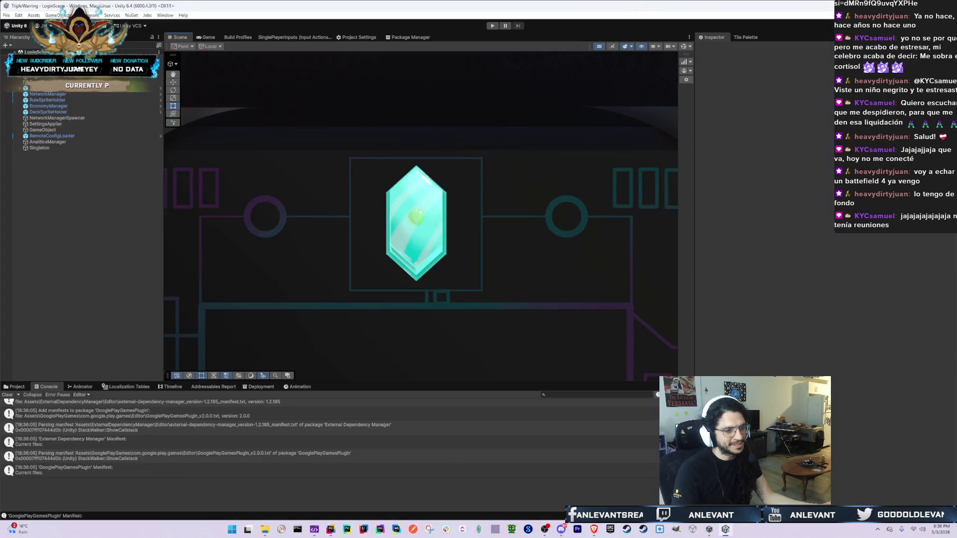
Clear the Console and start the game in the Game view
left_click(7, 394)
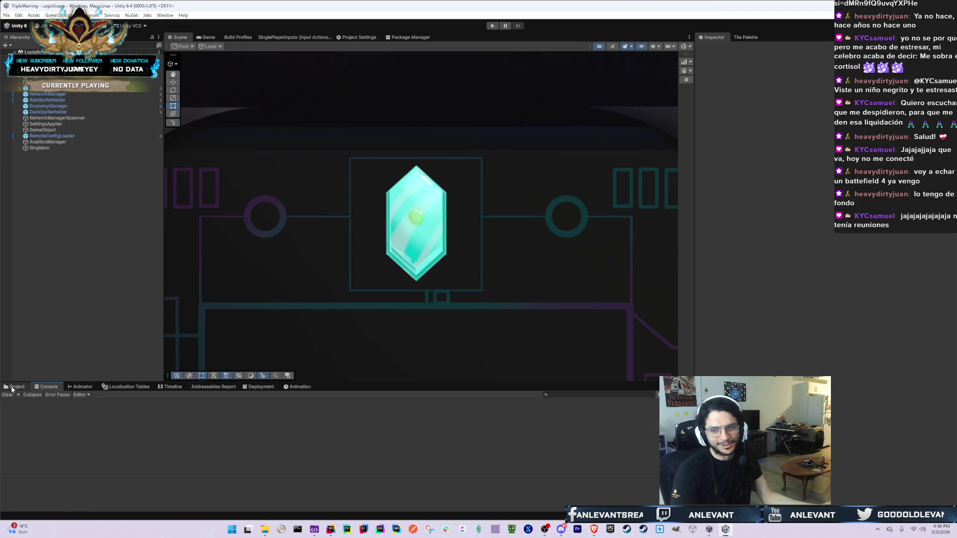
left_click(206, 38)
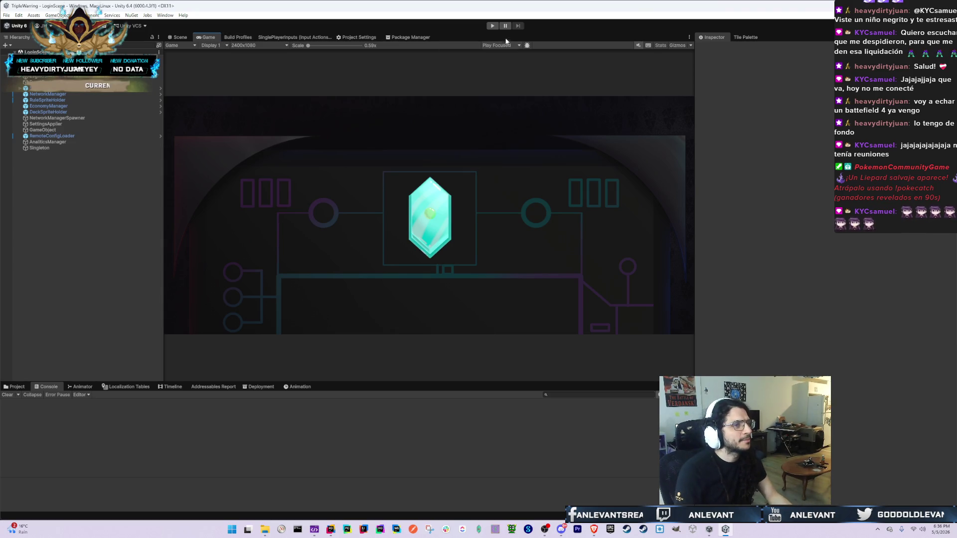
left_click(492, 26)
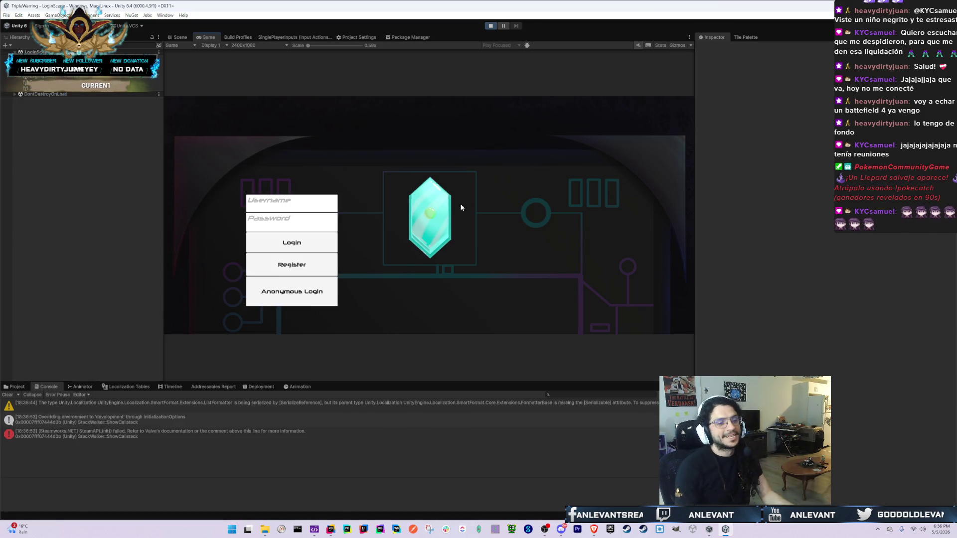
Log in with the test account's username and password, clear the Console, and open Collection
left_click(280, 209)
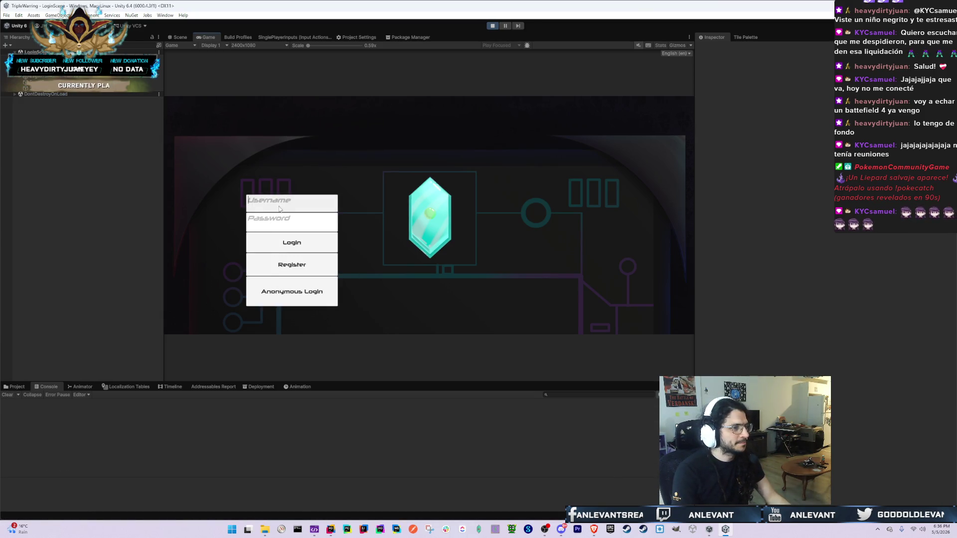
type("admuin")
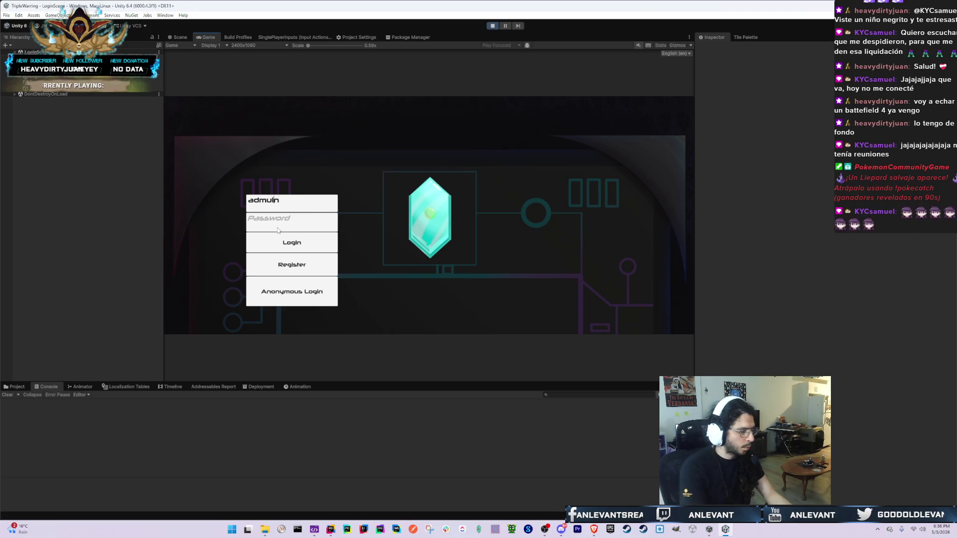
key("BackSpace")
type("i")
left_click(279, 229)
type("a")
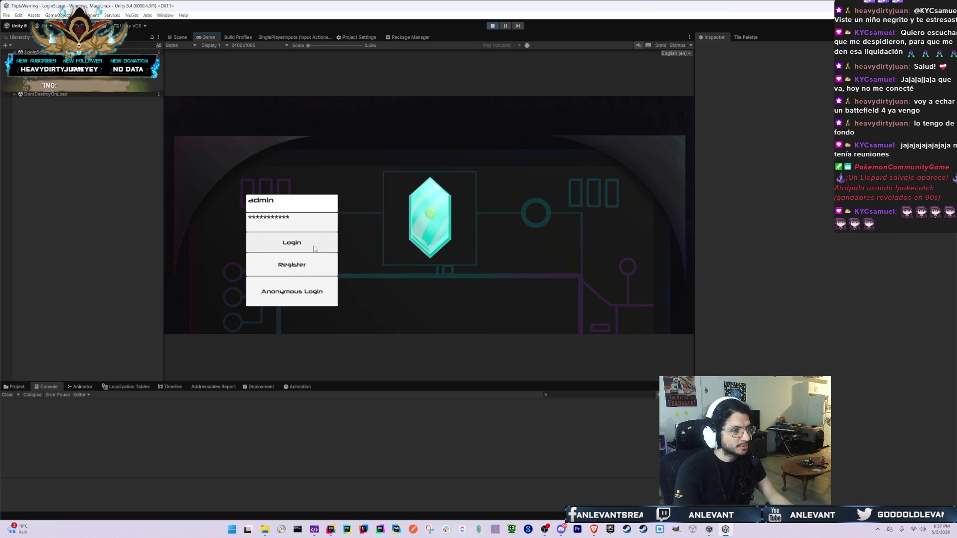
left_click(308, 243)
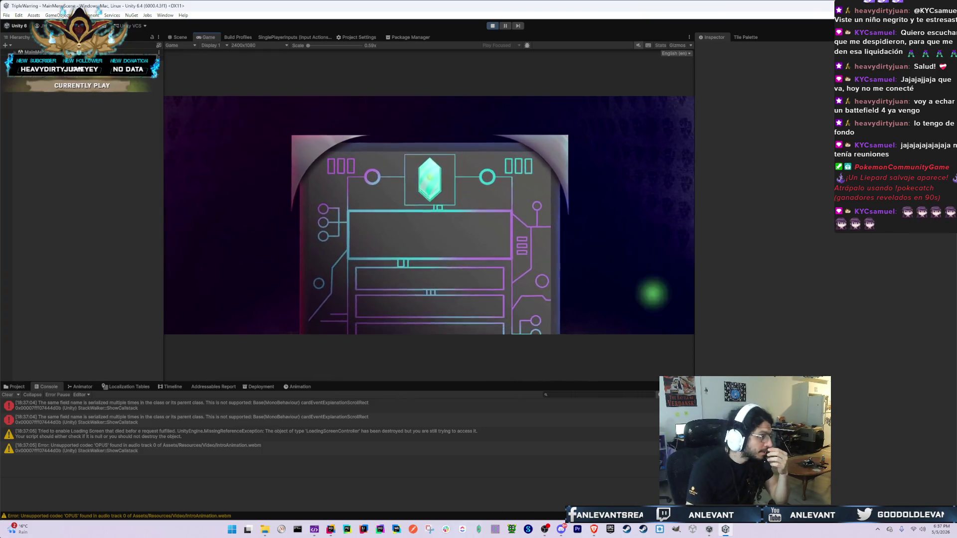
left_click(8, 395)
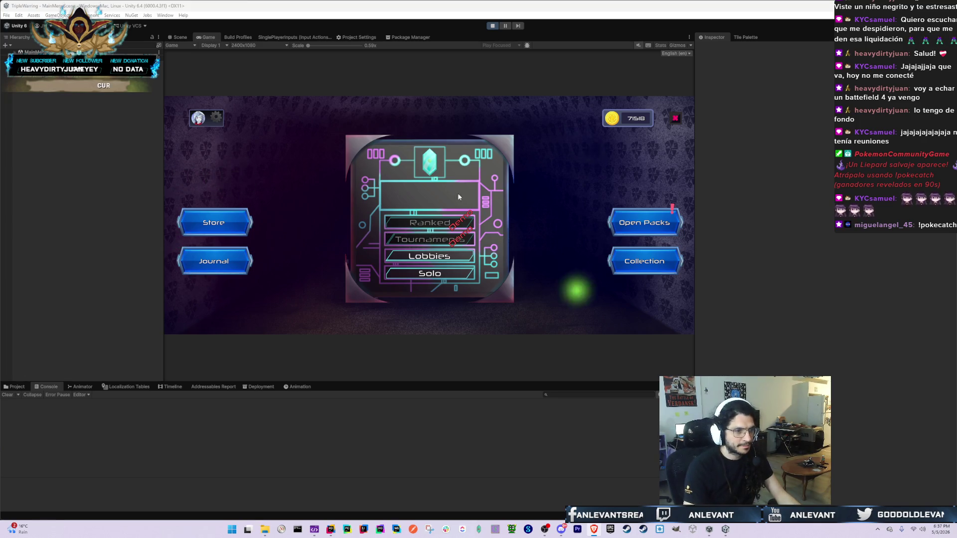
left_click(645, 262)
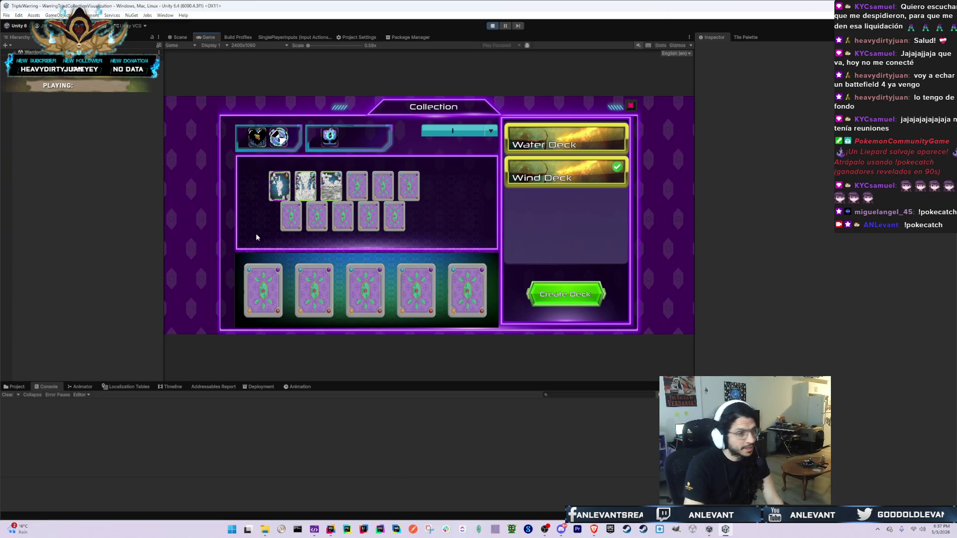
Filter the collection to level 3 cards and check a card's scrolling description tooltip
mouse_move(282, 193)
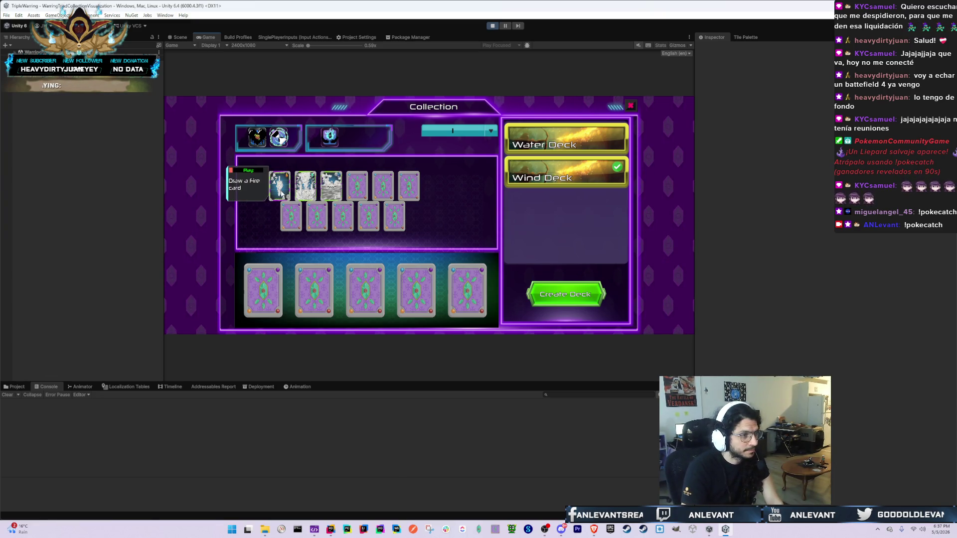
left_click(474, 131)
left_click(450, 160)
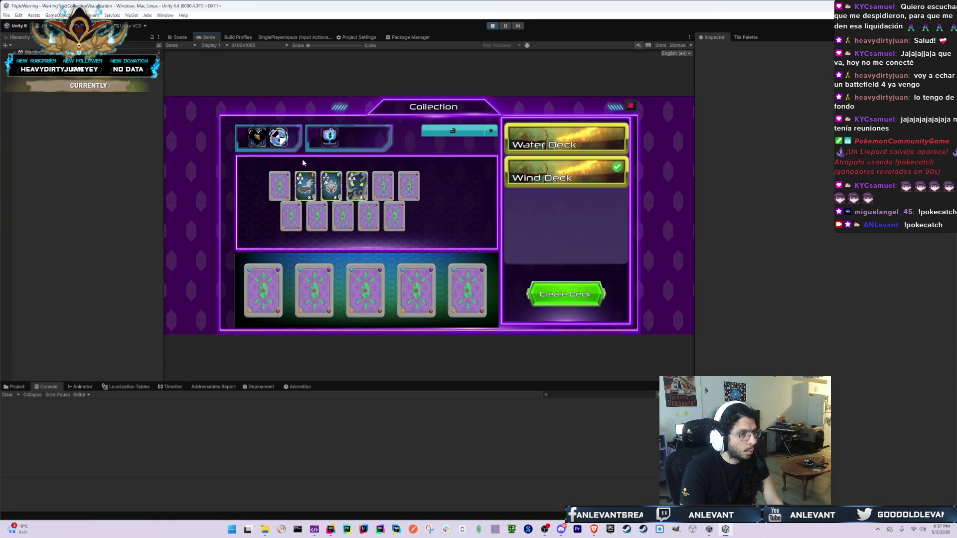
mouse_move(305, 182)
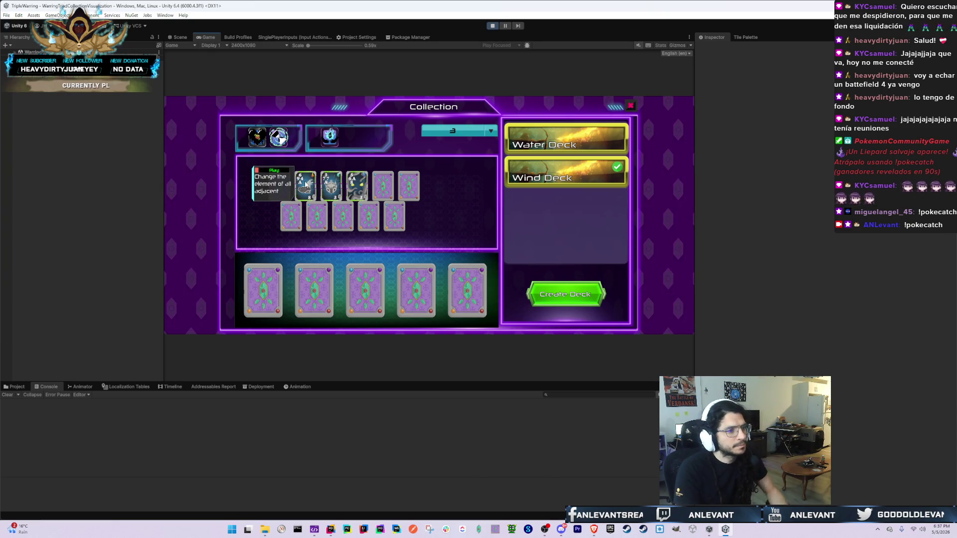
Insert 'Debug.Log(cardEventExplanationScrollRect.verticalNormalizedPosition);' below line 43 in Update, then return to Unity
key("alt+Tab")
key("Tab")
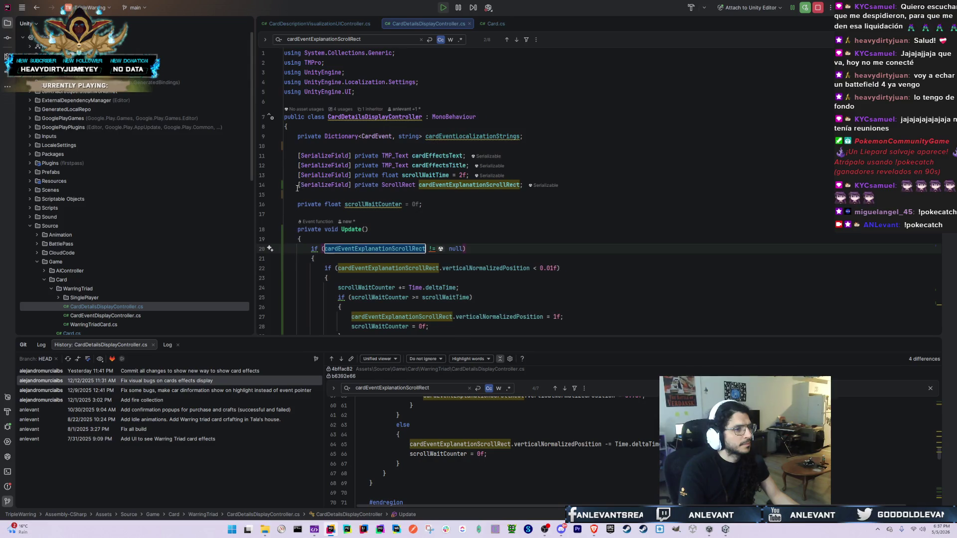
scroll(268, 218, "down", 5)
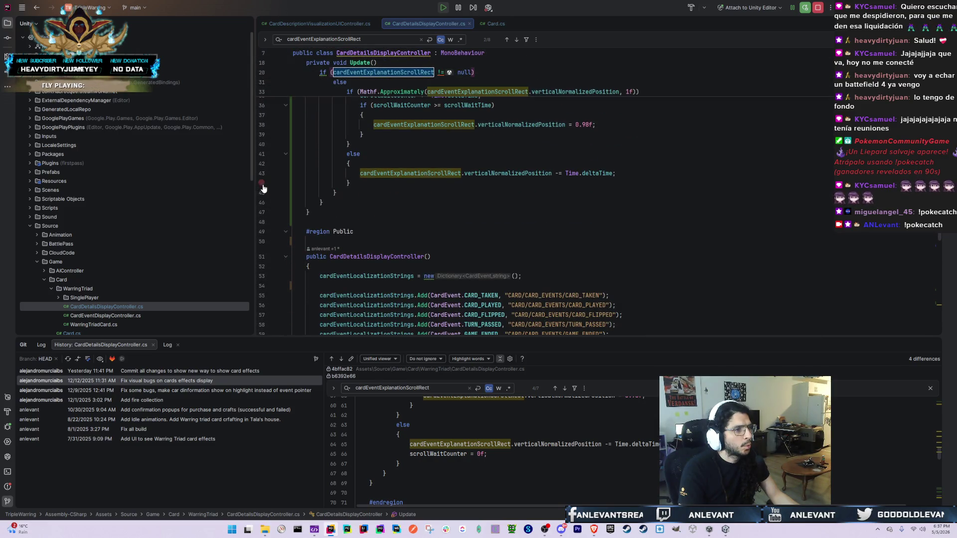
left_click(623, 177)
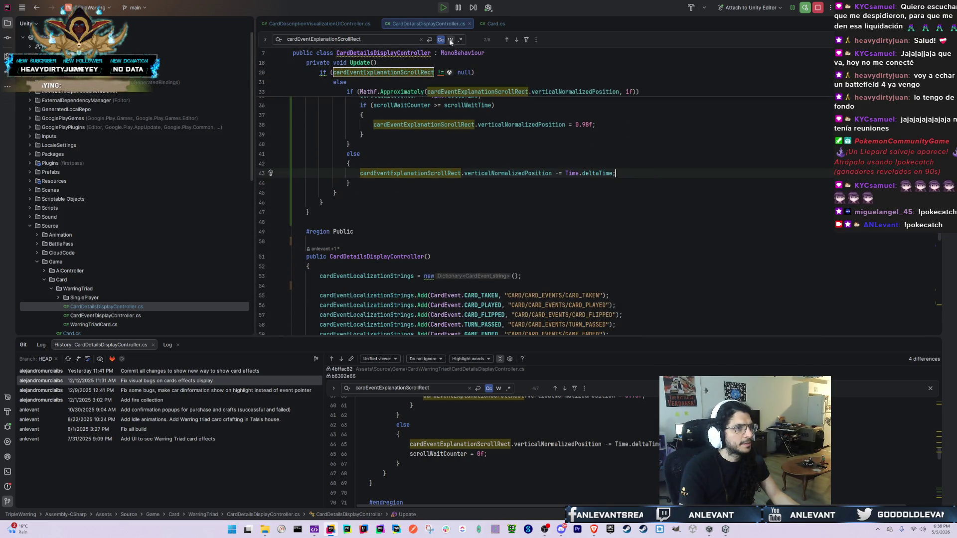
key("Return")
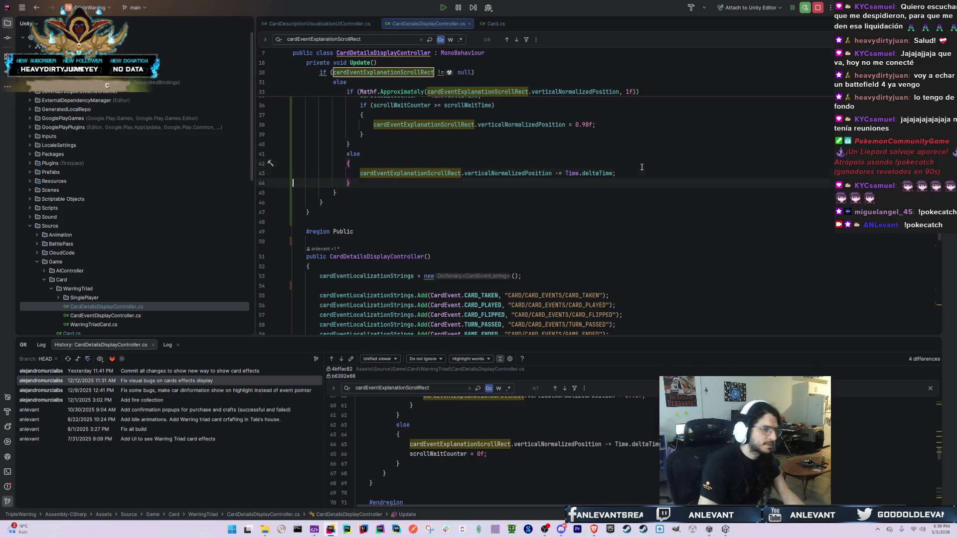
type("Debug.")
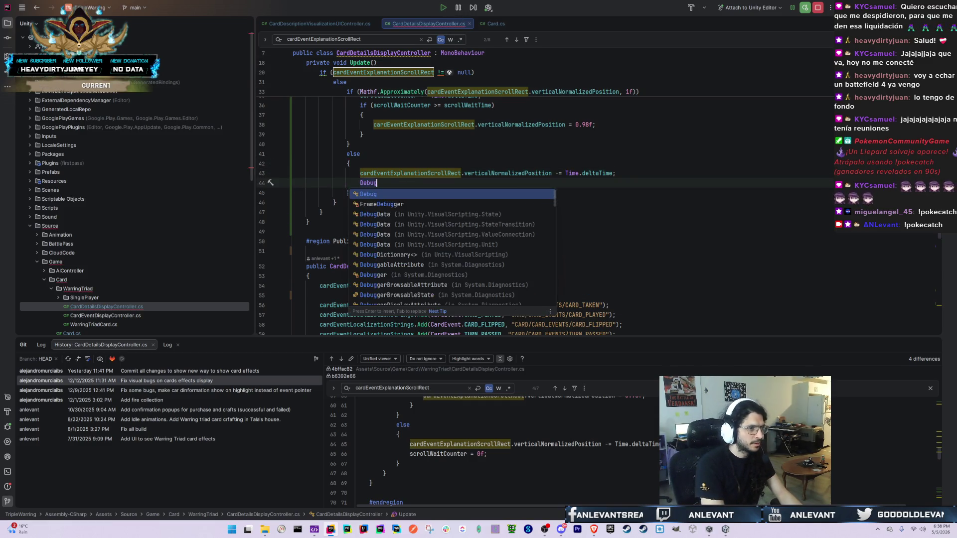
type("Log(cardEventExplanationScrollRect.verticalNormalizedPosition);")
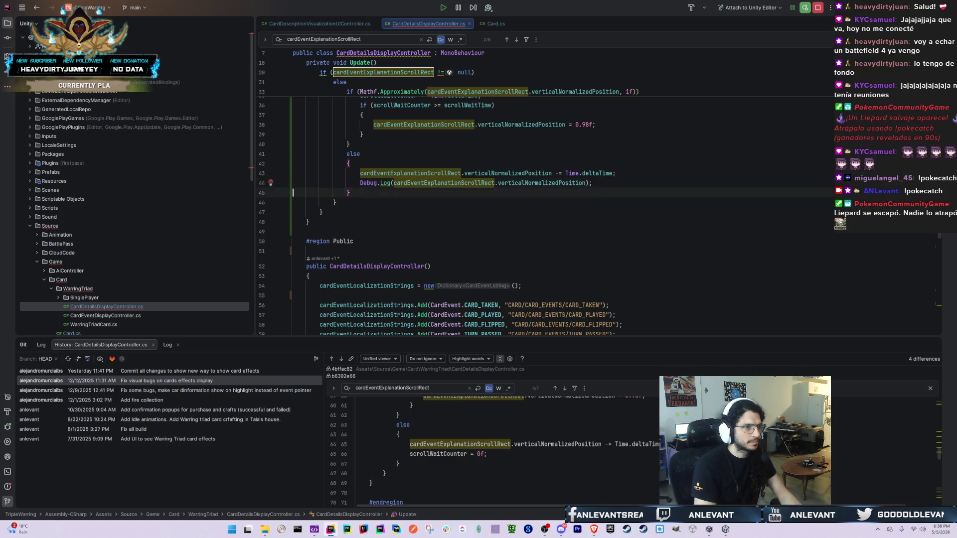
left_click(642, 172)
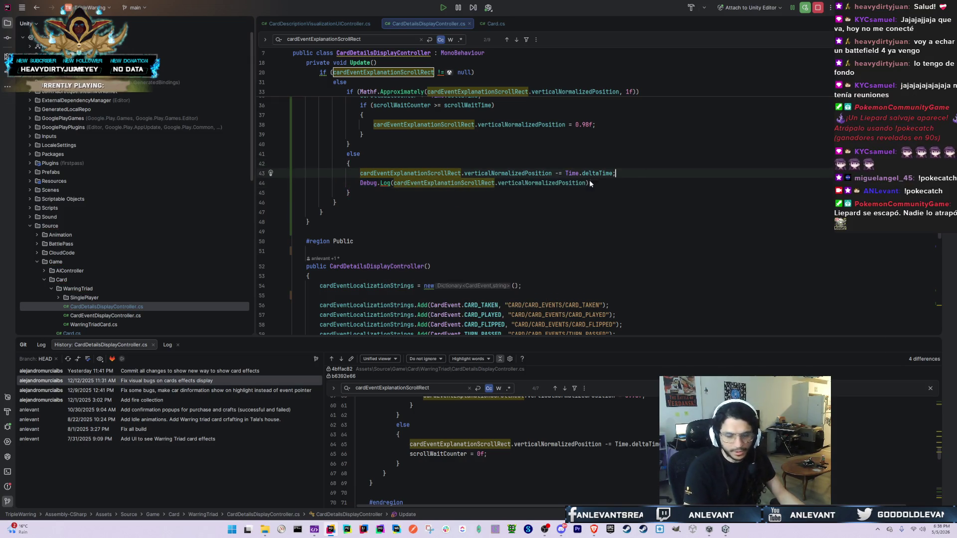
key("alt+Tab")
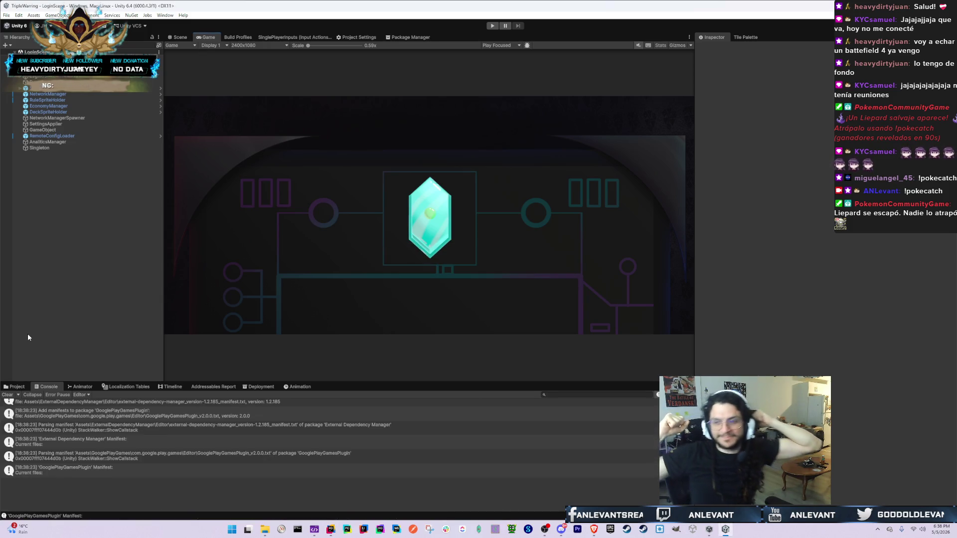
Clear the Console and enter Play mode with Ctrl+P
left_click(7, 394)
key("ctrl+p")
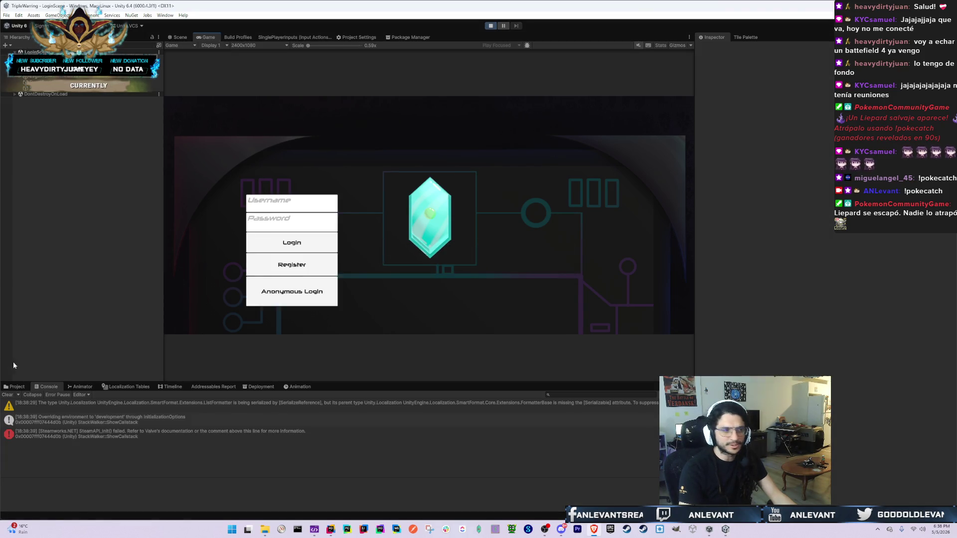
left_click(10, 395)
Log in with the test account's username and password, then clear the console errors
left_click(278, 198)
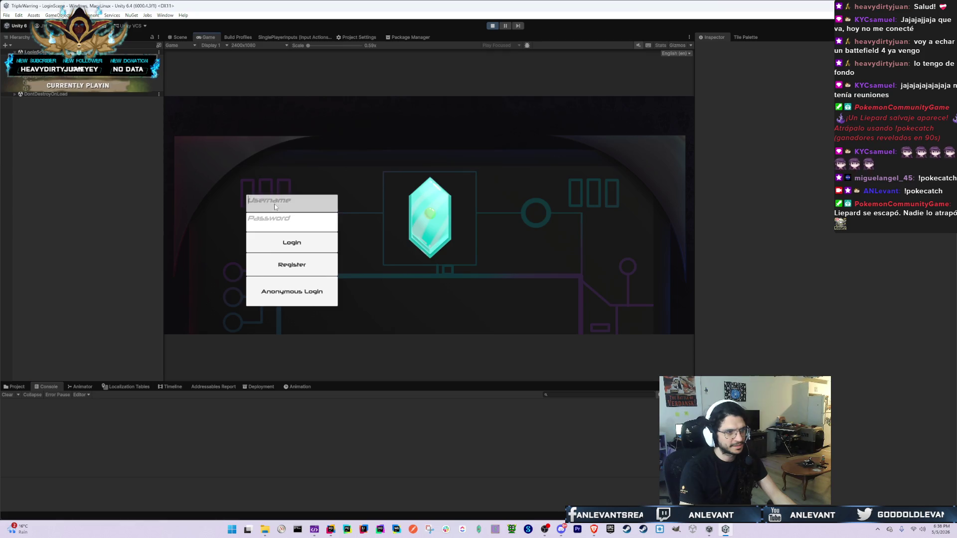
type("admin")
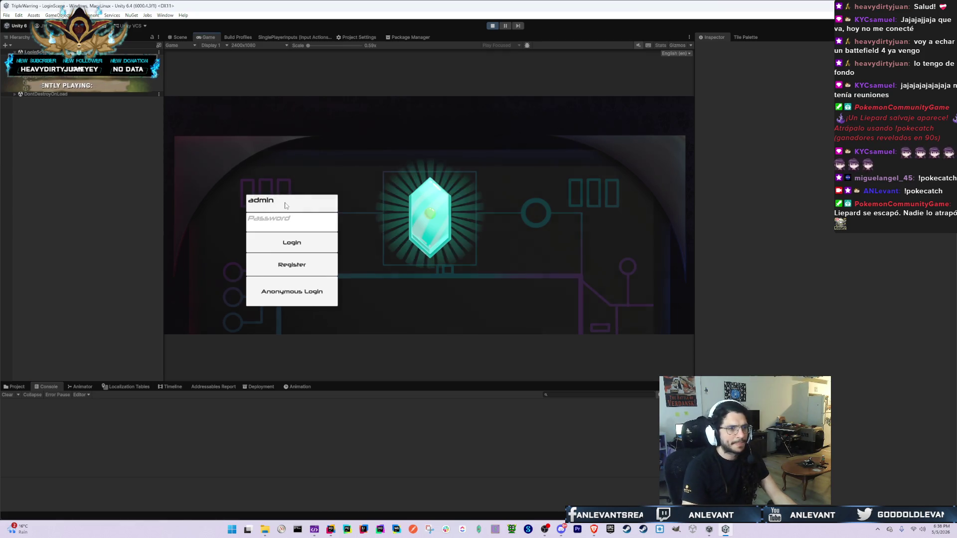
left_click(271, 223)
type("a")
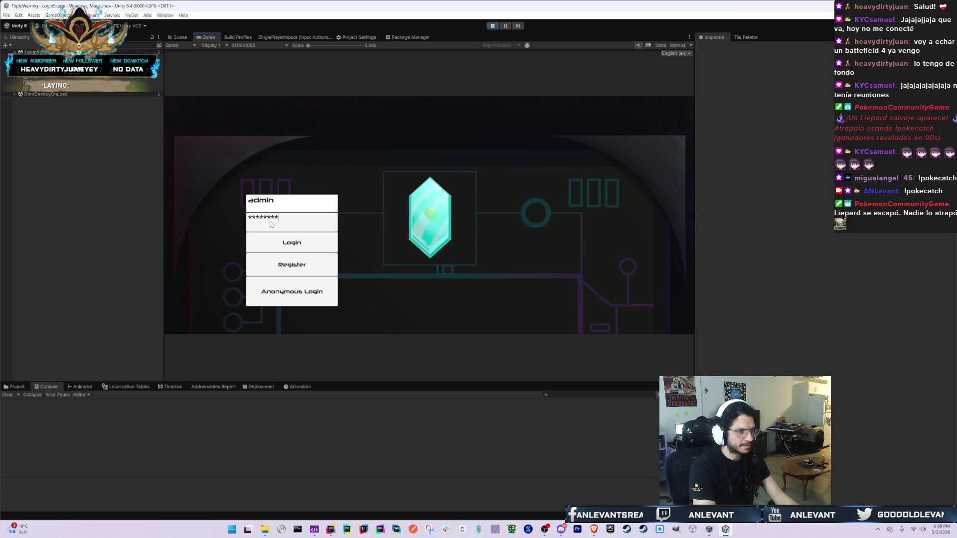
left_click(303, 243)
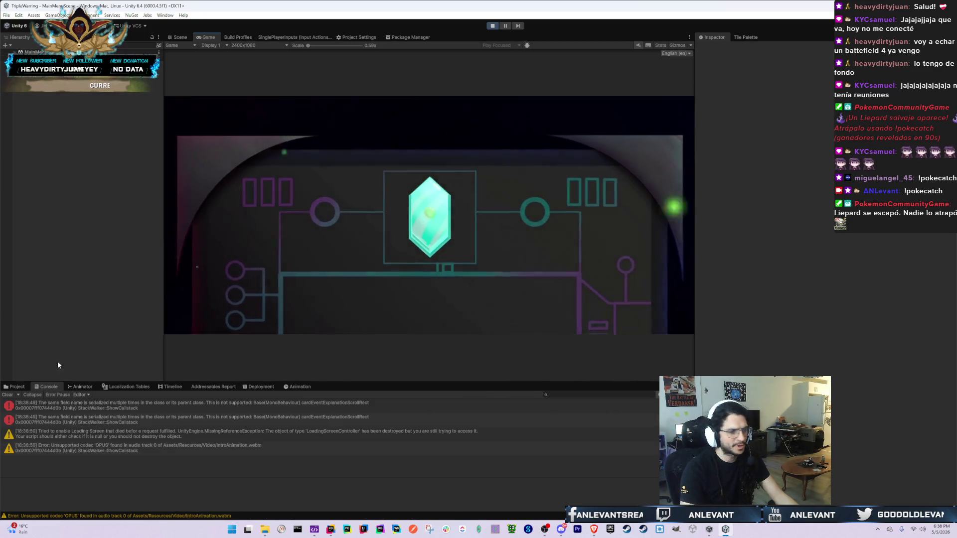
left_click(6, 395)
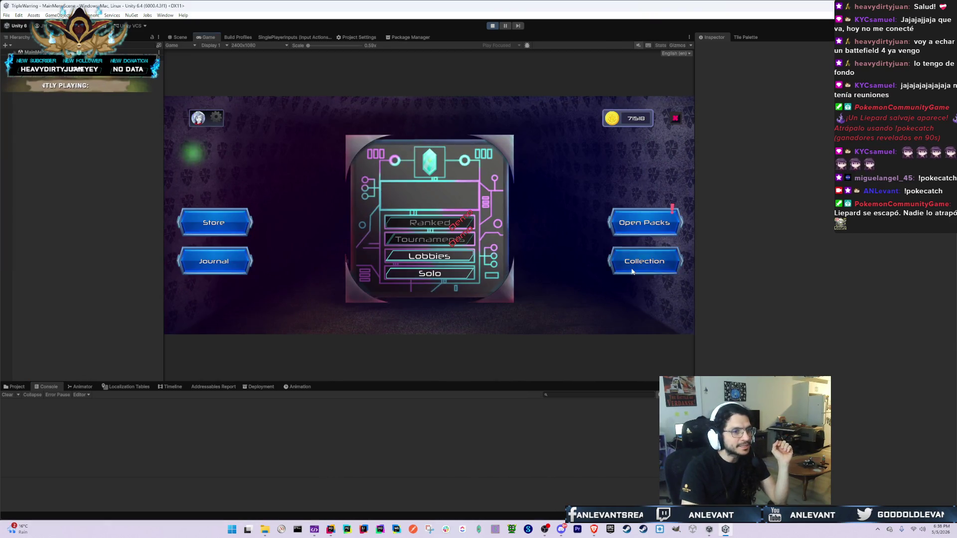
Open the card Collection screen, preview a card's auto-scrolling description tooltip, and switch to page 3
left_click(641, 261)
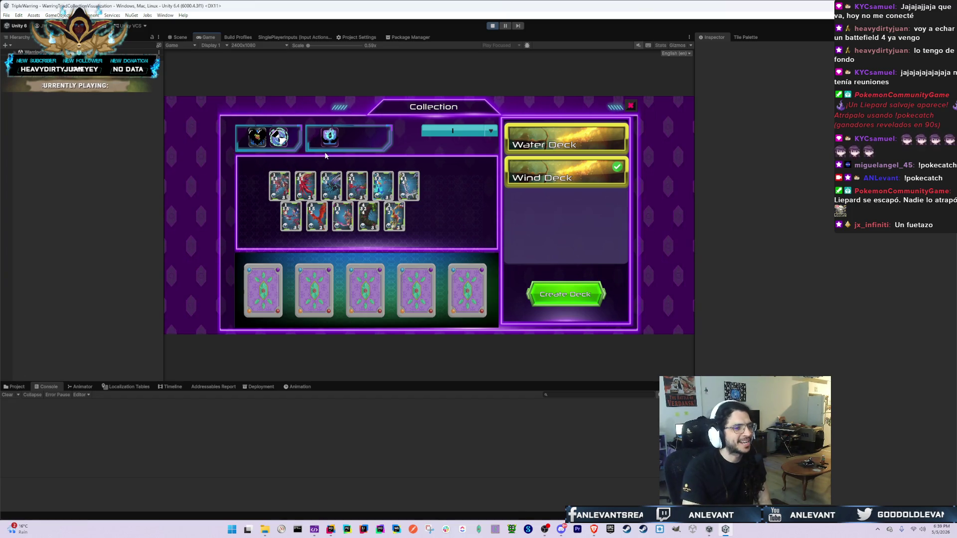
left_click(336, 144)
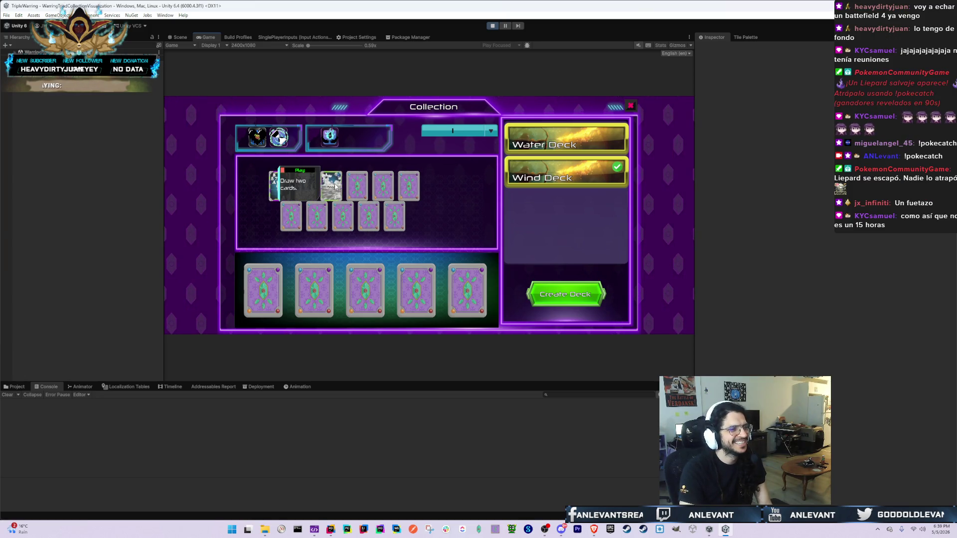
left_click(459, 131)
left_click(439, 167)
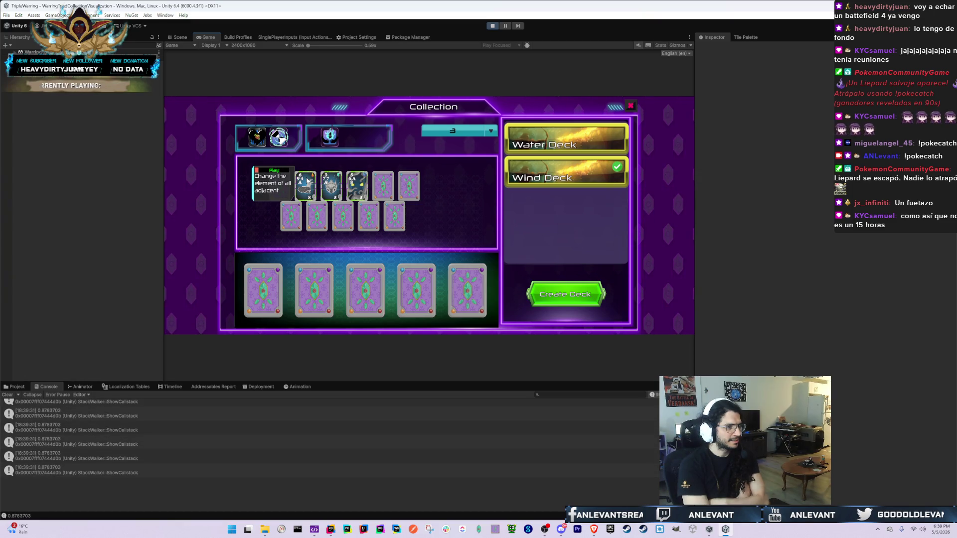
key("alt+Tab")
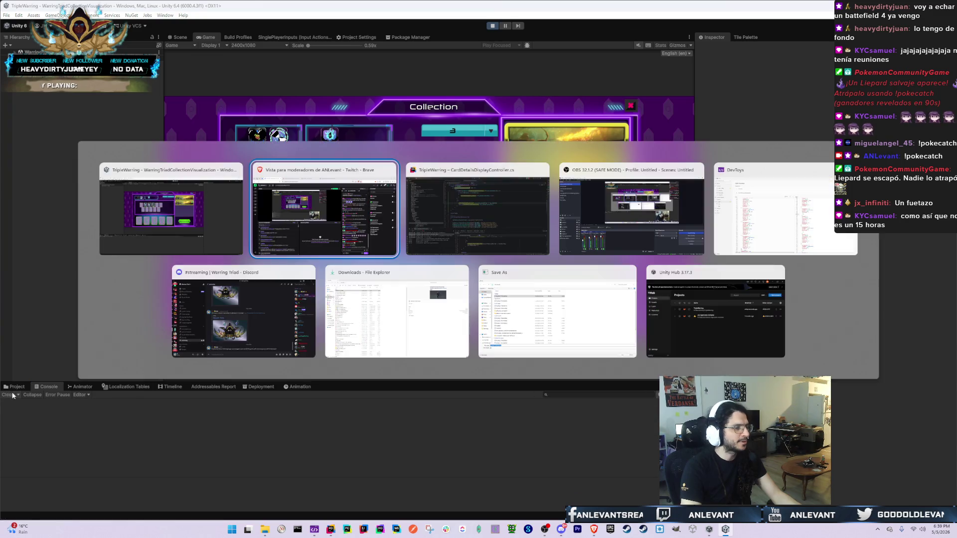
Append '* scrollSpeed' to the scroll step on line 43, discarding the local-variable fix
key("alt+Tab")
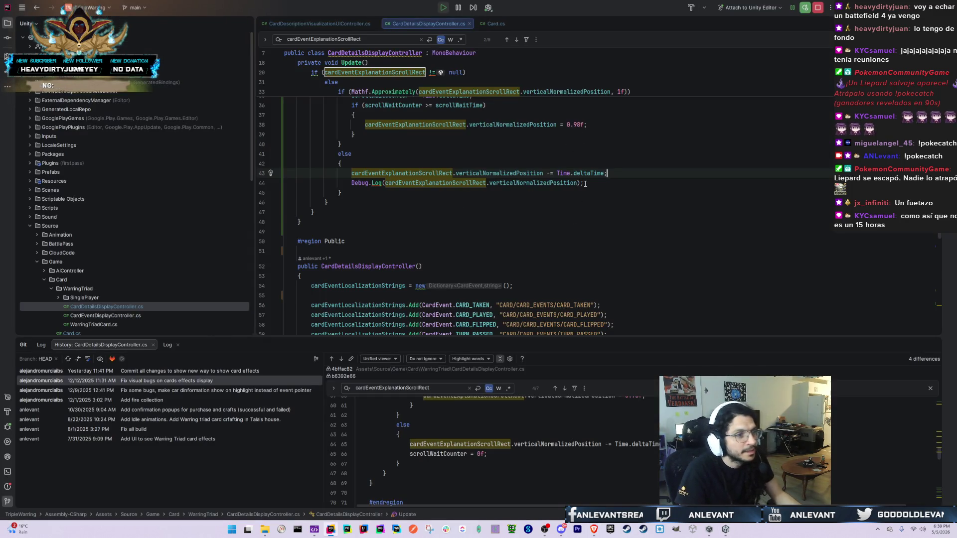
key("Left")
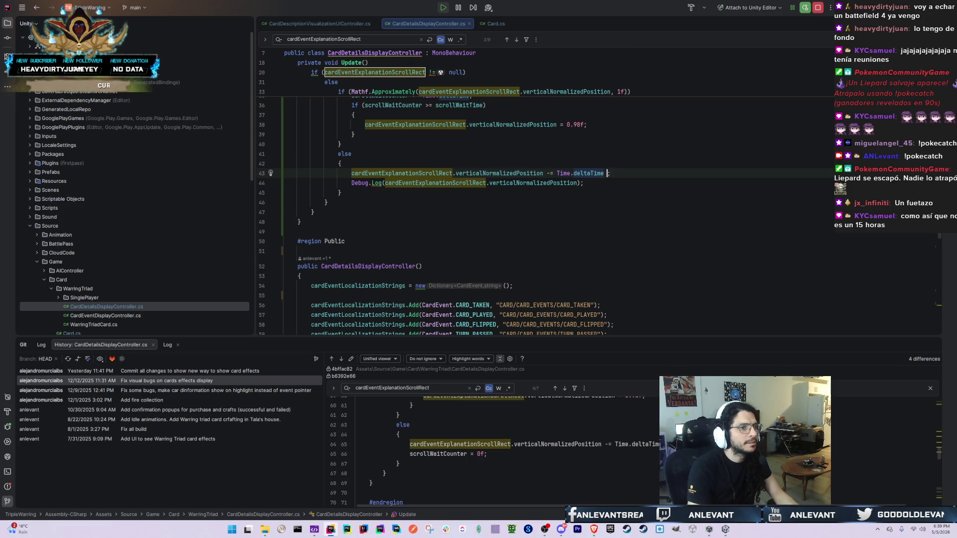
type("* ")
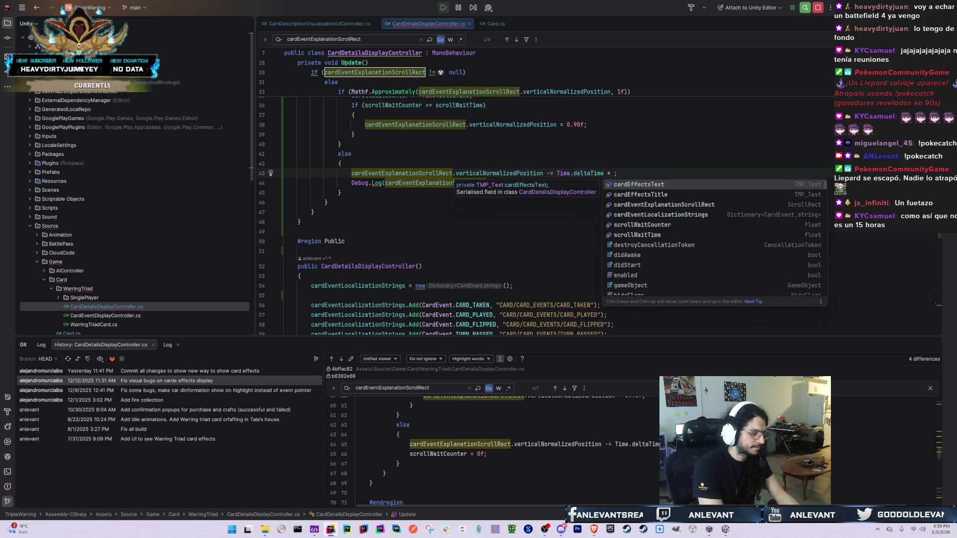
type("scrollSpeed")
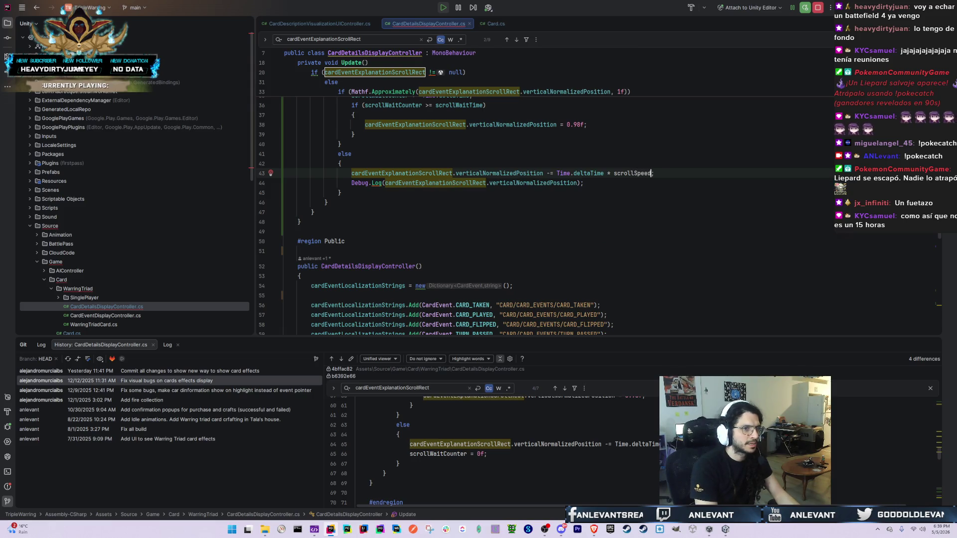
key("ctrl+Left")
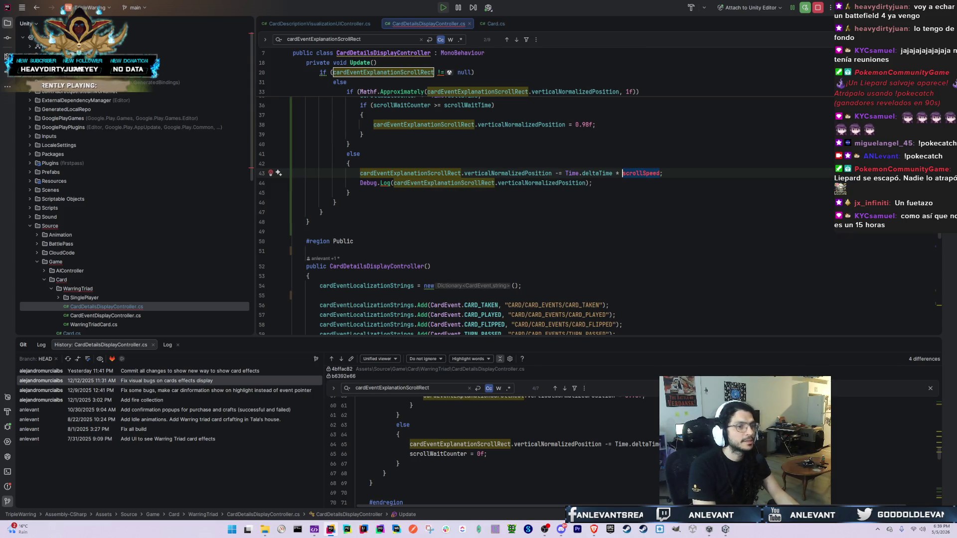
key("alt+Return")
key("Return")
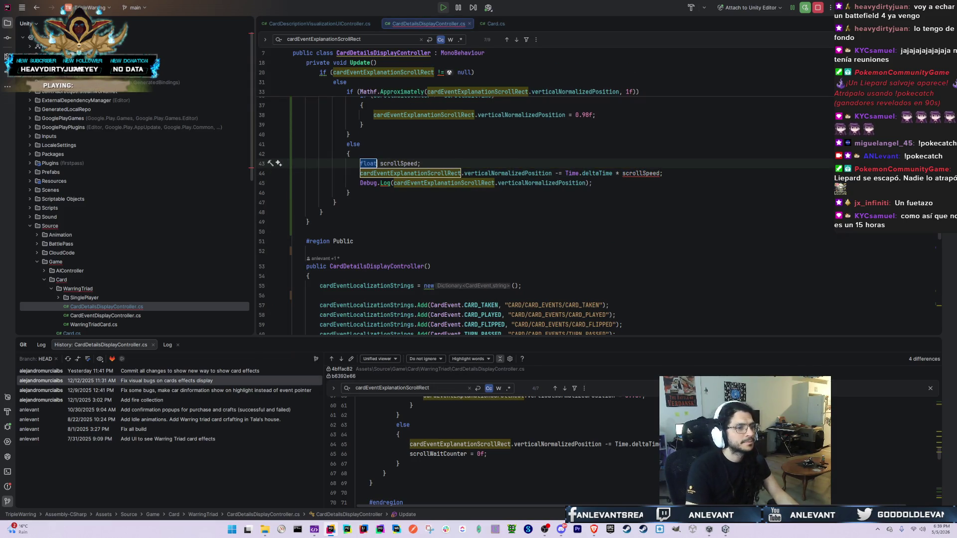
key("ctrl+z")
Create scrollSpeed as a class field of CardDetailsDisplayController initialized to 2f
key("alt+Return")
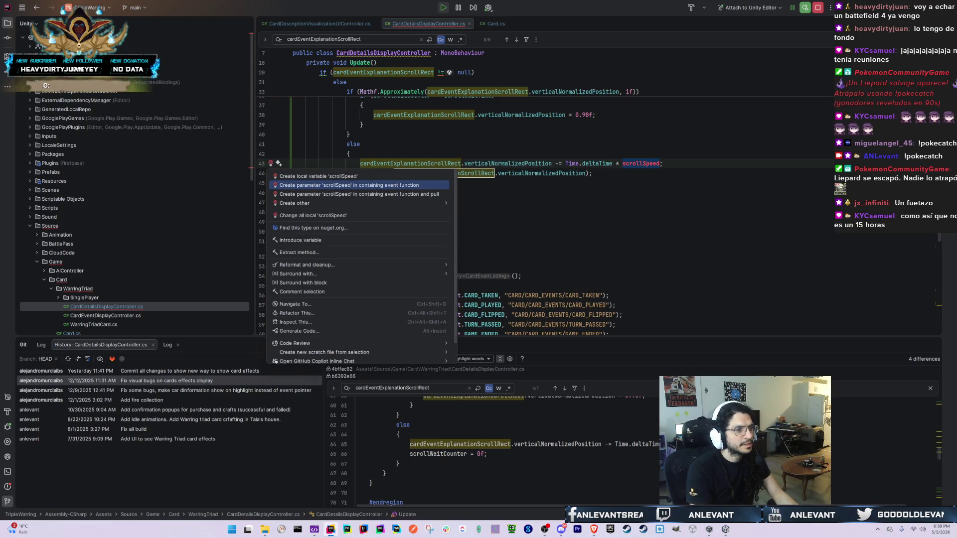
key("Down")
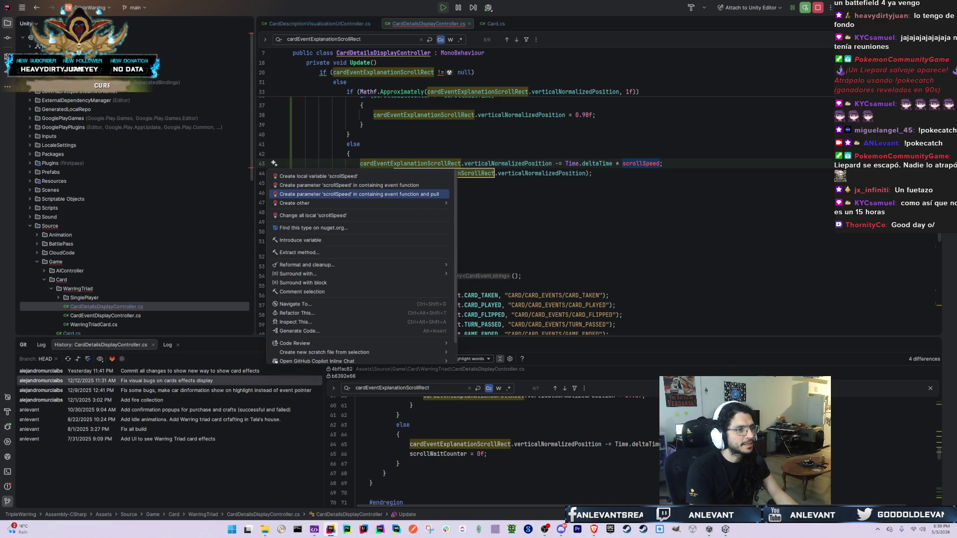
key("Down")
key("Down")
key("Up")
key("Up")
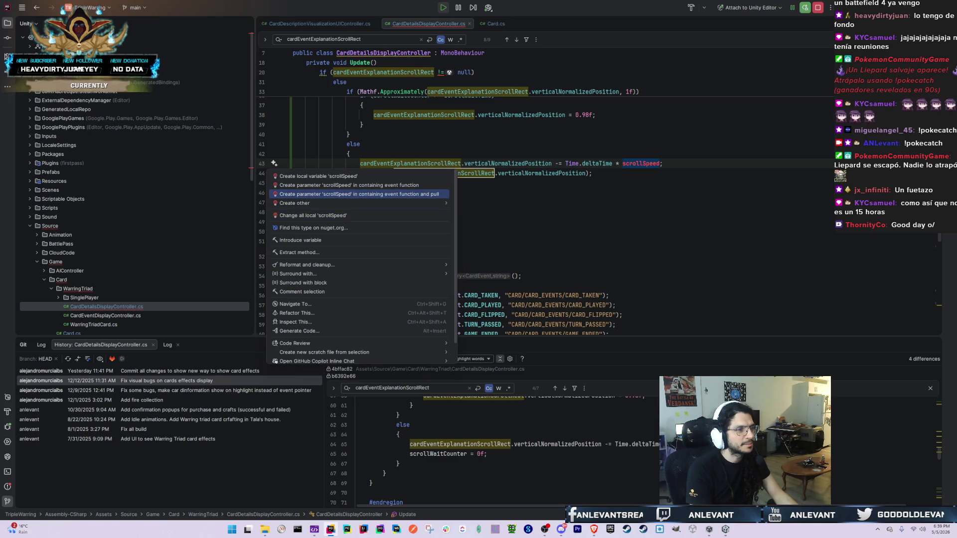
key("Down")
key("Right")
key("Down")
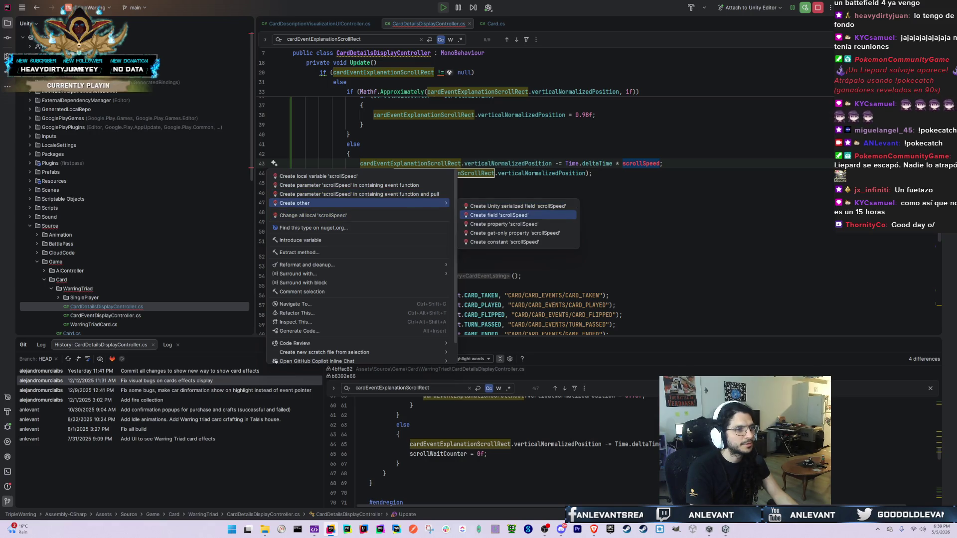
key("Return")
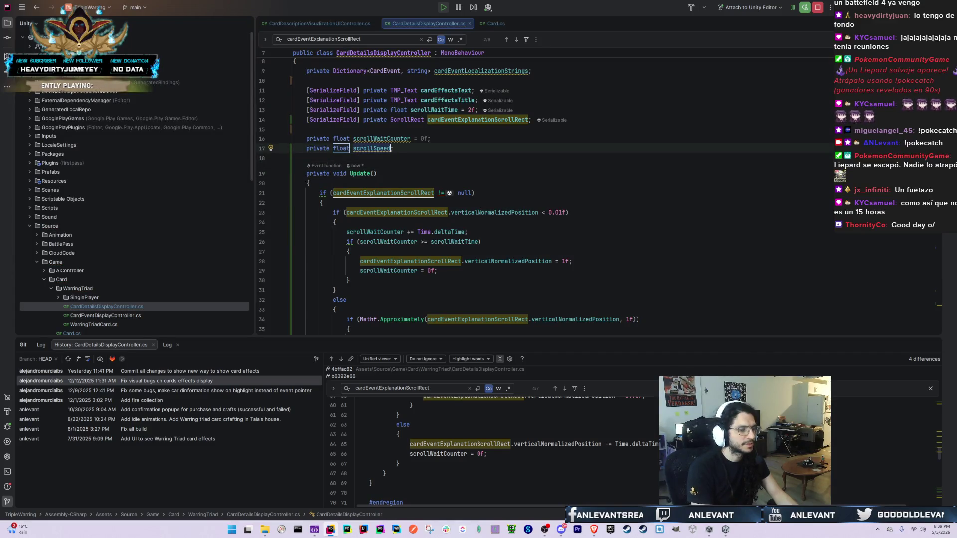
type("= 2f;")
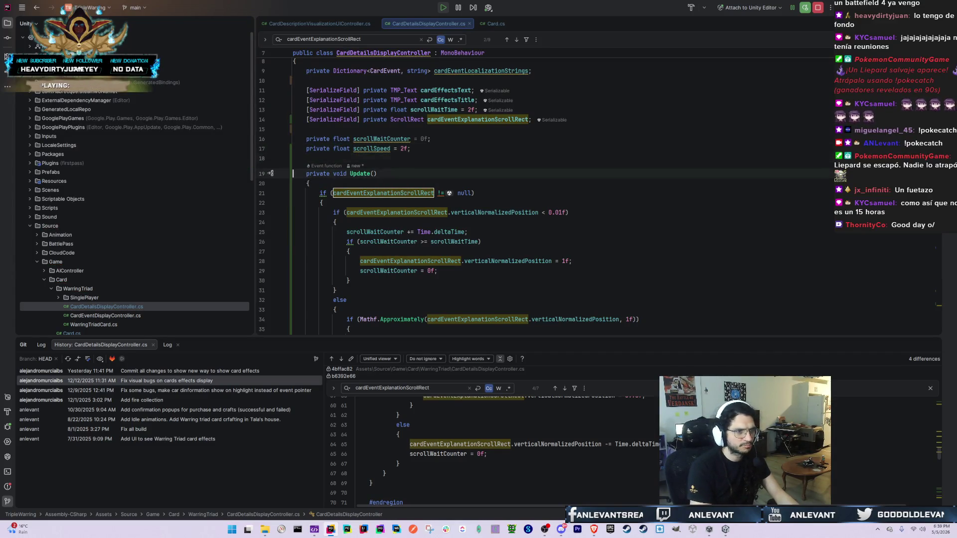
Return to the Unity editor so the scripts recompile
key("alt+Tab")
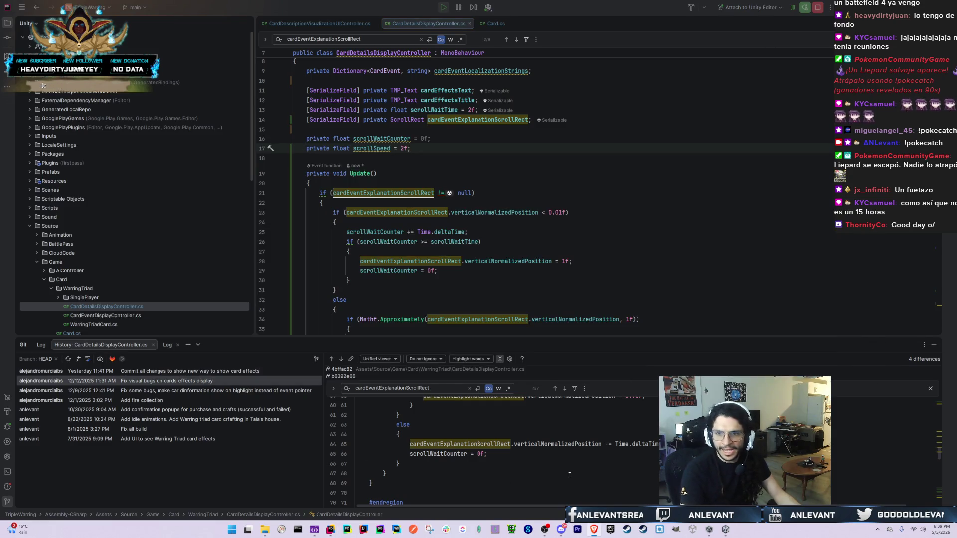
key("alt+Tab")
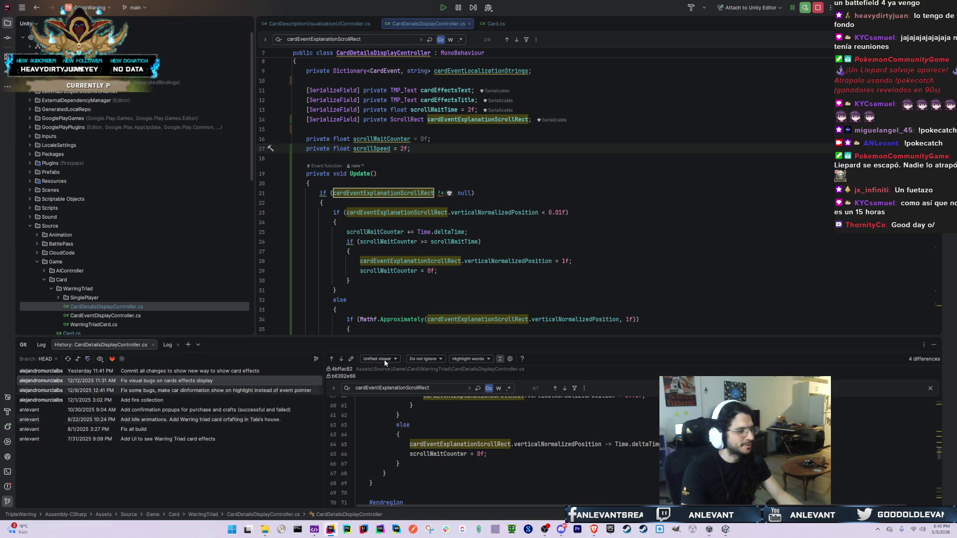
key("alt+Tab")
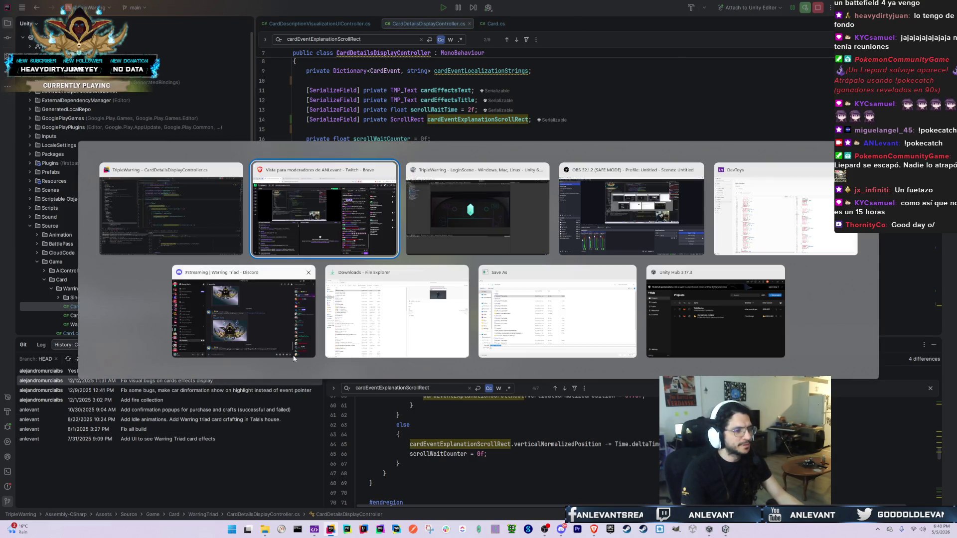
left_click(468, 226)
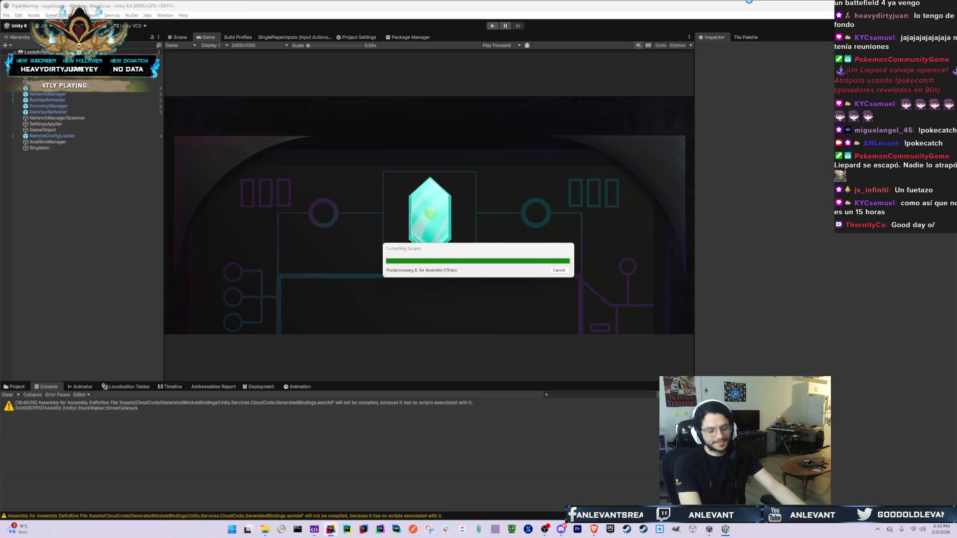